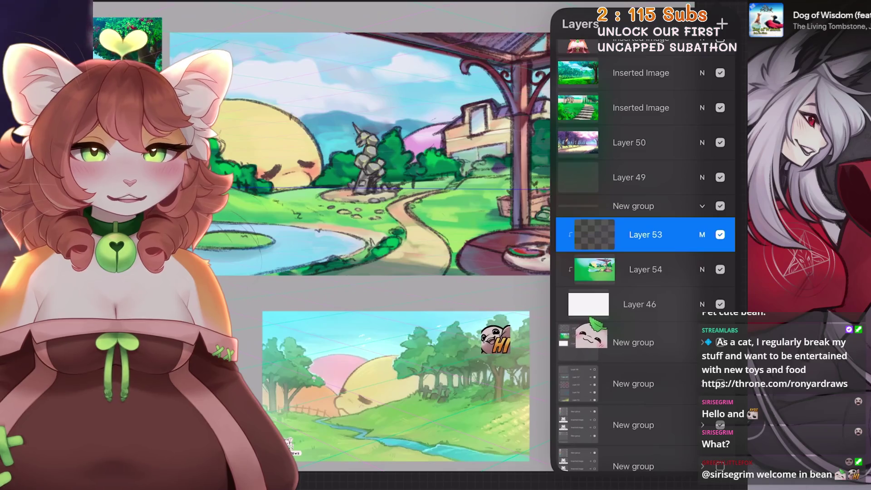
Abandon moving the New group stack and close the layer list to view the whole painting
{"action": "left_click_drag", "start_coordinate": [633, 206], "coordinate": [644, 320]}
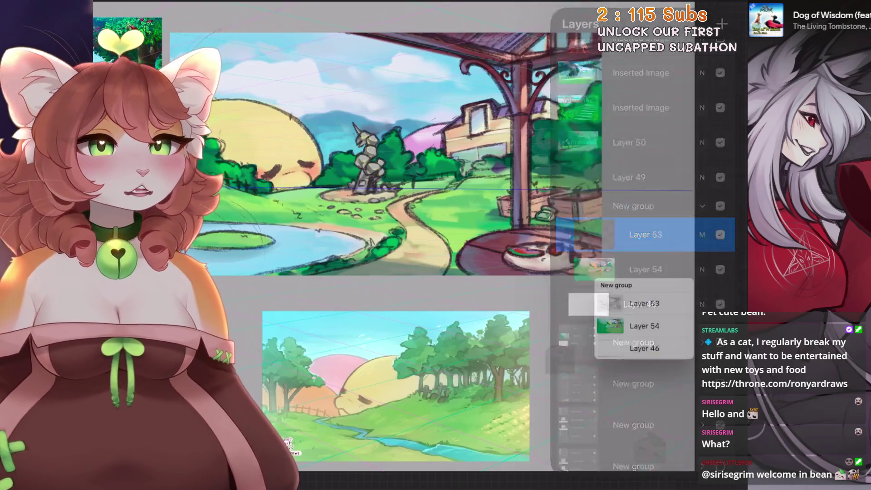
{"action": "scroll", "coordinate": [395, 239], "scroll_direction": "down", "scroll_amount": 2}
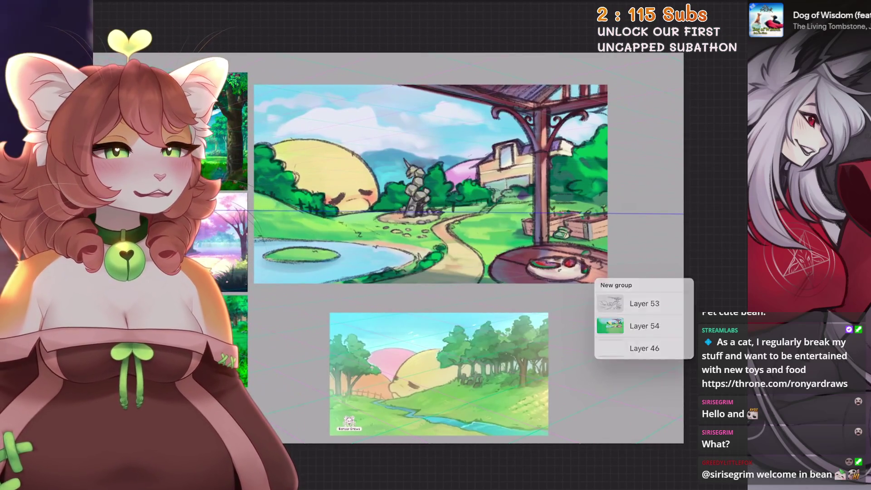
{"action": "key", "text": "l"}
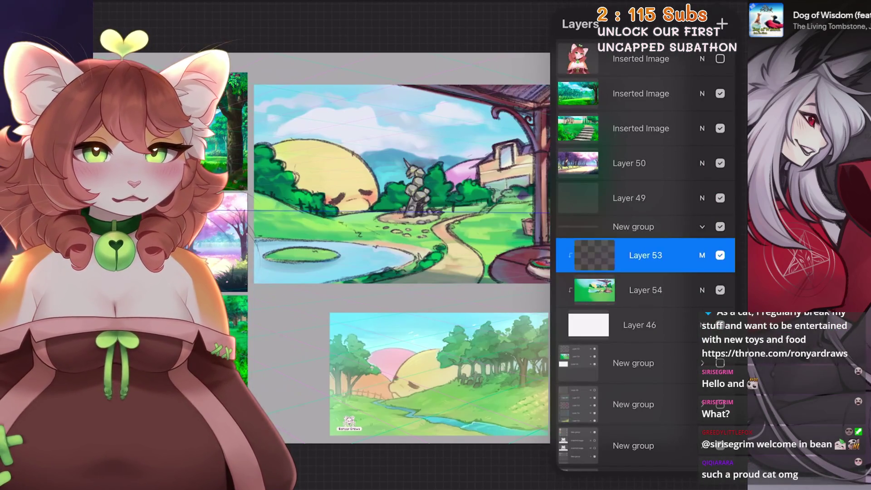
{"action": "scroll", "coordinate": [401, 184], "scroll_direction": "up", "scroll_amount": 3}
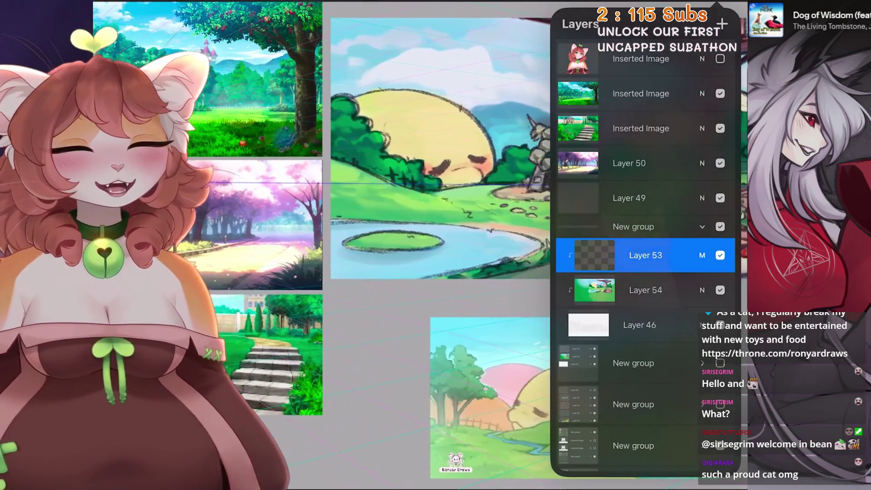
{"action": "key", "text": "l"}
{"action": "scroll", "coordinate": [435, 245], "scroll_direction": "up", "scroll_amount": 2}
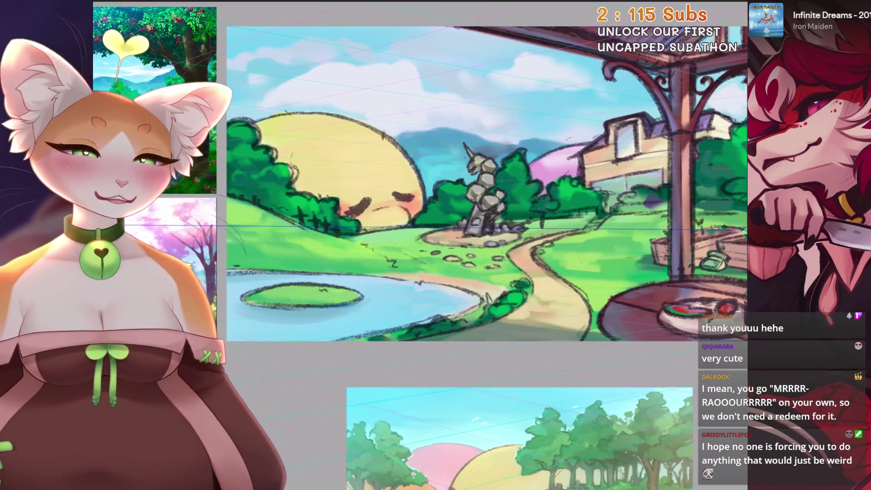
Reveal the hidden layer, then select Layer 53 and swipe Layer 54 into the same selection
{"action": "left_click", "coordinate": [722, 9]}
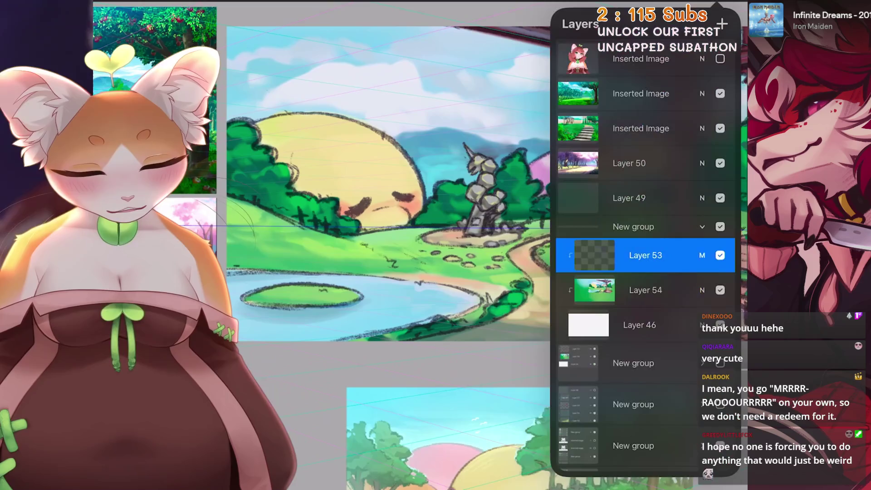
{"action": "left_click", "coordinate": [720, 255]}
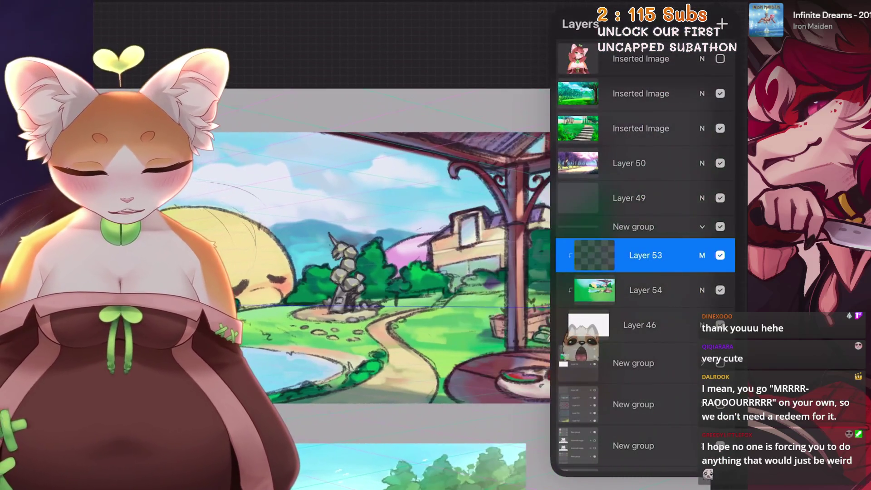
{"action": "left_click", "coordinate": [645, 291]}
{"action": "left_click", "coordinate": [645, 255]}
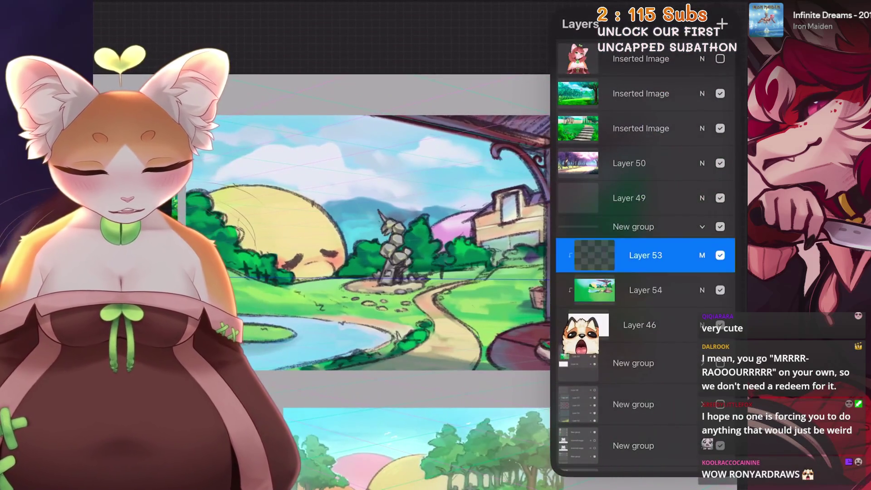
{"action": "left_click", "coordinate": [721, 8]}
{"action": "left_click", "coordinate": [720, 255]}
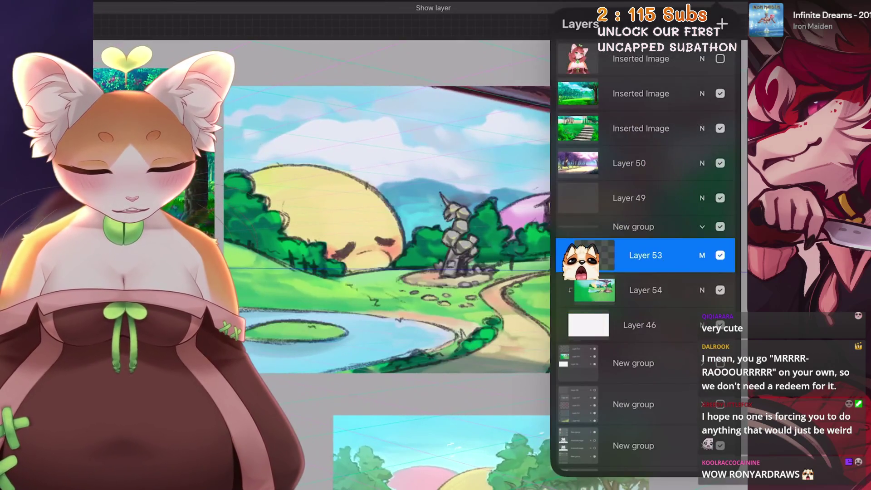
{"action": "left_click_drag", "start_coordinate": [388, 231], "coordinate": [337, 242]}
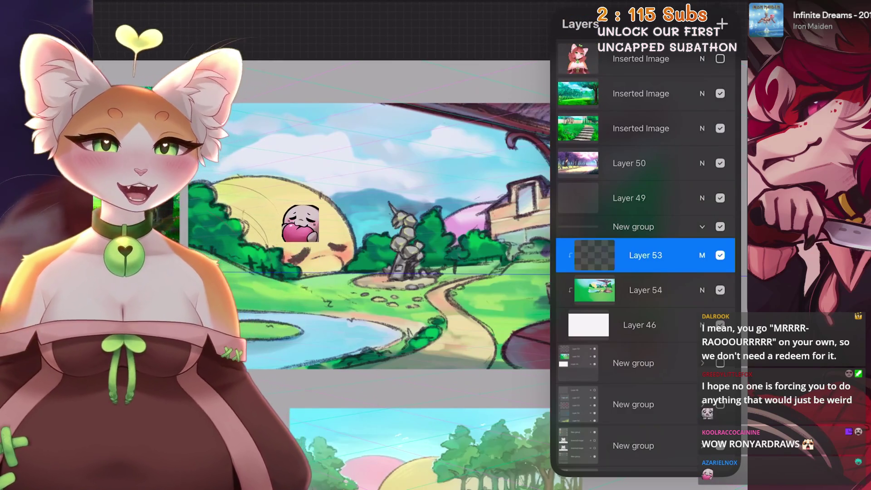
{"action": "left_click_drag", "start_coordinate": [612, 290], "coordinate": [667, 290]}
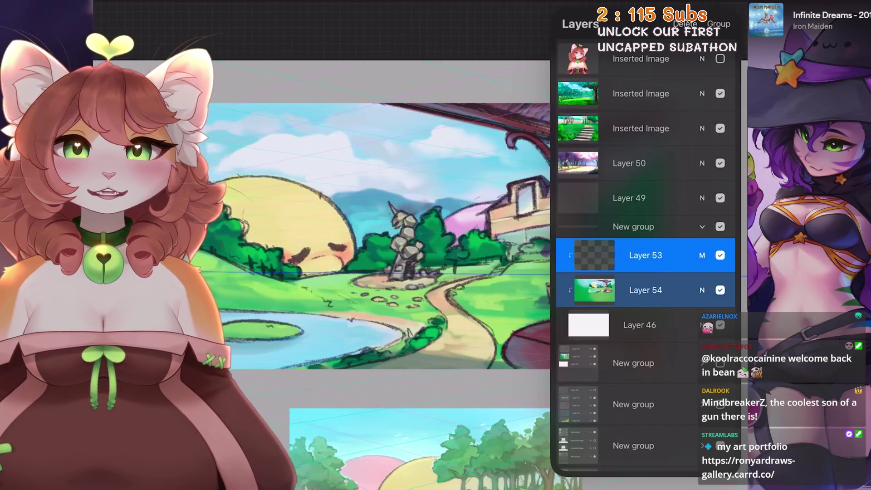
Make Layer 53 visible in the layer list
{"action": "key", "text": "l"}
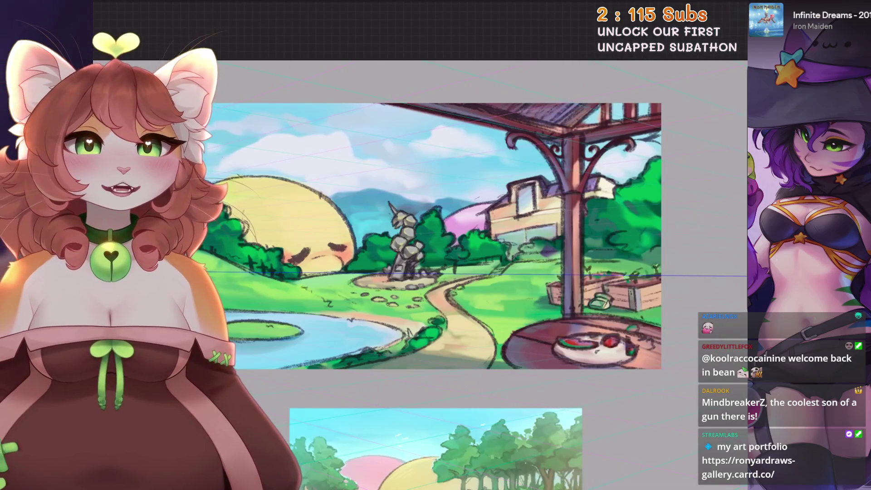
{"action": "key", "text": "l"}
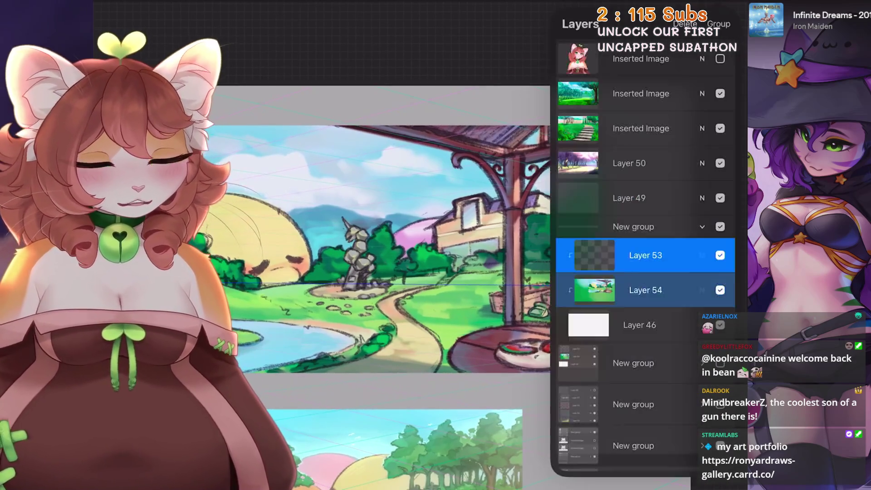
{"action": "left_click", "coordinate": [720, 256]}
{"action": "scroll", "coordinate": [381, 239], "scroll_direction": "up", "scroll_amount": 2}
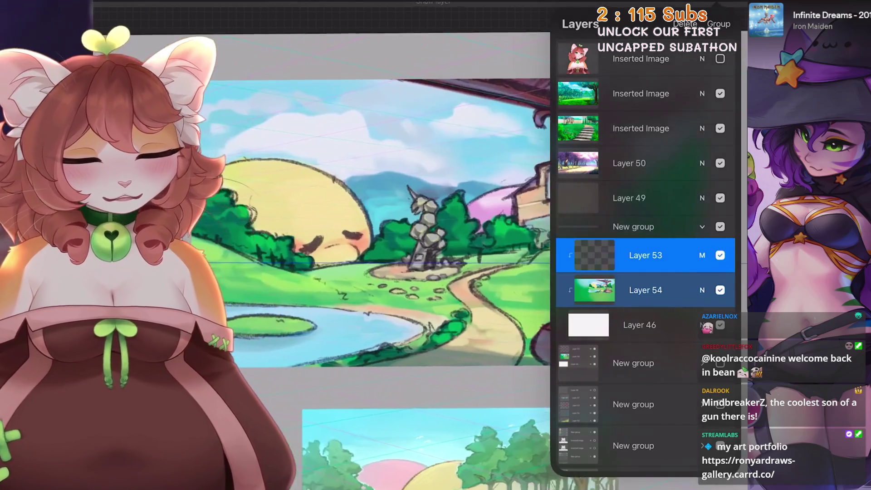
{"action": "key", "text": "l"}
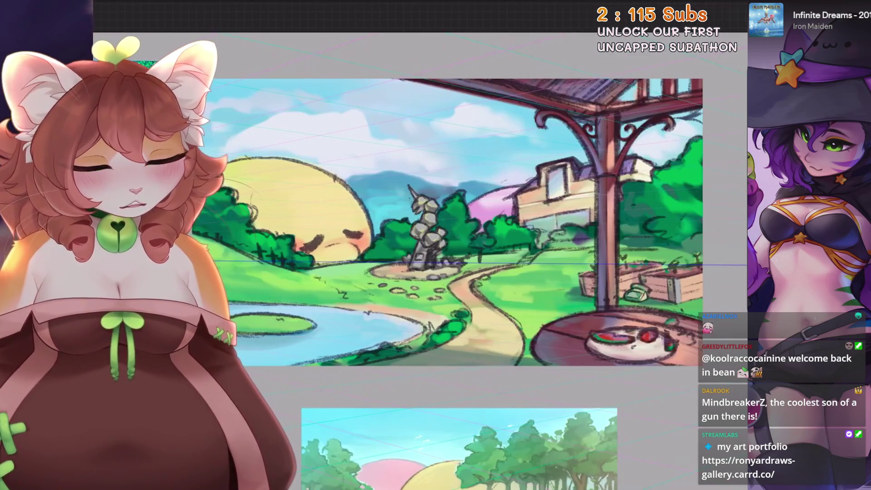
Undo the last paint stroke and hide colour Layer 54 so only the line art shows
{"action": "key", "text": "ctrl+z"}
{"action": "key", "text": "l"}
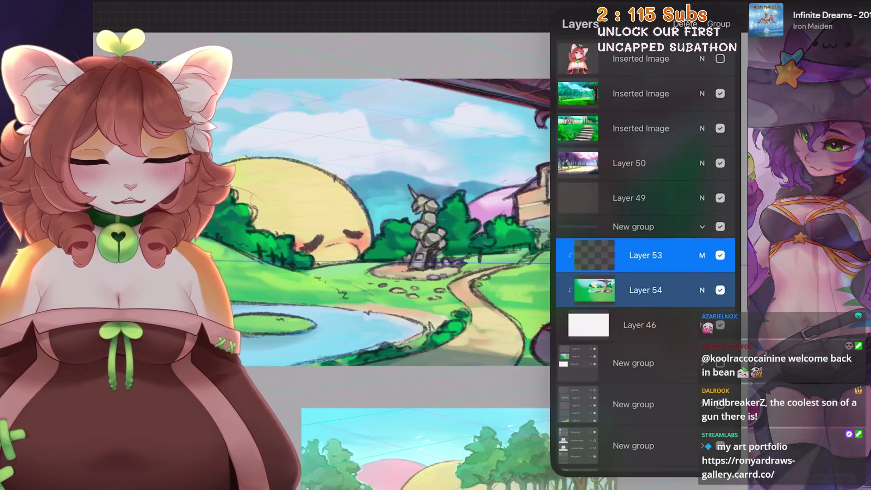
{"action": "scroll", "coordinate": [381, 238], "scroll_direction": "right", "scroll_amount": 5}
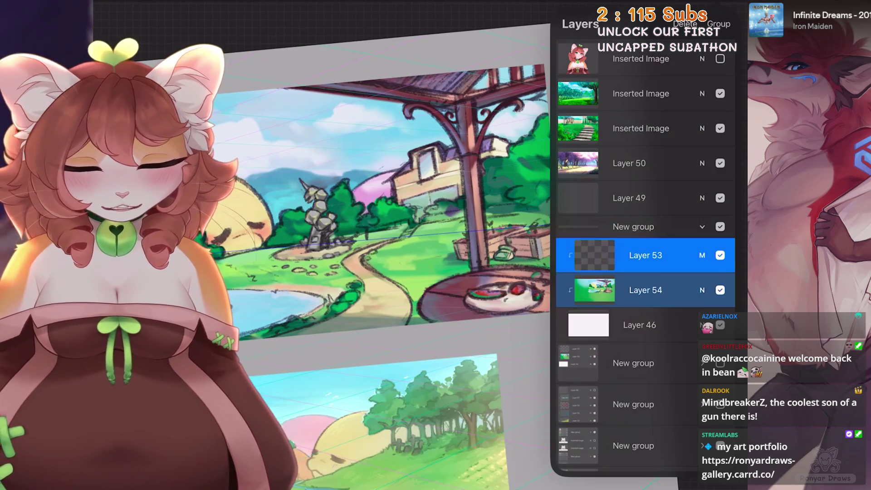
{"action": "left_click", "coordinate": [720, 290]}
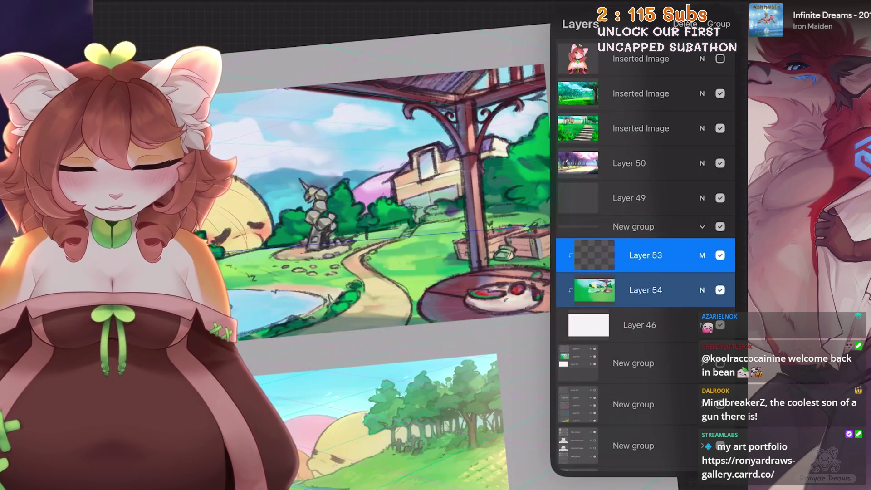
{"action": "left_click", "coordinate": [720, 290]}
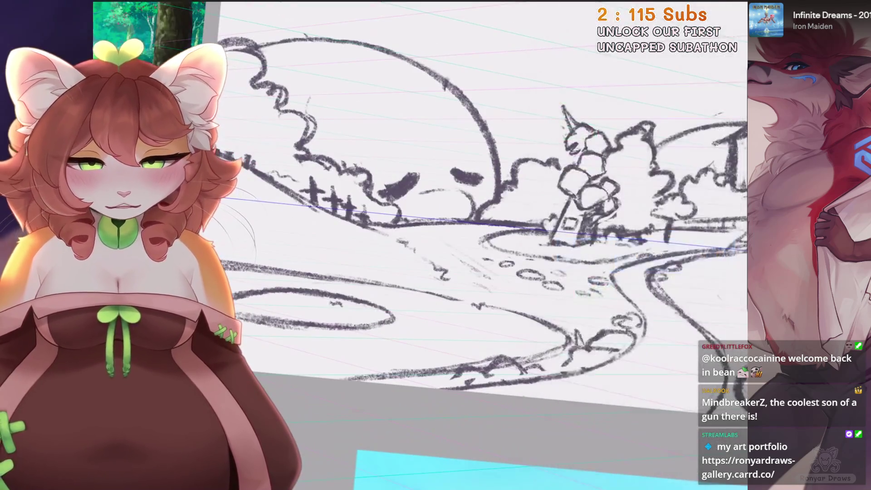
{"action": "scroll", "coordinate": [477, 245], "scroll_direction": "up", "scroll_amount": 5}
Undo the ellipse strokes, then browse the Inking and Sketching brush sets
{"action": "key", "text": "ctrl+z"}
{"action": "key", "text": "ctrl+z"}
{"action": "key", "text": "ctrl+z"}
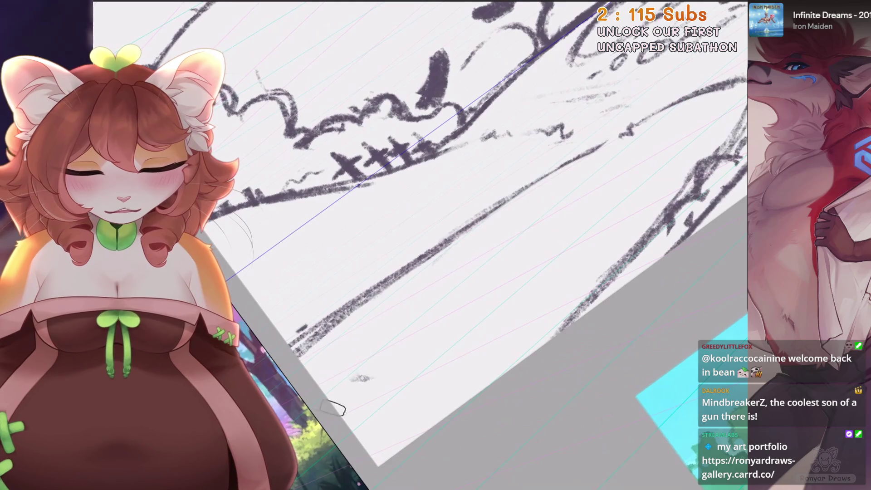
{"action": "scroll", "coordinate": [483, 285], "scroll_direction": "down", "scroll_amount": 3}
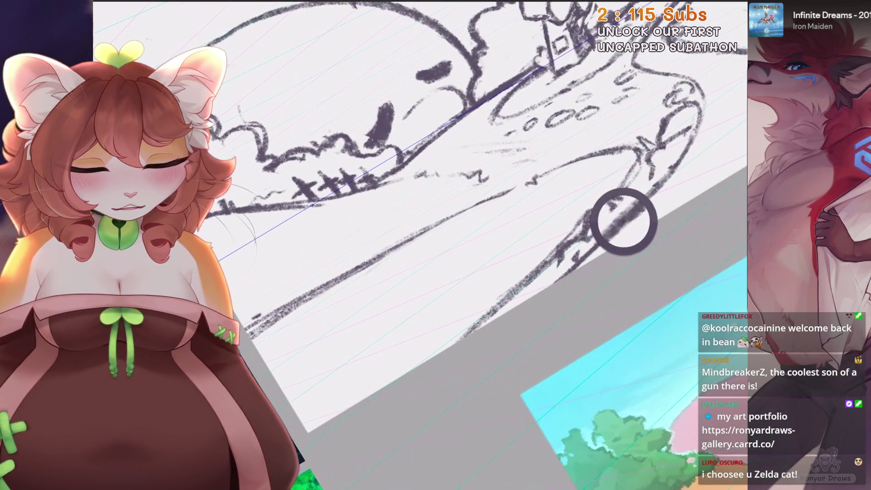
{"action": "scroll", "coordinate": [617, 220], "scroll_direction": "down", "scroll_amount": 3}
{"action": "key", "text": "l"}
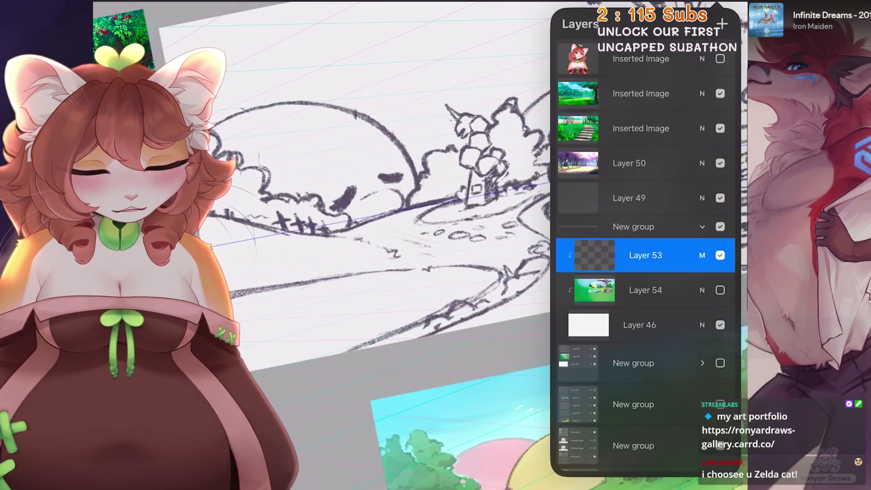
{"action": "scroll", "coordinate": [388, 245], "scroll_direction": "up", "scroll_amount": 3}
{"action": "key", "text": "b"}
{"action": "scroll", "coordinate": [374, 245], "scroll_direction": "down", "scroll_amount": 3}
{"action": "left_click", "coordinate": [550, 101]}
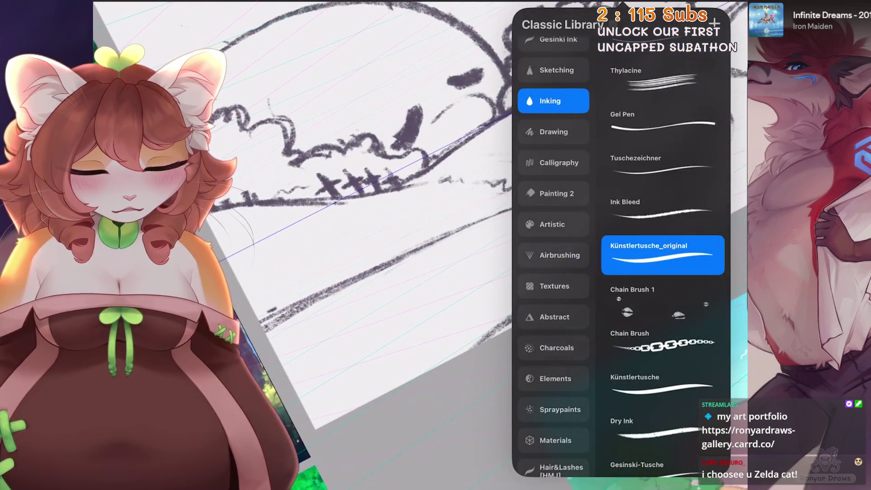
{"action": "scroll", "coordinate": [374, 245], "scroll_direction": "down", "scroll_amount": 2}
{"action": "left_click", "coordinate": [556, 69]}
{"action": "scroll", "coordinate": [374, 204], "scroll_direction": "up", "scroll_amount": 1}
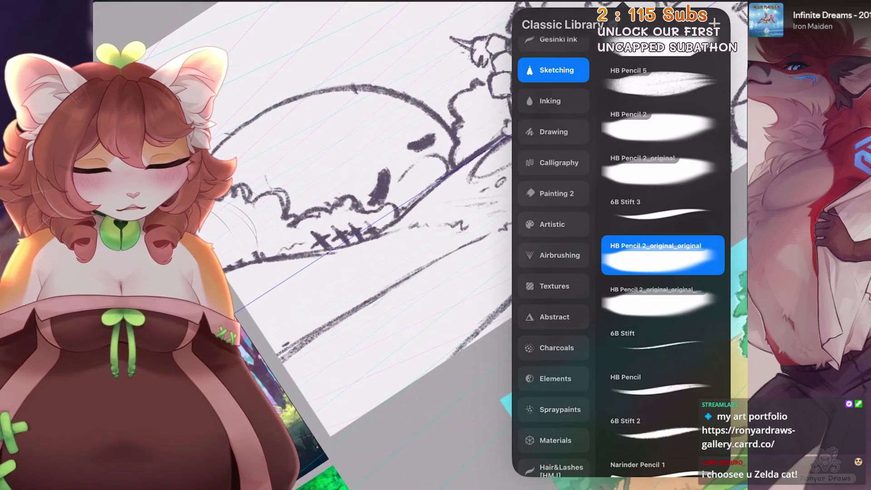
{"action": "scroll", "coordinate": [374, 245], "scroll_direction": "down", "scroll_amount": 1}
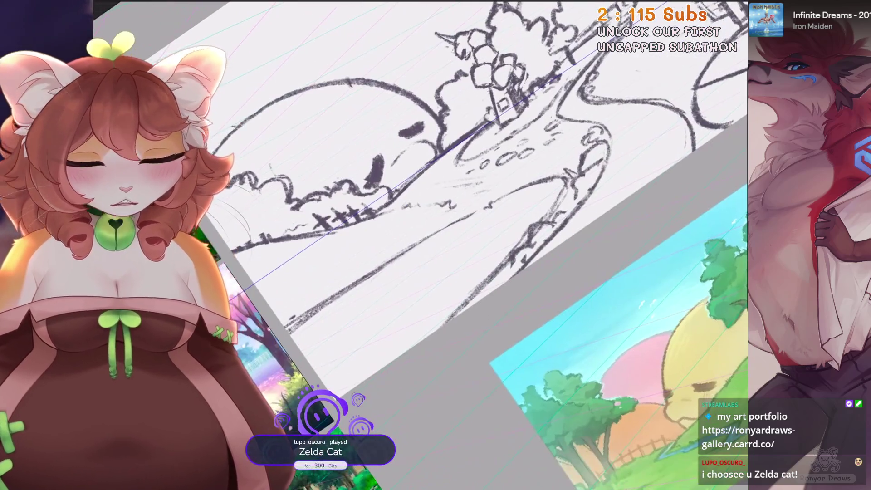
{"action": "scroll", "coordinate": [442, 204], "scroll_direction": "down", "scroll_amount": 2}
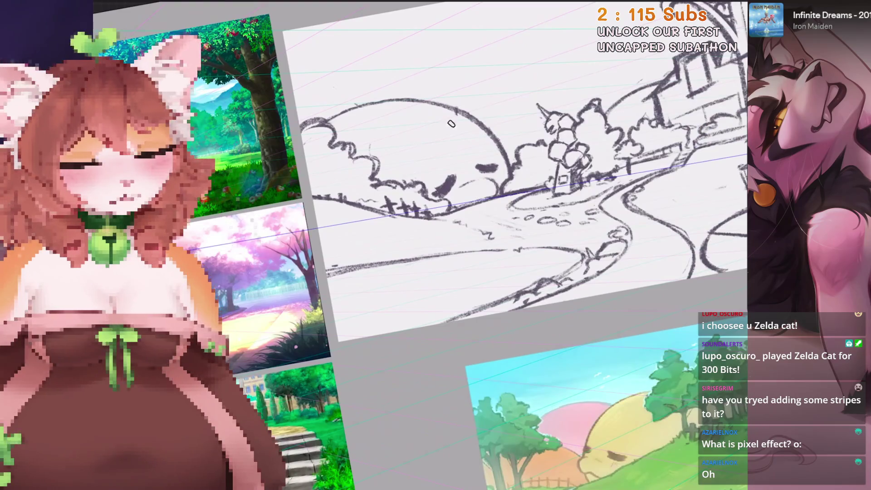
{"action": "key", "text": "l"}
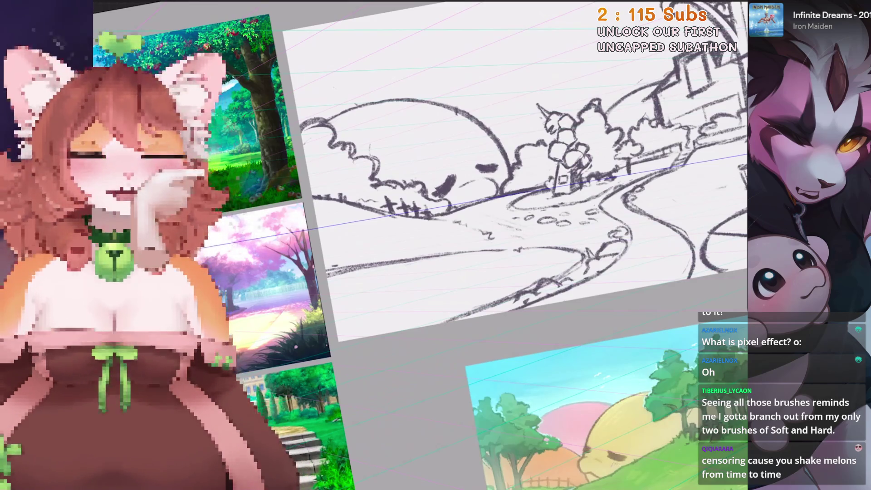
{"action": "key", "text": "b"}
{"action": "scroll", "coordinate": [663, 259], "scroll_direction": "up", "scroll_amount": 3}
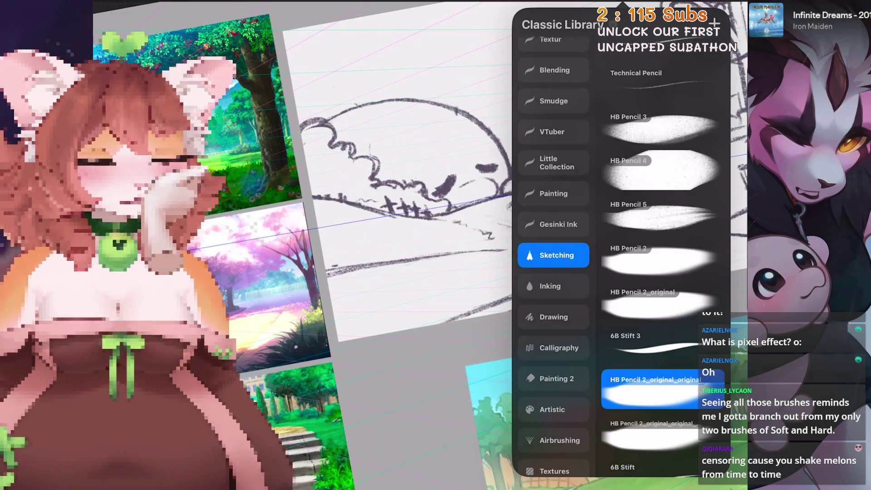
{"action": "scroll", "coordinate": [663, 259], "scroll_direction": "down", "scroll_amount": 3}
{"action": "scroll", "coordinate": [663, 258], "scroll_direction": "up", "scroll_amount": 5}
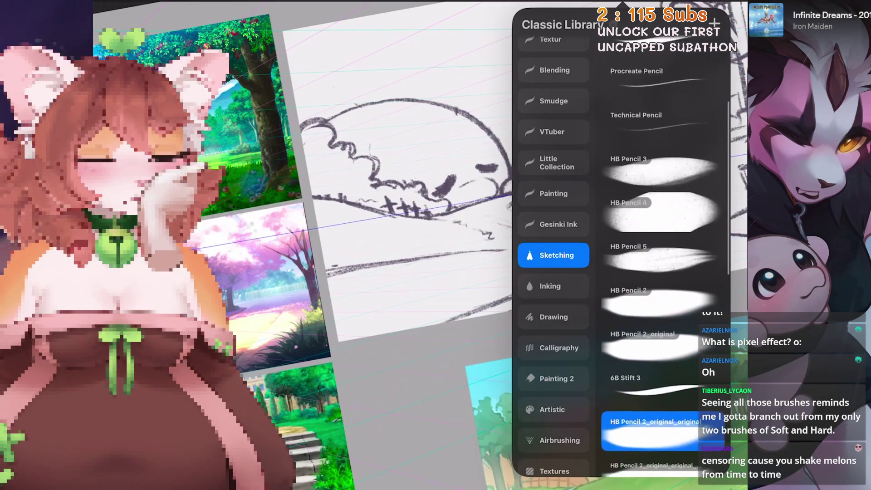
{"action": "scroll", "coordinate": [663, 258], "scroll_direction": "down", "scroll_amount": 3}
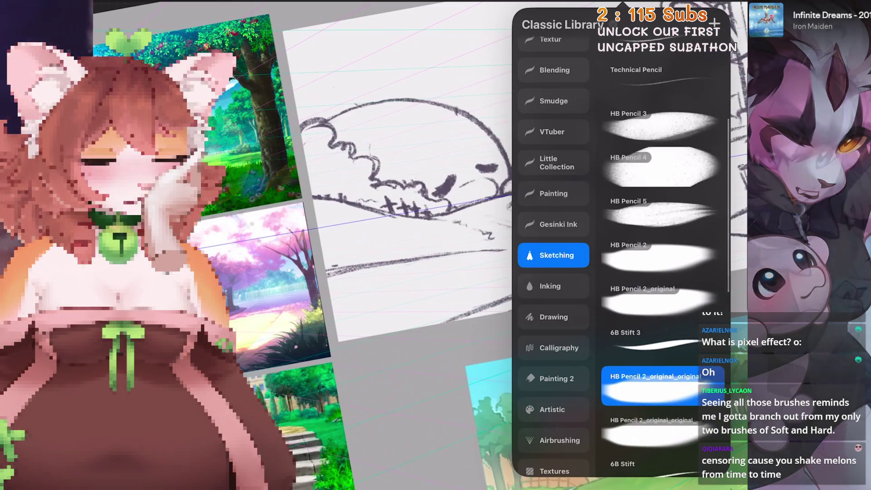
{"action": "scroll", "coordinate": [663, 259], "scroll_direction": "down", "scroll_amount": 1}
{"action": "scroll", "coordinate": [664, 258], "scroll_direction": "down", "scroll_amount": 5}
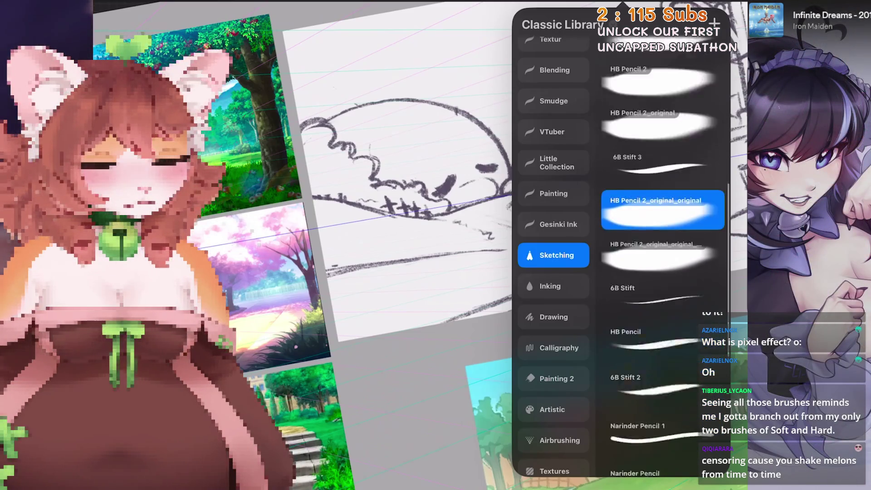
Inspect the HB Pencil 2 copies in Brush Studio, testing one with a stroke on the drawing pad
{"action": "left_click", "coordinate": [663, 219]}
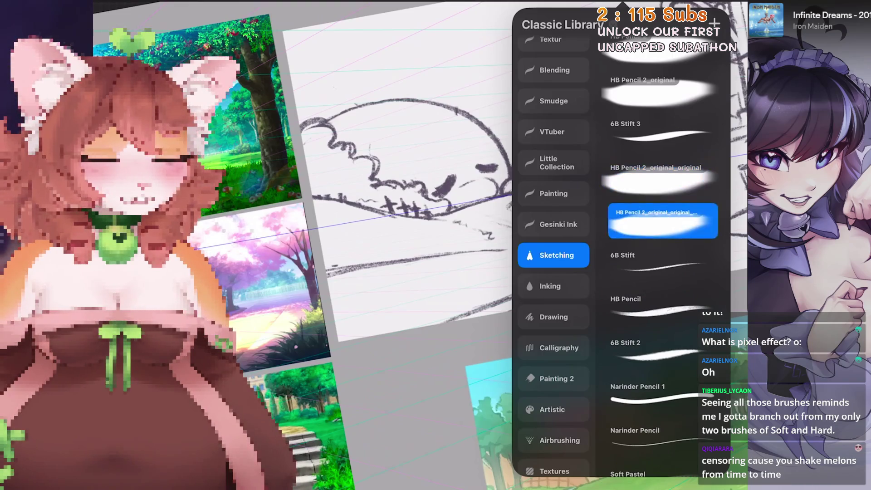
{"action": "left_click", "coordinate": [663, 177]}
{"action": "scroll", "coordinate": [664, 258], "scroll_direction": "down", "scroll_amount": 2}
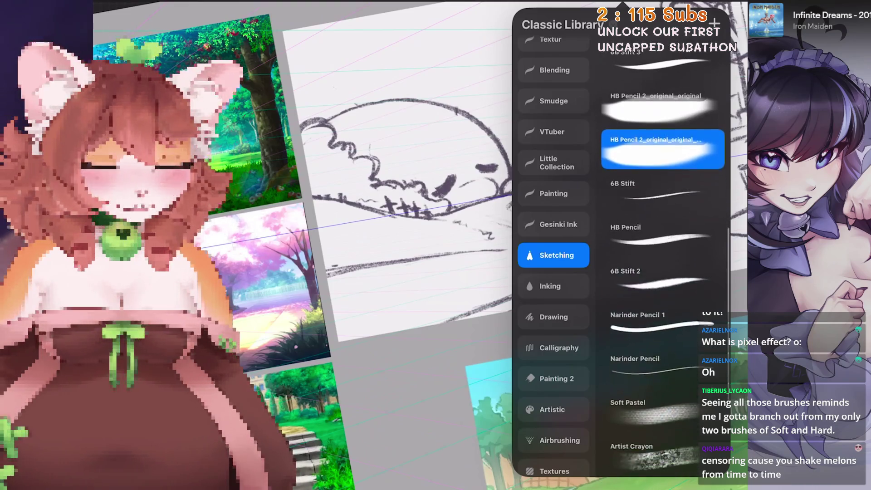
{"action": "left_click", "coordinate": [662, 106]}
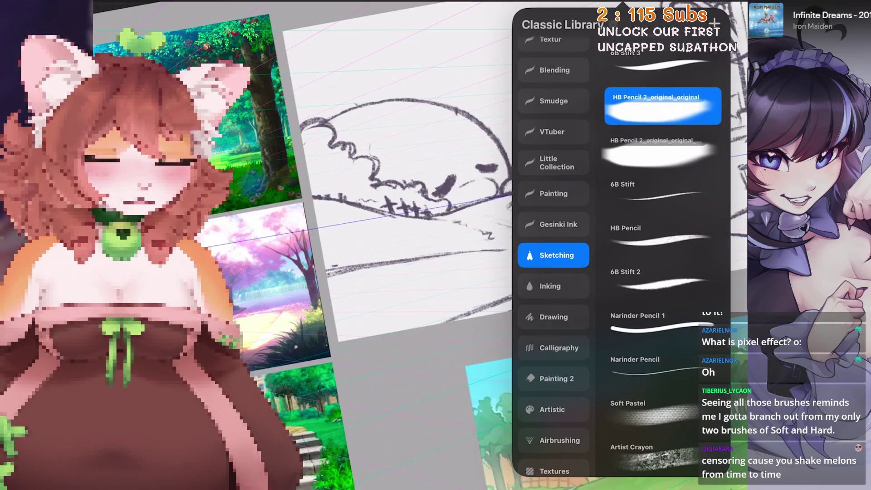
{"action": "left_click", "coordinate": [715, 3]}
{"action": "left_click", "coordinate": [663, 151]}
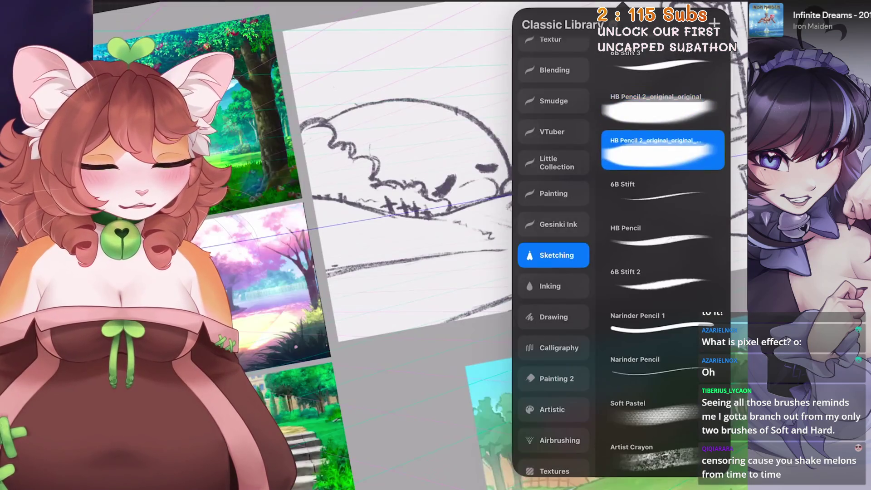
{"action": "left_click", "coordinate": [662, 151]}
{"action": "left_click_drag", "start_coordinate": [700, 75], "coordinate": [674, 388]}
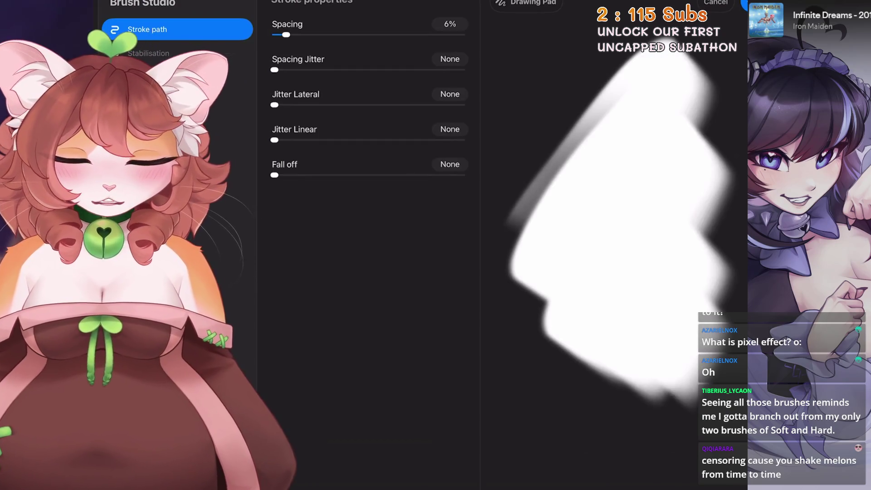
{"action": "left_click", "coordinate": [715, 2]}
{"action": "mouse_move", "coordinate": [688, 149]}
{"action": "left_mouse_down"}
{"action": "mouse_move", "coordinate": [626, 150]}
{"action": "mouse_move", "coordinate": [687, 150]}
{"action": "left_mouse_up"}
Flip between the HB Pencil 2 original and its newest copy, then settle on the 6B Stift pencil
{"action": "left_click", "coordinate": [663, 106]}
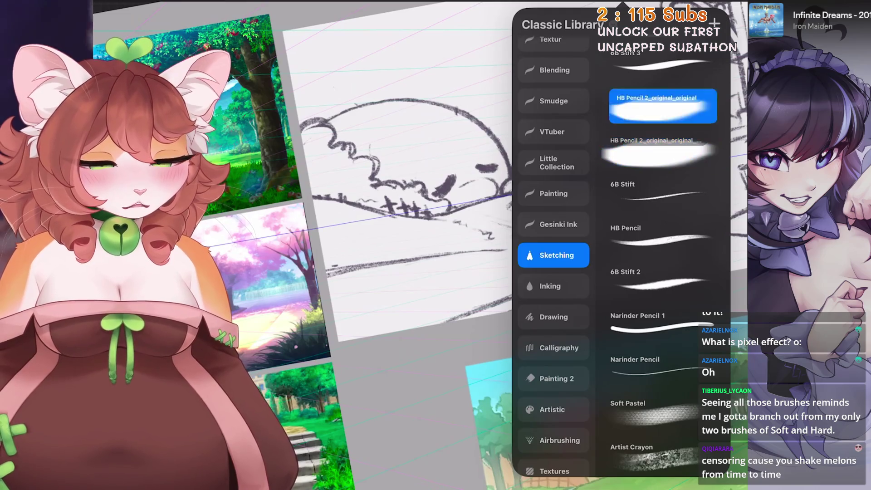
{"action": "left_click", "coordinate": [663, 193]}
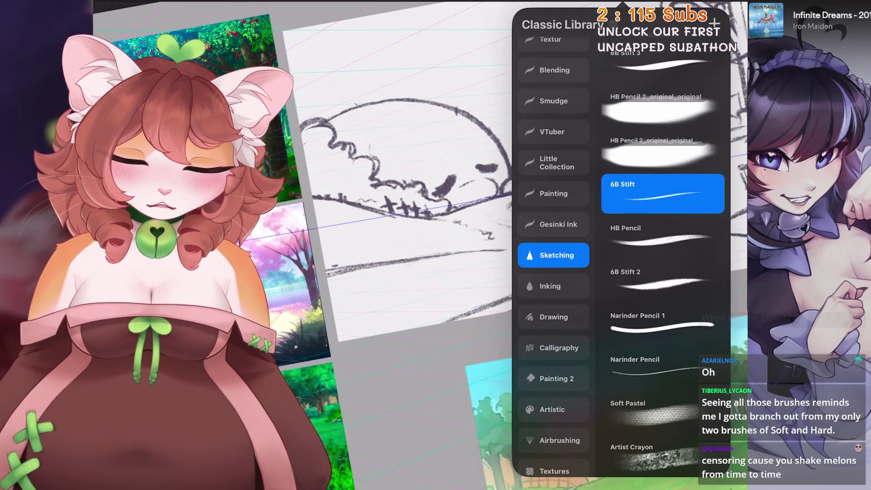
{"action": "left_click", "coordinate": [663, 150]}
{"action": "left_click", "coordinate": [663, 105]}
{"action": "left_click", "coordinate": [663, 150]}
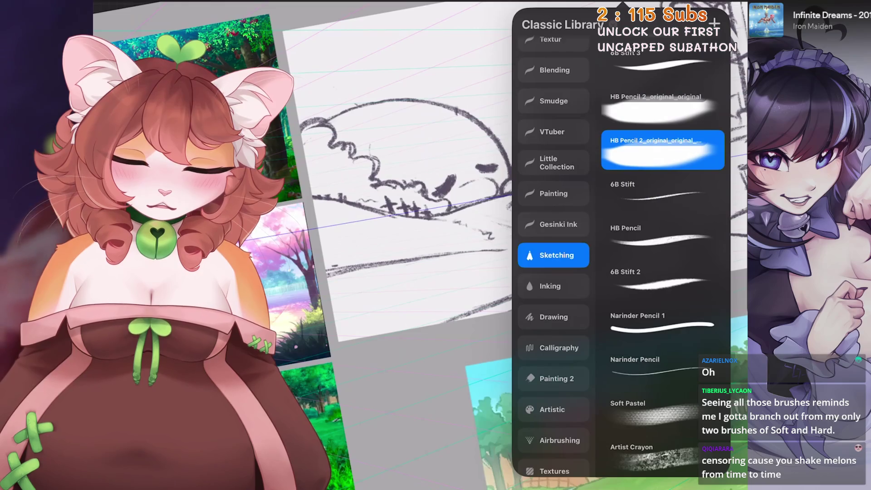
{"action": "left_click", "coordinate": [663, 105]}
{"action": "left_click", "coordinate": [663, 149]}
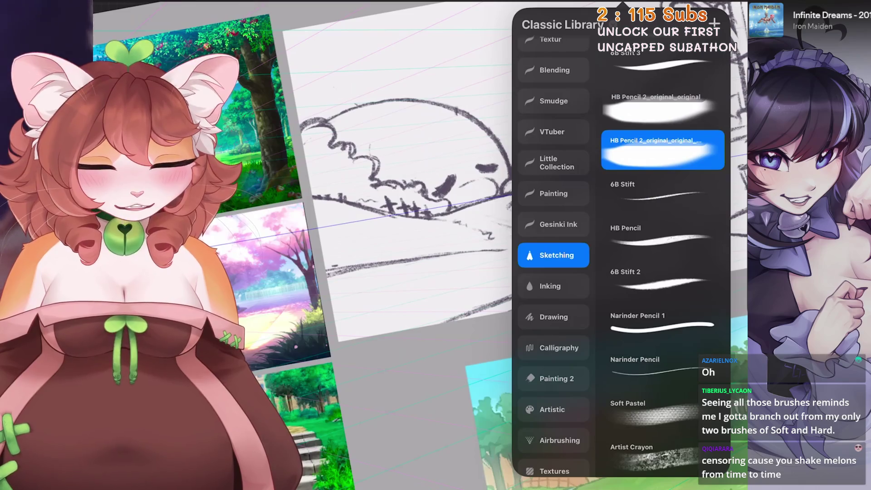
{"action": "left_click", "coordinate": [663, 106]}
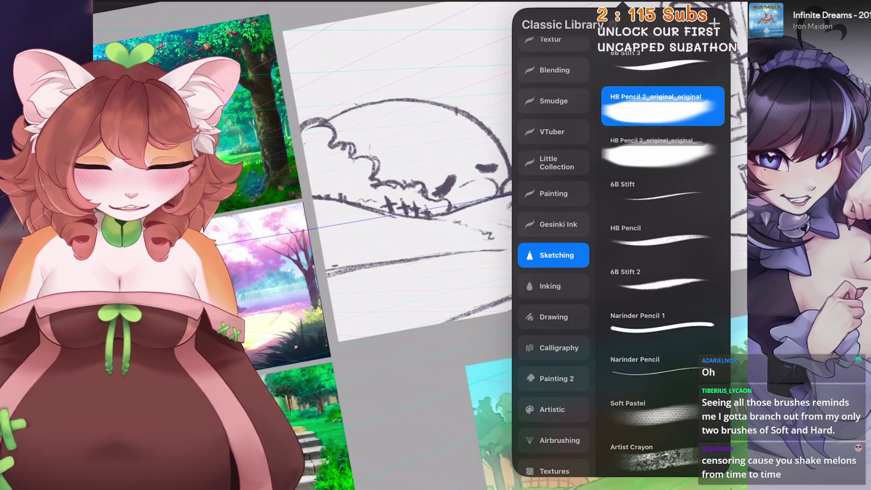
{"action": "left_click", "coordinate": [663, 150]}
{"action": "scroll", "coordinate": [663, 258], "scroll_direction": "up", "scroll_amount": 3}
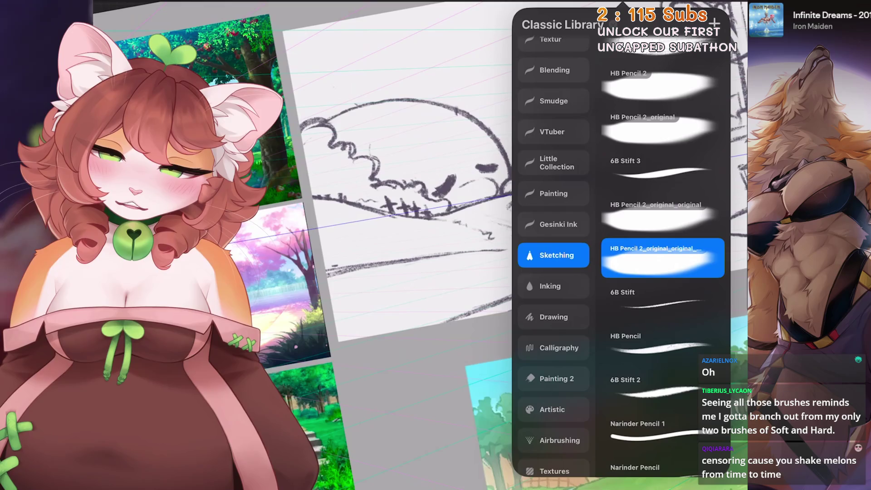
{"action": "scroll", "coordinate": [663, 259], "scroll_direction": "up", "scroll_amount": 5}
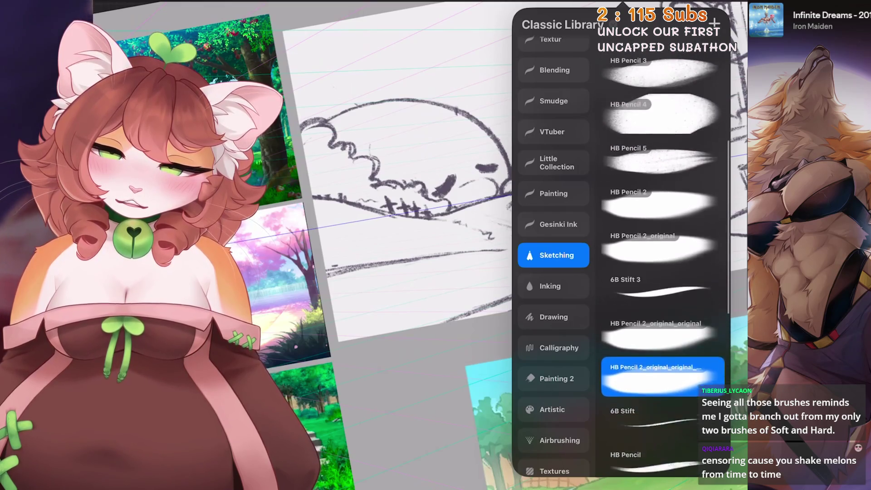
{"action": "scroll", "coordinate": [663, 259], "scroll_direction": "up", "scroll_amount": 2}
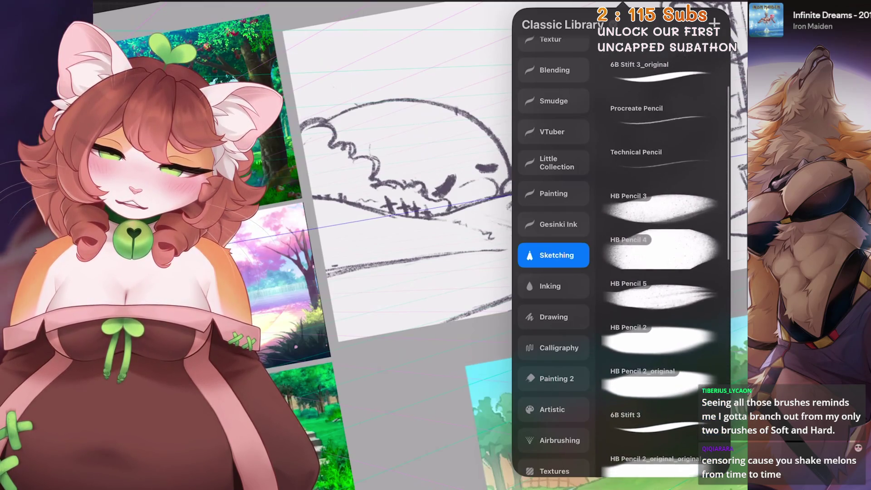
{"action": "scroll", "coordinate": [662, 258], "scroll_direction": "down", "scroll_amount": 4}
{"action": "scroll", "coordinate": [662, 259], "scroll_direction": "down", "scroll_amount": 3}
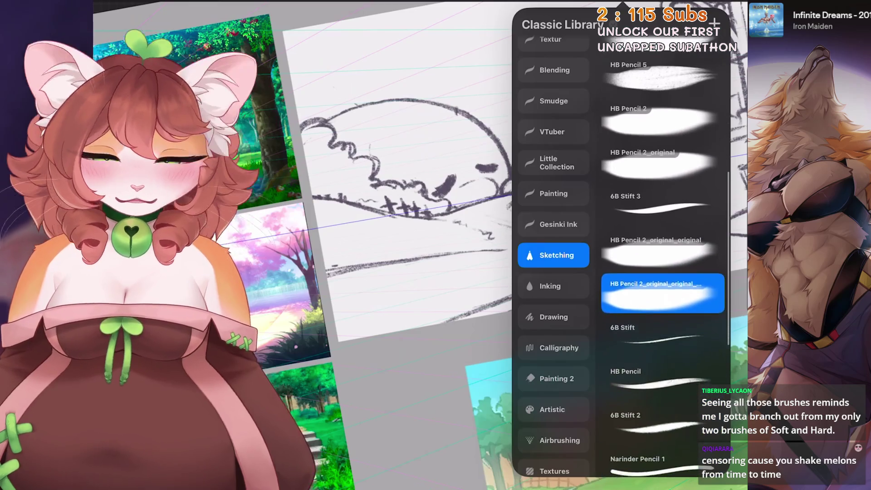
{"action": "left_click", "coordinate": [663, 324]}
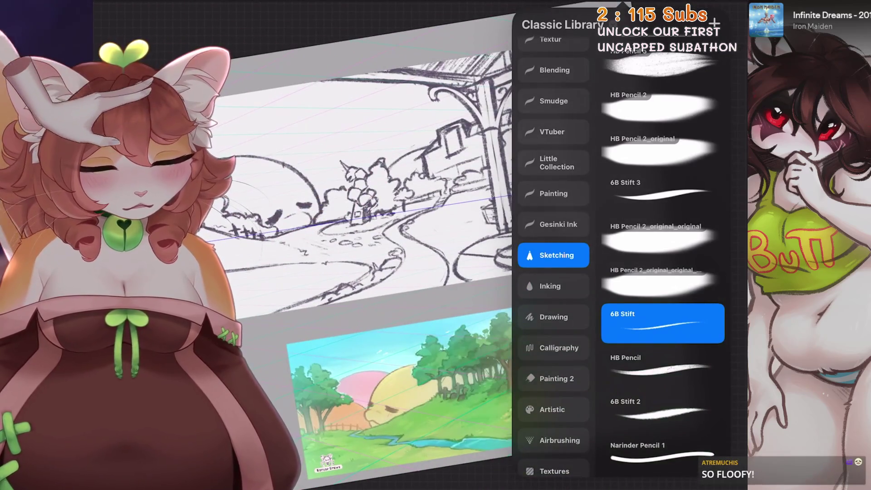
Choose the 6B Stift 3 brush from the Sketching set
{"action": "left_click", "coordinate": [662, 192]}
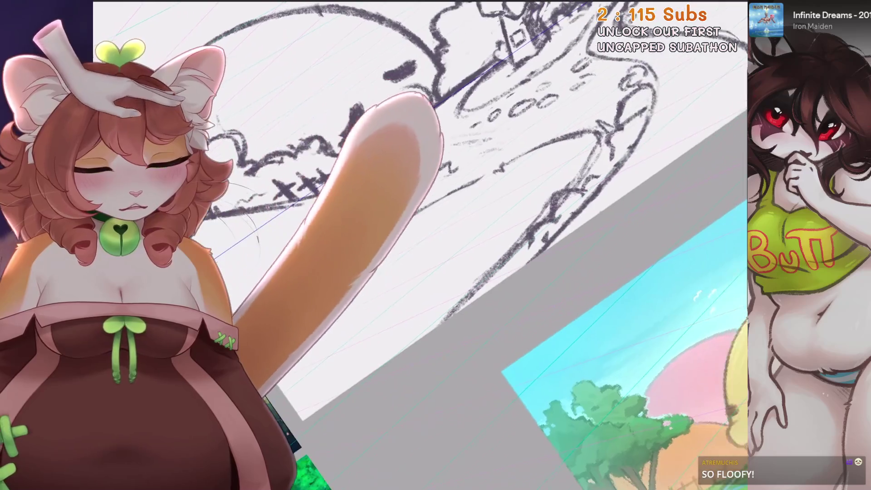
On Layer 53, draw and undo trial strokes, then redraw the curved edge of the winding path
{"action": "left_click", "coordinate": [728, 8]}
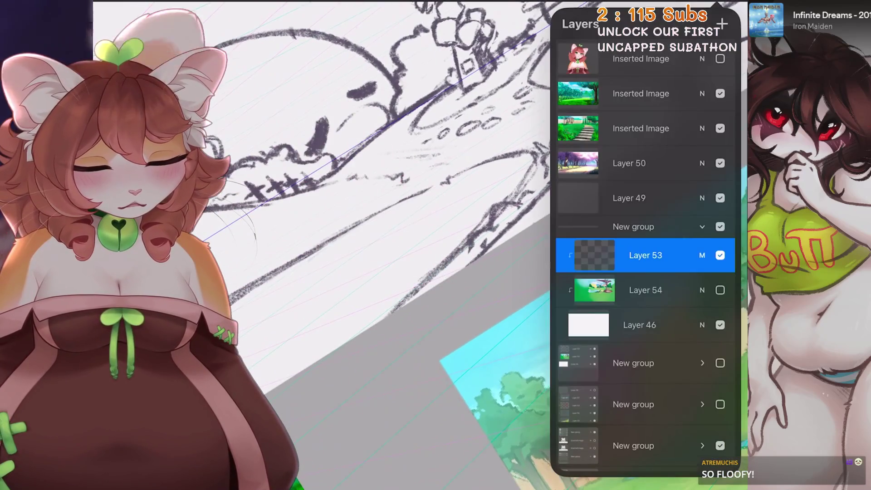
{"action": "left_click", "coordinate": [645, 255]}
{"action": "left_click_drag", "start_coordinate": [235, 302], "coordinate": [262, 387]}
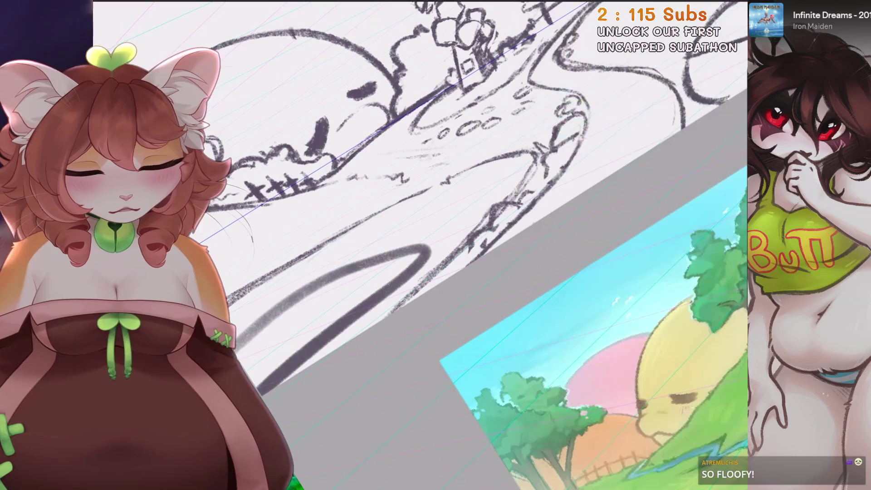
{"action": "key", "text": "ctrl+z"}
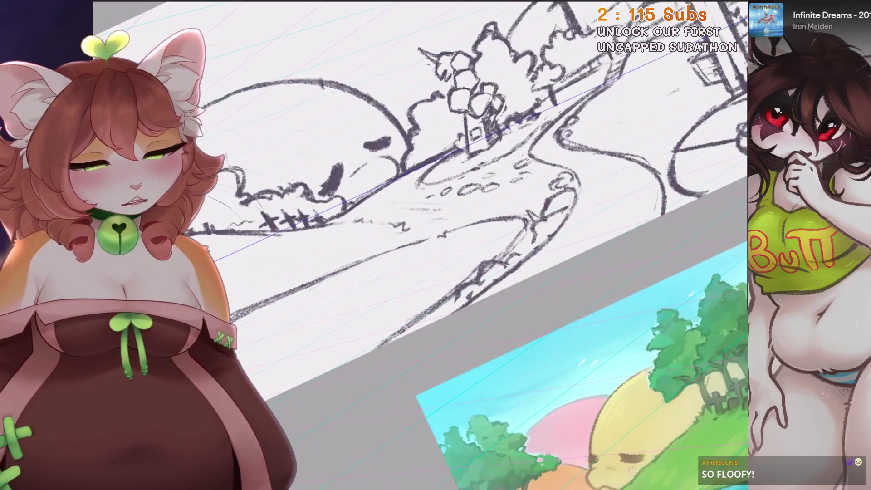
{"action": "scroll", "coordinate": [459, 224], "scroll_direction": "up", "scroll_amount": 2}
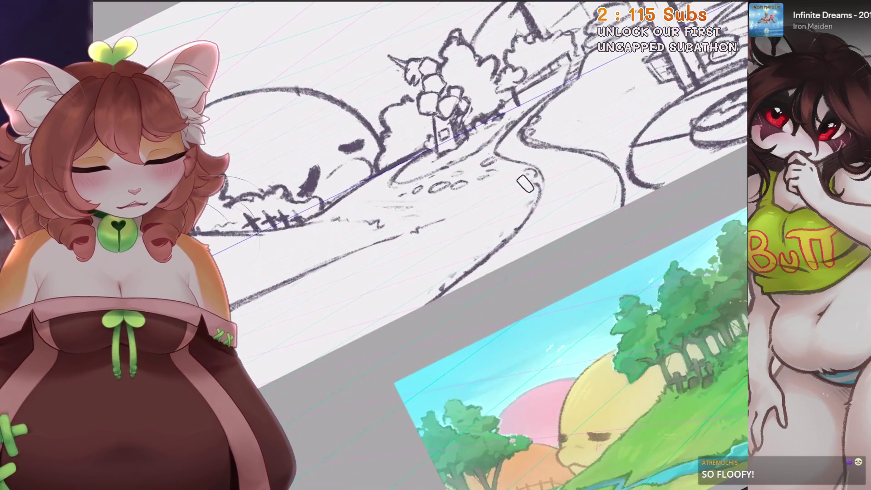
{"action": "left_click_drag", "start_coordinate": [410, 292], "coordinate": [257, 315]}
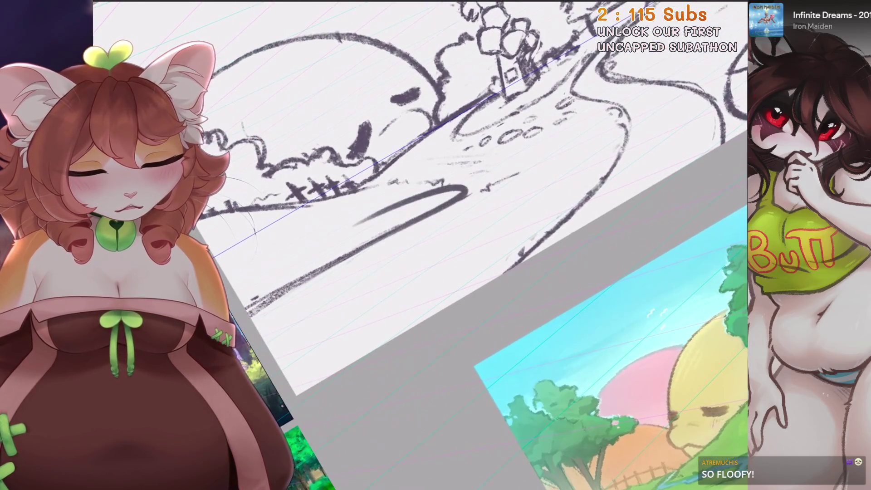
{"action": "key", "text": "ctrl+z"}
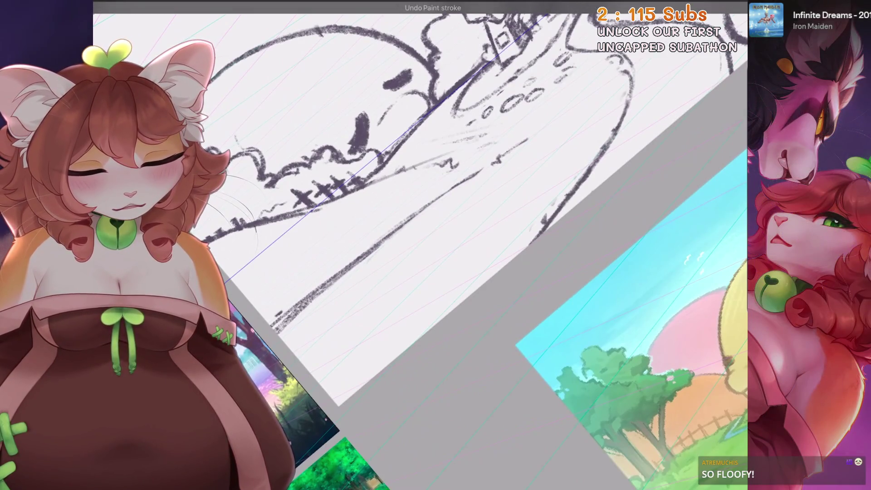
{"action": "left_click_drag", "start_coordinate": [367, 178], "coordinate": [455, 173]}
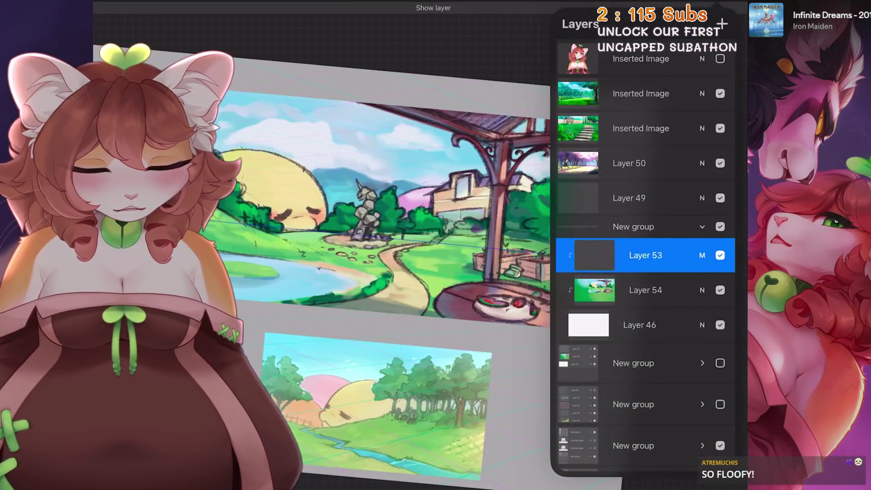
Adjust the selection of Layers 53 and 54 and make Layer 53 visible
{"action": "left_click", "coordinate": [645, 291]}
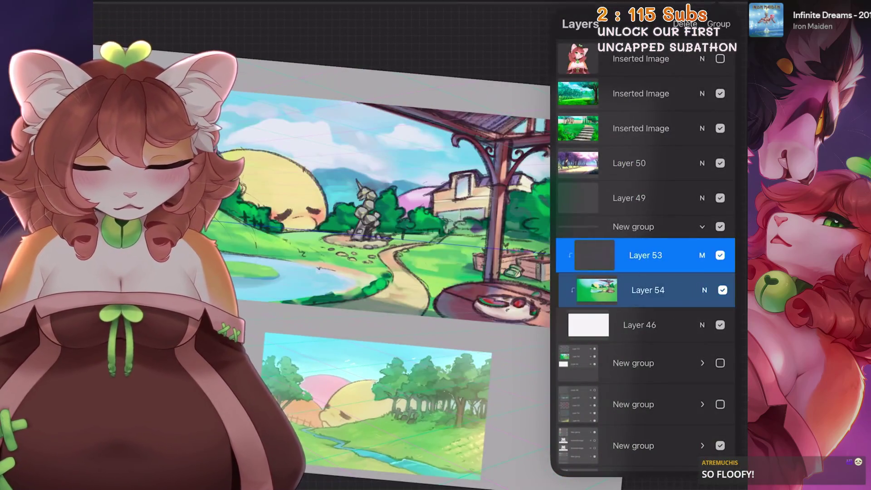
{"action": "key", "text": "v"}
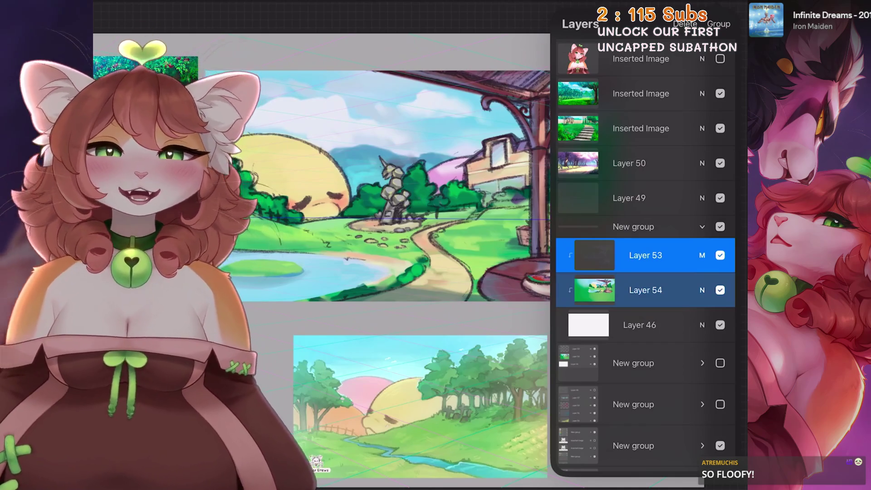
{"action": "left_click", "coordinate": [645, 290]}
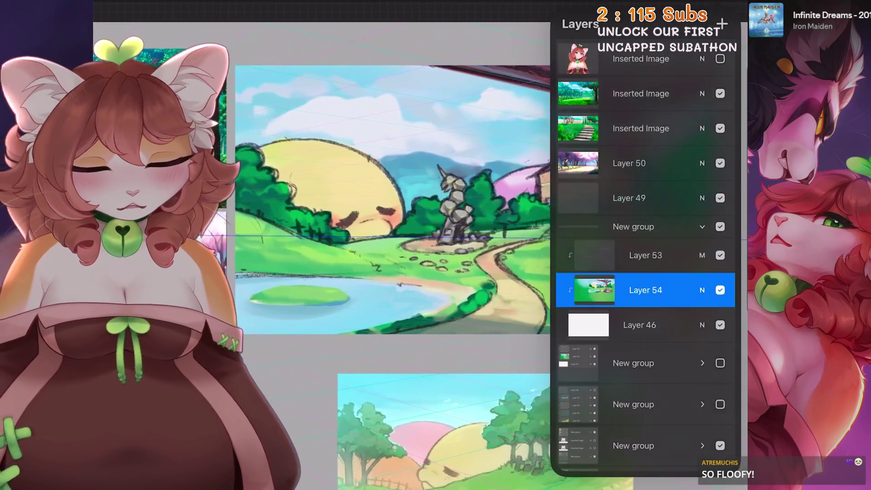
{"action": "left_click_drag", "start_coordinate": [449, 204], "coordinate": [337, 184]}
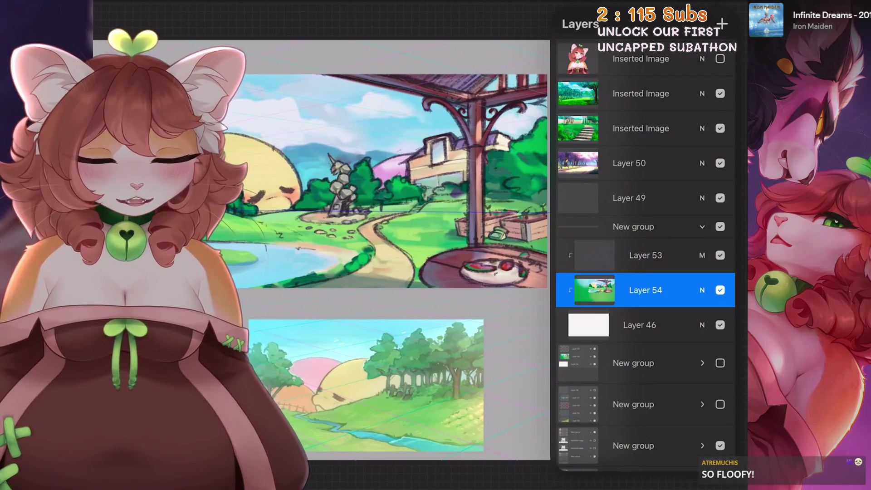
{"action": "left_click", "coordinate": [646, 255]}
{"action": "left_click", "coordinate": [720, 255]}
{"action": "scroll", "coordinate": [394, 273], "scroll_direction": "up", "scroll_amount": 3}
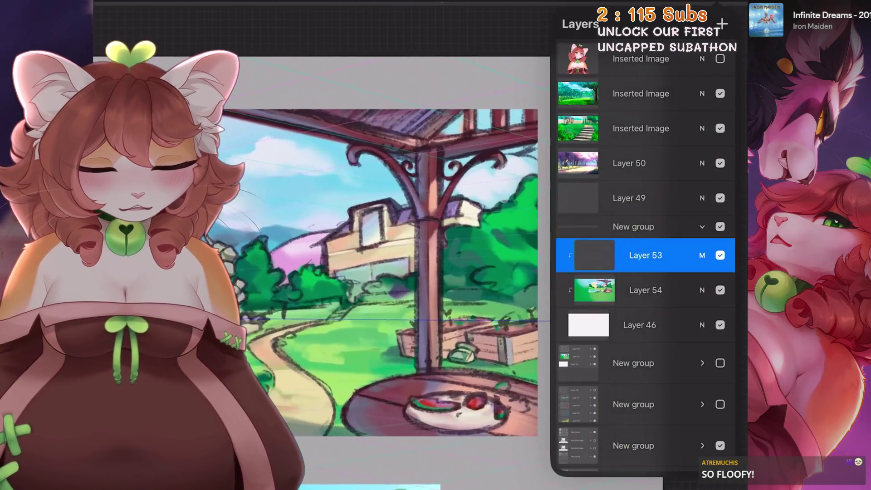
{"action": "left_click", "coordinate": [645, 290]}
Merge Layer 53 down into Layer 54 from its layer options
{"action": "left_click", "coordinate": [571, 24]}
{"action": "mouse_move", "coordinate": [408, 272]}
{"action": "left_mouse_down"}
{"action": "mouse_move", "coordinate": [476, 204]}
{"action": "mouse_move", "coordinate": [408, 272]}
{"action": "left_mouse_up"}
{"action": "left_click", "coordinate": [570, 24]}
{"action": "left_click_drag", "start_coordinate": [341, 272], "coordinate": [409, 205]}
{"action": "left_click", "coordinate": [645, 220]}
{"action": "left_click", "coordinate": [489, 318]}
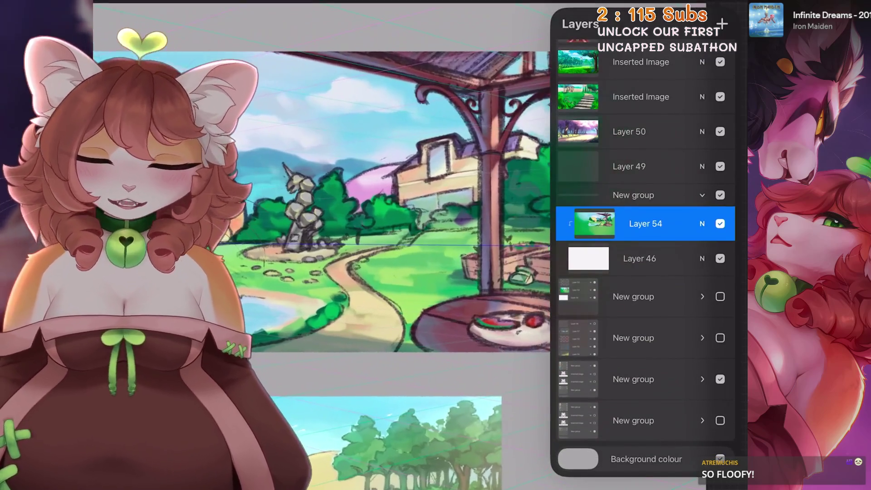
{"action": "left_click", "coordinate": [123, 11]}
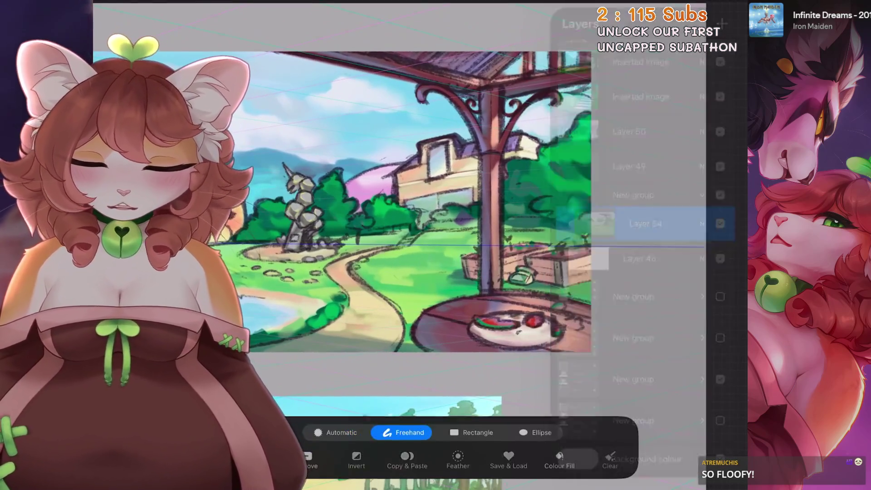
Zoom onto the gazebo and pick an HB pencil brush from the library
{"action": "left_click_drag", "start_coordinate": [408, 272], "coordinate": [476, 204]}
{"action": "left_click_drag", "start_coordinate": [476, 239], "coordinate": [443, 272]}
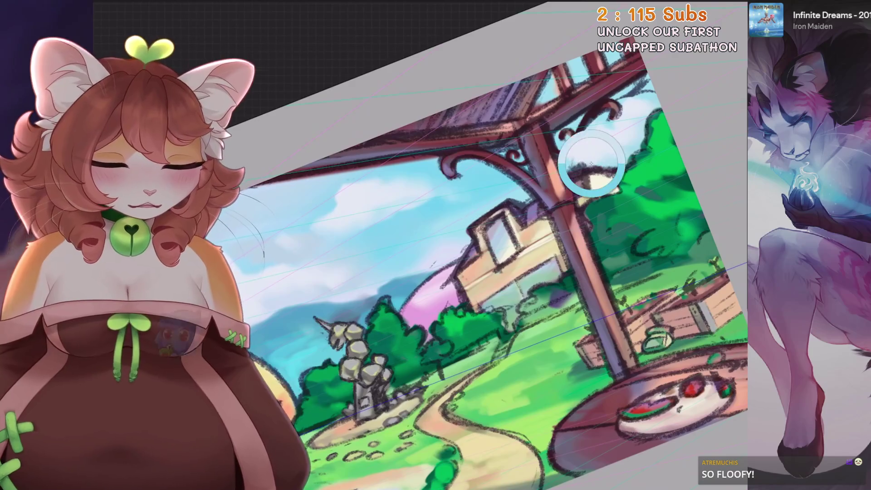
{"action": "left_click_drag", "start_coordinate": [459, 186], "coordinate": [408, 238]}
{"action": "left_click", "coordinate": [670, 9]}
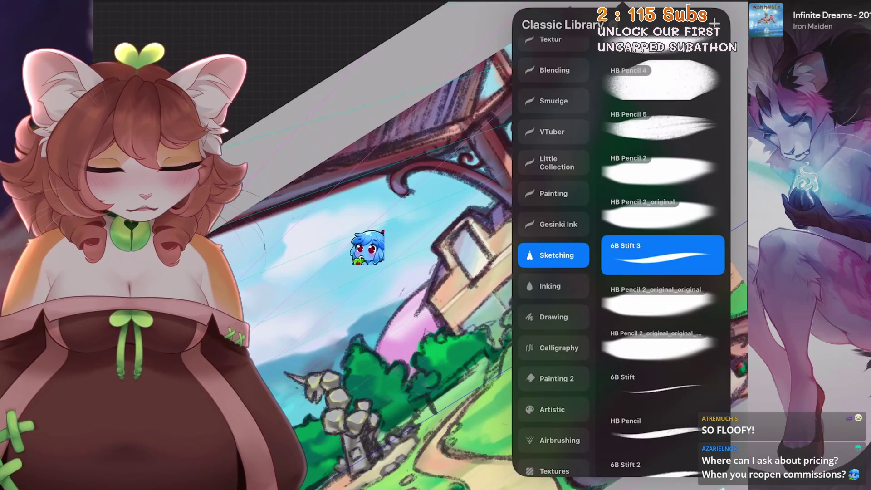
{"action": "left_click", "coordinate": [662, 299]}
Paint sky blue over the gazebo's upper roof beams so the sky covers them
{"action": "mouse_move", "coordinate": [370, 170]}
{"action": "left_mouse_down"}
{"action": "mouse_move", "coordinate": [266, 215]}
{"action": "mouse_move", "coordinate": [476, 82]}
{"action": "left_mouse_up"}
{"action": "left_click_drag", "start_coordinate": [470, 123], "coordinate": [286, 204]}
{"action": "left_click_drag", "start_coordinate": [367, 218], "coordinate": [524, 61]}
{"action": "left_click_drag", "start_coordinate": [469, 88], "coordinate": [592, 21]}
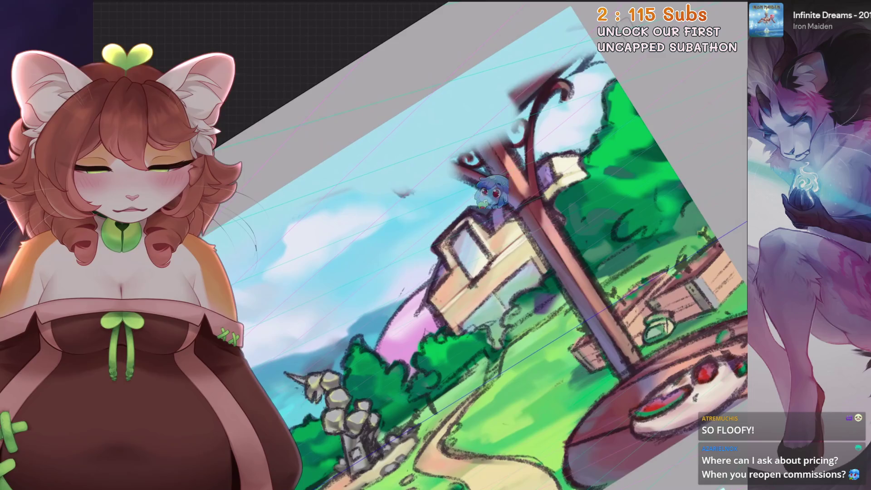
{"action": "left_click_drag", "start_coordinate": [592, 58], "coordinate": [477, 163]}
{"action": "left_click_drag", "start_coordinate": [524, 109], "coordinate": [473, 173]}
{"action": "key", "text": "bracketleft"}
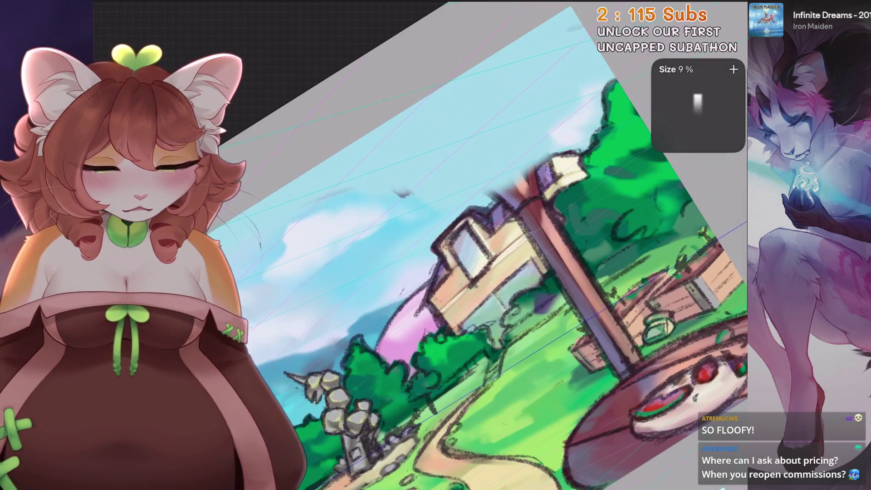
{"action": "scroll", "coordinate": [425, 172], "scroll_direction": "up", "scroll_amount": 2}
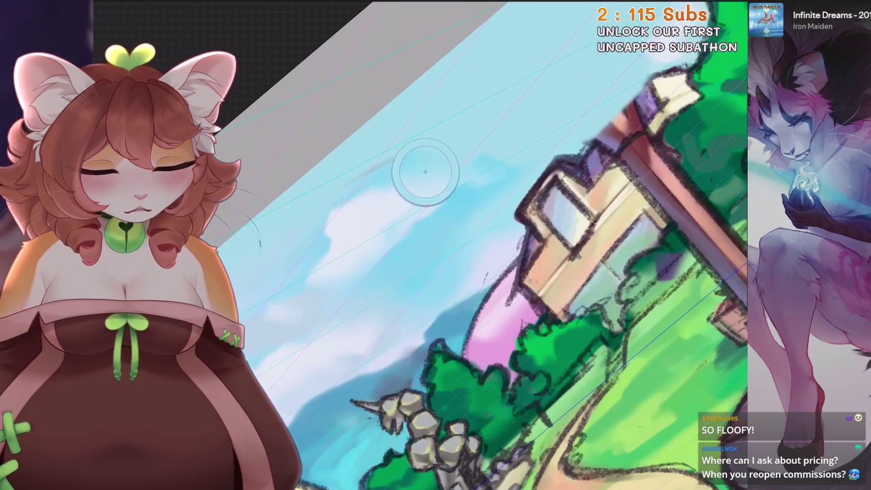
Reset the view to the whole scene and select Layer 49 in the layer list
{"action": "key", "text": "ctrl+0"}
{"action": "key", "text": "l"}
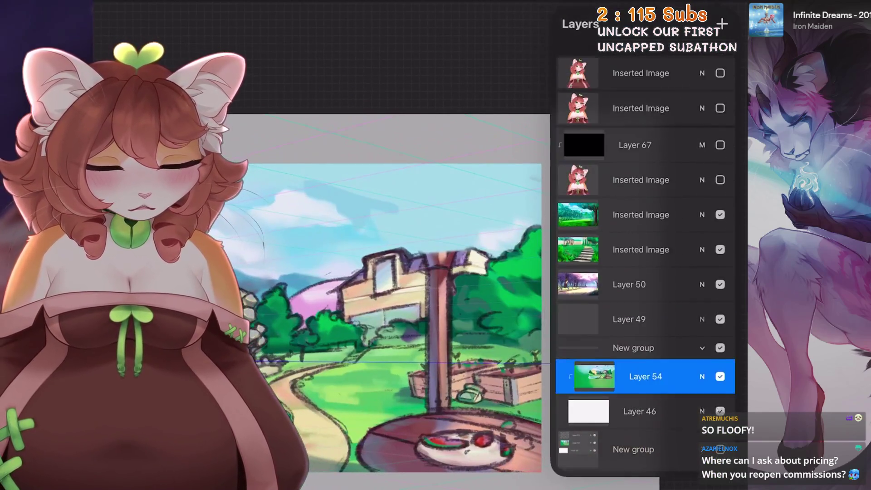
{"action": "scroll", "coordinate": [645, 272], "scroll_direction": "down", "scroll_amount": 1}
{"action": "left_click", "coordinate": [629, 300]}
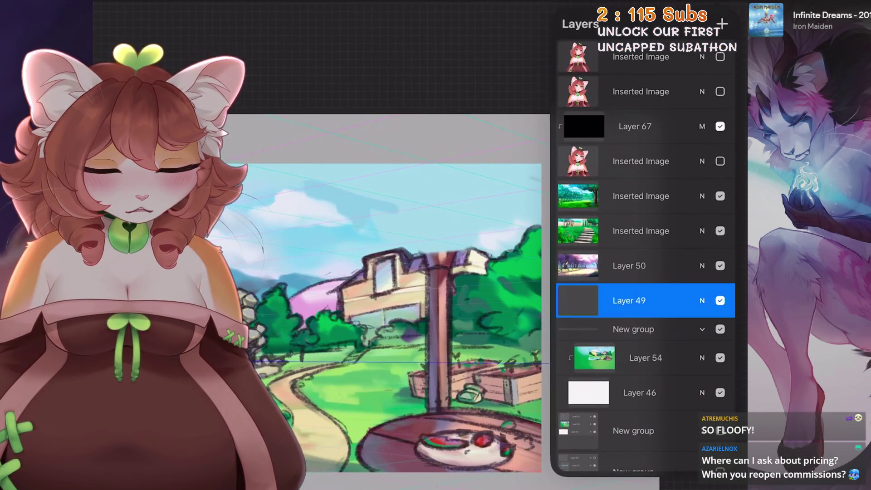
Hide Layer 67, delete Layer 49 and select Layer 54
{"action": "left_click", "coordinate": [720, 126]}
{"action": "left_click_drag", "start_coordinate": [680, 299], "coordinate": [599, 301]}
{"action": "left_click", "coordinate": [660, 300]}
{"action": "left_click", "coordinate": [645, 323]}
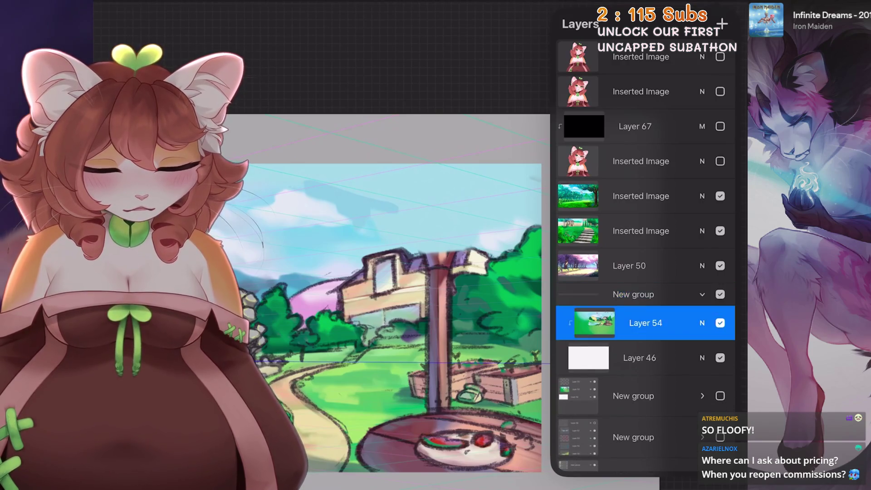
Check Layer 54's blending settings, then straighten and zoom out the view
{"action": "left_click", "coordinate": [508, 113]}
{"action": "left_click", "coordinate": [726, 8]}
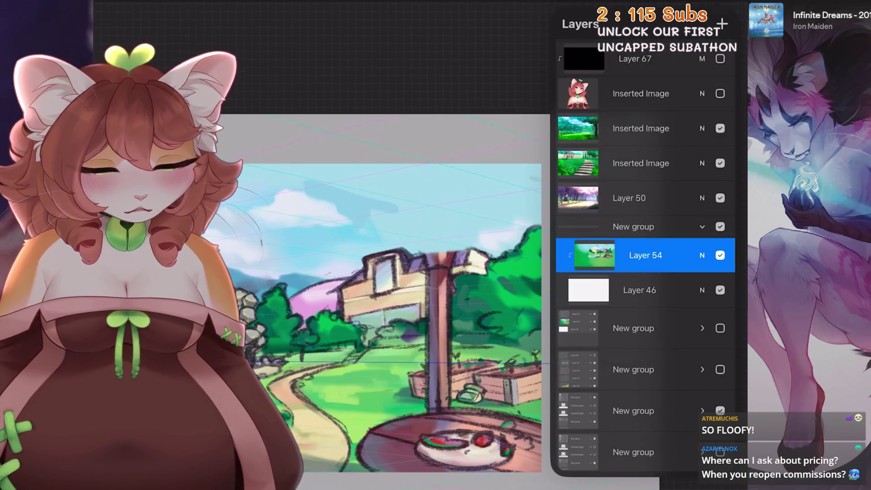
{"action": "left_click", "coordinate": [701, 255]}
{"action": "left_click", "coordinate": [701, 235]}
{"action": "mouse_move", "coordinate": [442, 306]}
{"action": "left_mouse_down"}
{"action": "mouse_move", "coordinate": [422, 293]}
{"action": "mouse_move", "coordinate": [450, 293]}
{"action": "left_mouse_up"}
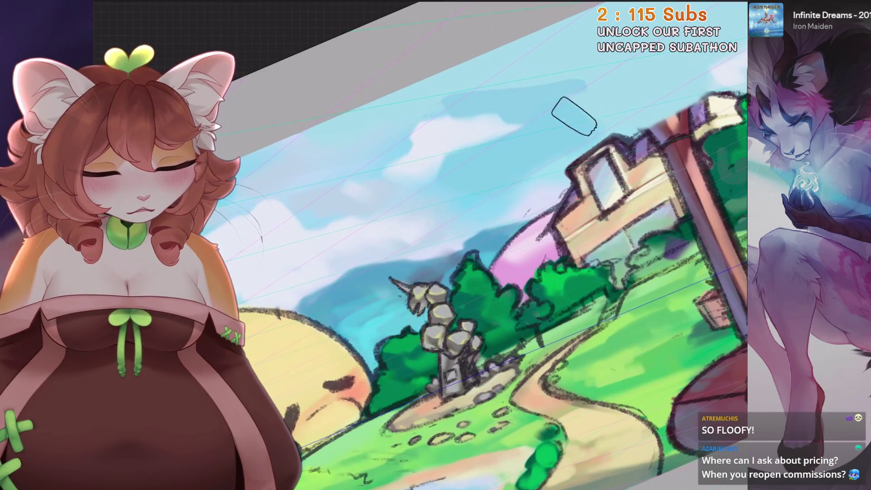
Brush darker green shading onto the bushes beside the sun on the hill
{"action": "left_click_drag", "start_coordinate": [467, 85], "coordinate": [420, 232]}
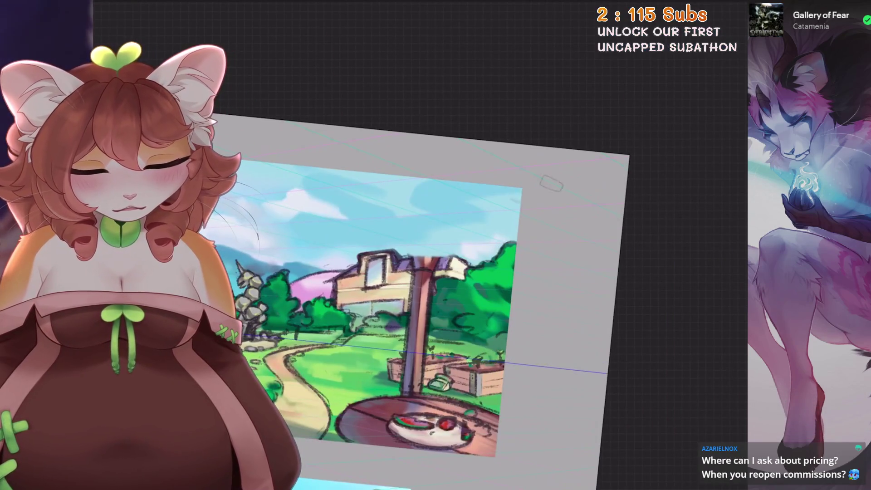
{"action": "left_click_drag", "start_coordinate": [409, 306], "coordinate": [435, 217]}
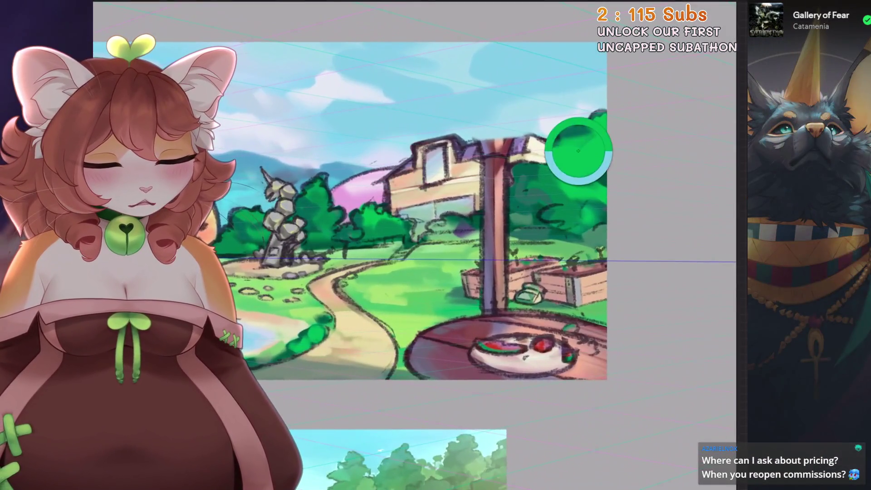
{"action": "left_click_drag", "start_coordinate": [573, 146], "coordinate": [612, 272]}
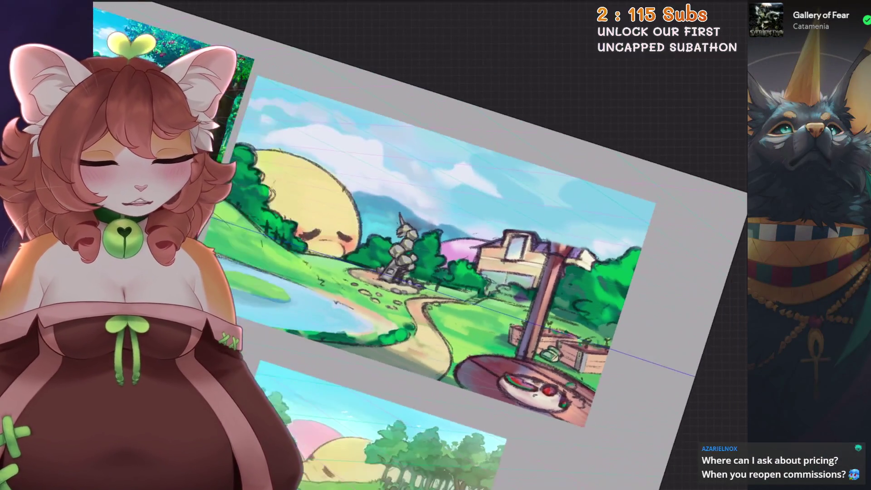
{"action": "left_click_drag", "start_coordinate": [476, 273], "coordinate": [558, 211]}
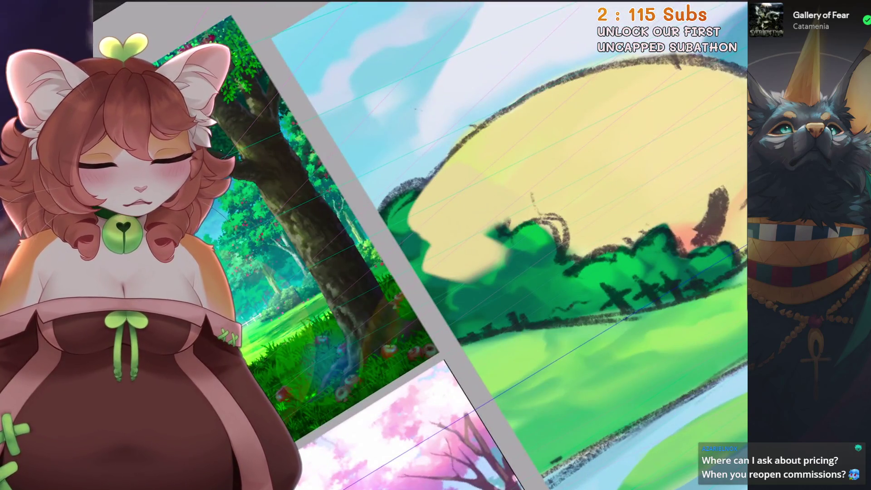
{"action": "left_click_drag", "start_coordinate": [476, 272], "coordinate": [490, 259]}
{"action": "mouse_move", "coordinate": [490, 204]}
{"action": "left_mouse_down"}
{"action": "mouse_move", "coordinate": [435, 273]}
{"action": "mouse_move", "coordinate": [453, 302]}
{"action": "left_mouse_up"}
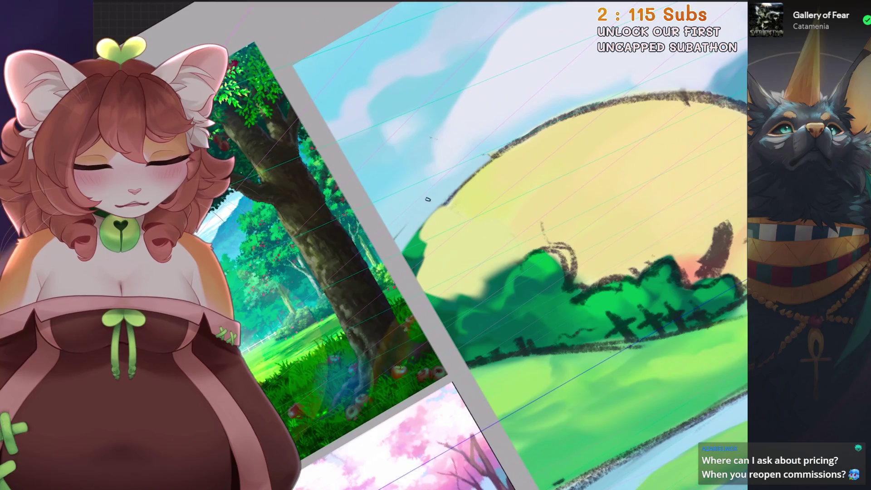
Rotate and reposition the canvas to view the hill from a new angle
{"action": "left_click_drag", "start_coordinate": [427, 200], "coordinate": [490, 152]}
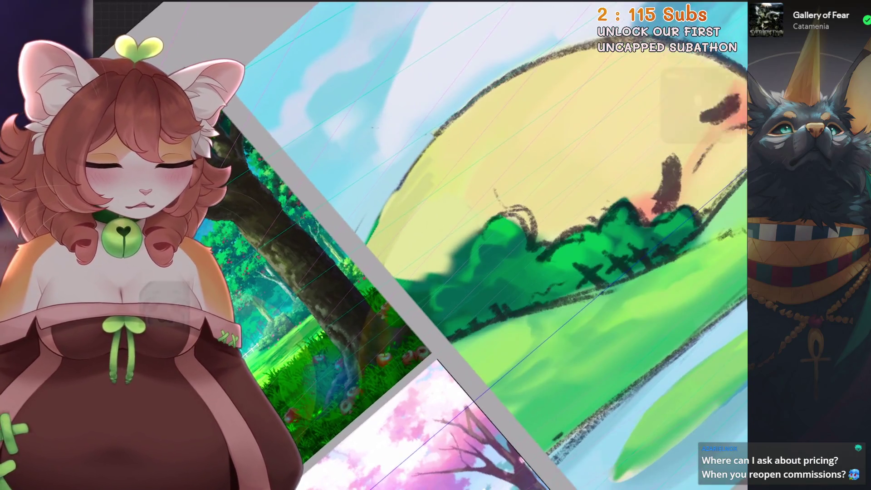
{"action": "left_click_drag", "start_coordinate": [476, 272], "coordinate": [450, 204]}
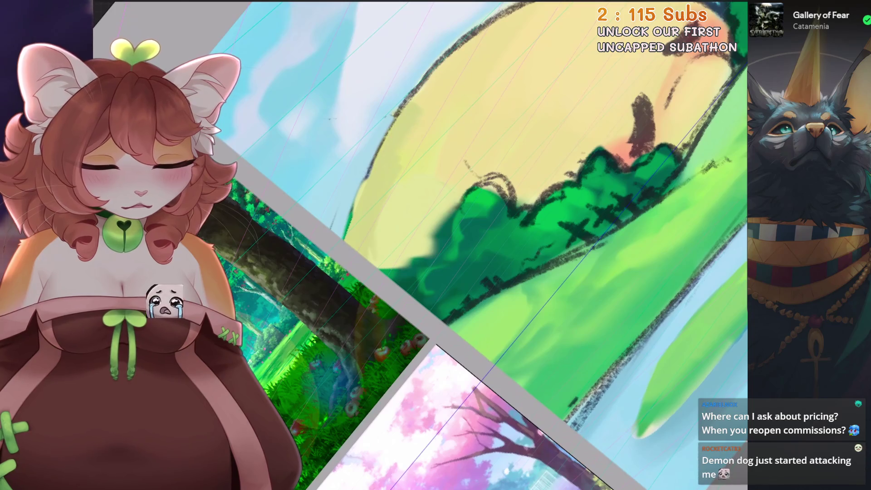
{"action": "left_click_drag", "start_coordinate": [417, 109], "coordinate": [401, 339]}
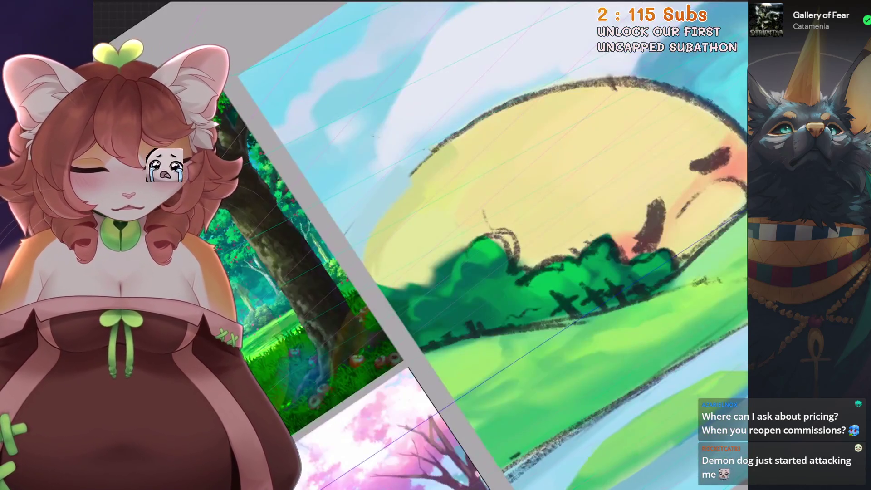
{"action": "mouse_move", "coordinate": [416, 192]}
{"action": "left_mouse_down"}
{"action": "mouse_move", "coordinate": [352, 311]}
{"action": "mouse_move", "coordinate": [429, 225]}
{"action": "left_mouse_up"}
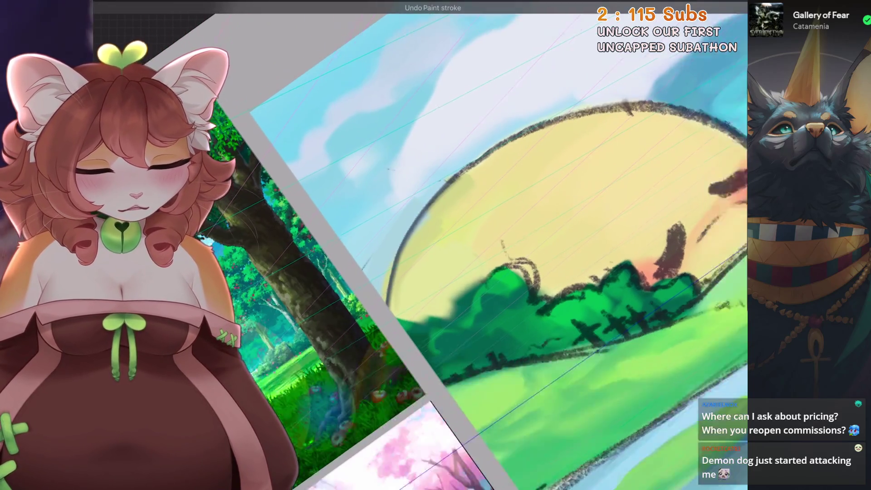
{"action": "scroll", "coordinate": [428, 225], "scroll_direction": "down", "scroll_amount": 5}
{"action": "scroll", "coordinate": [428, 226], "scroll_direction": "up", "scroll_amount": 5}
{"action": "scroll", "coordinate": [416, 246], "scroll_direction": "down", "scroll_amount": 2}
{"action": "scroll", "coordinate": [415, 245], "scroll_direction": "down", "scroll_amount": 3}
{"action": "scroll", "coordinate": [427, 291], "scroll_direction": "down", "scroll_amount": 3}
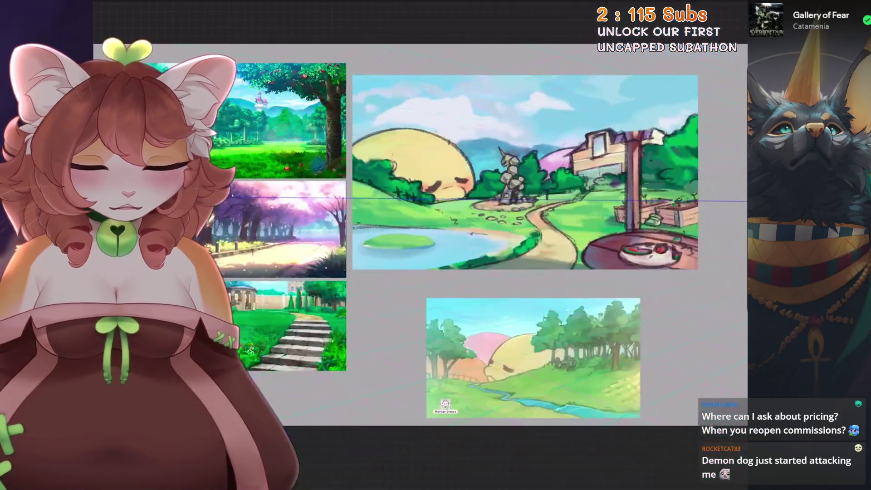
{"action": "scroll", "coordinate": [427, 291], "scroll_direction": "up", "scroll_amount": 6}
{"action": "scroll", "coordinate": [427, 291], "scroll_direction": "down", "scroll_amount": 3}
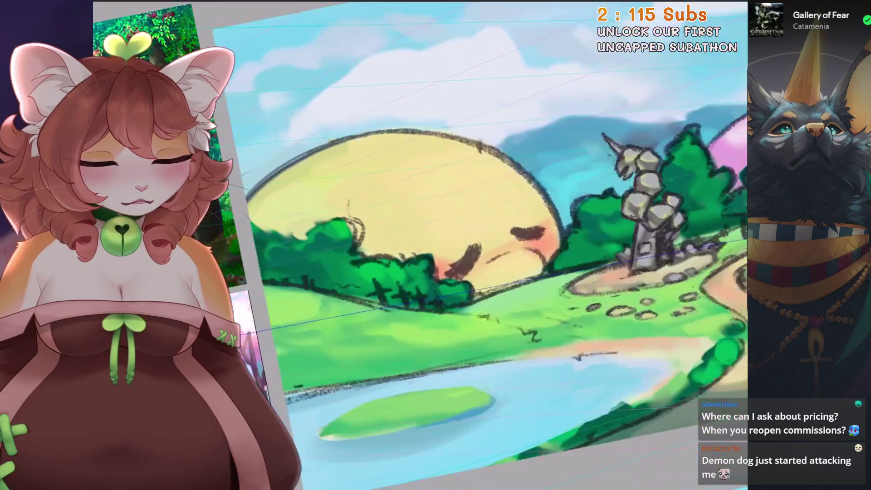
{"action": "scroll", "coordinate": [427, 292], "scroll_direction": "up", "scroll_amount": 4}
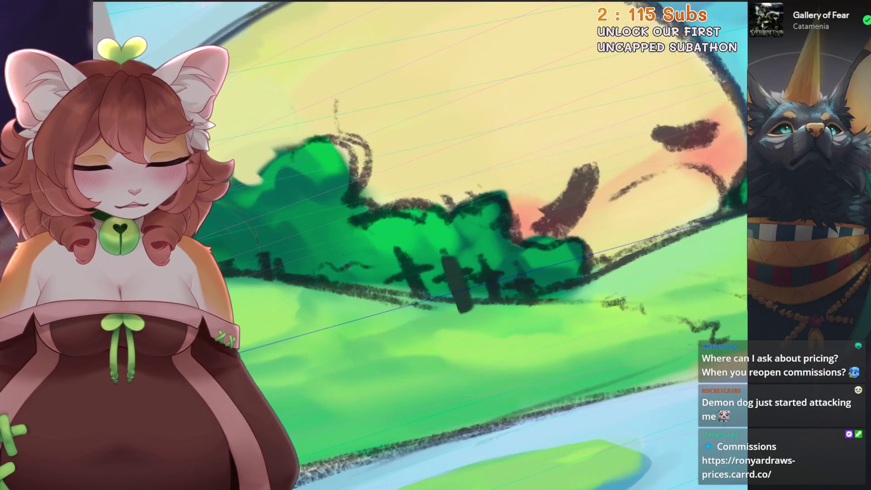
{"action": "scroll", "coordinate": [427, 292], "scroll_direction": "down", "scroll_amount": 1}
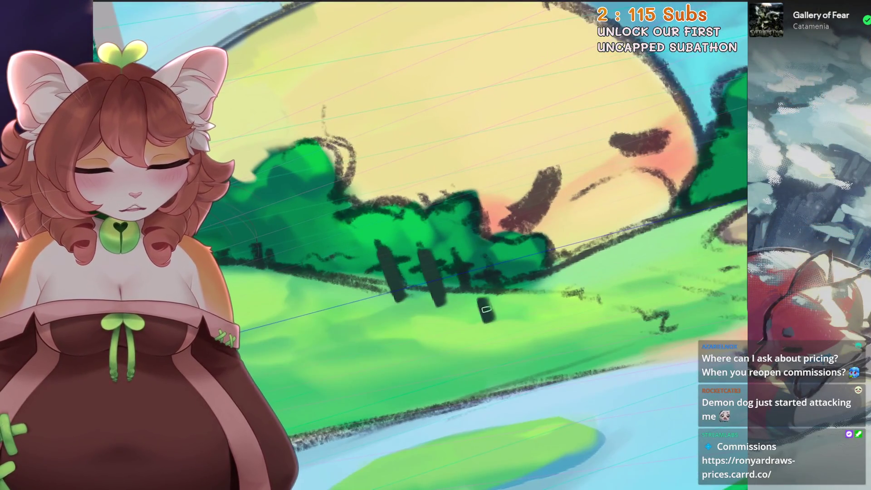
Replace the long fence post with a short dark one and dot dark stones below, undoing a stray
{"action": "key", "text": "ctrl+z"}
{"action": "left_click_drag", "start_coordinate": [530, 273], "coordinate": [533, 289]}
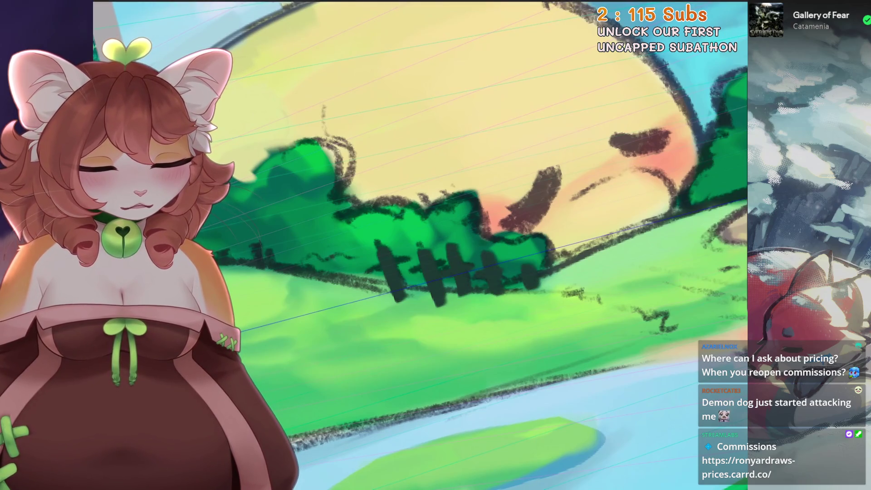
{"action": "scroll", "coordinate": [427, 292], "scroll_direction": "down", "scroll_amount": 3}
{"action": "scroll", "coordinate": [426, 291], "scroll_direction": "up", "scroll_amount": 3}
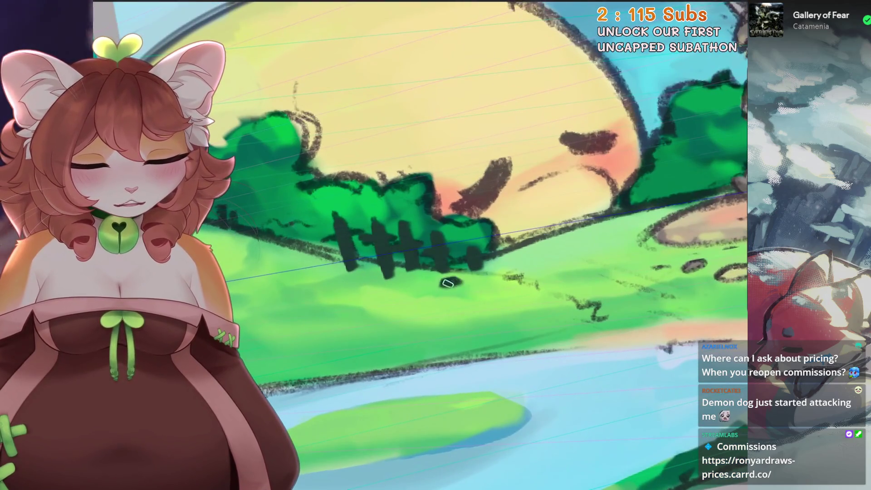
{"action": "left_click", "coordinate": [442, 288]}
{"action": "scroll", "coordinate": [442, 288], "scroll_direction": "down", "scroll_amount": 1}
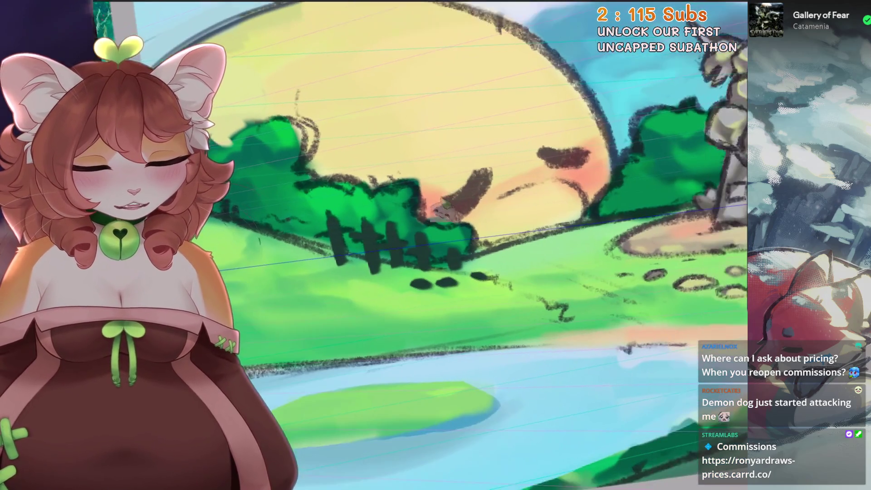
{"action": "key", "text": "ctrl+z"}
{"action": "key", "text": "ctrl+z"}
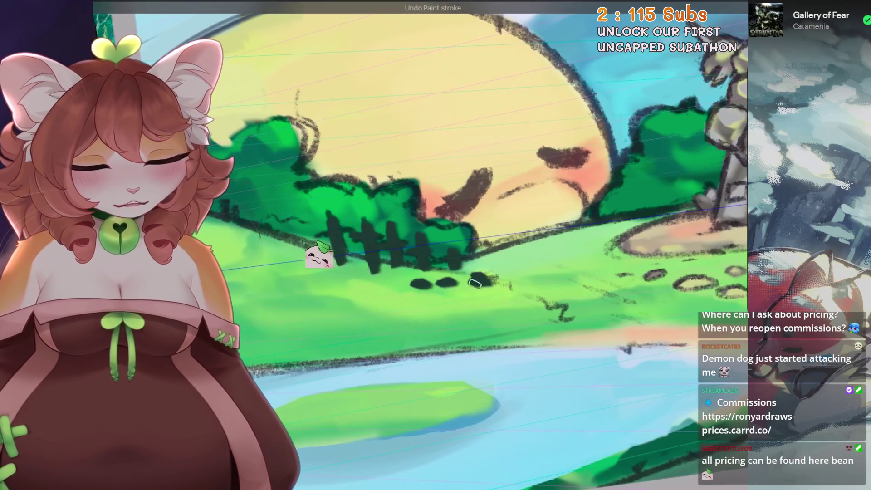
{"action": "scroll", "coordinate": [222, 291], "scroll_direction": "up", "scroll_amount": 2}
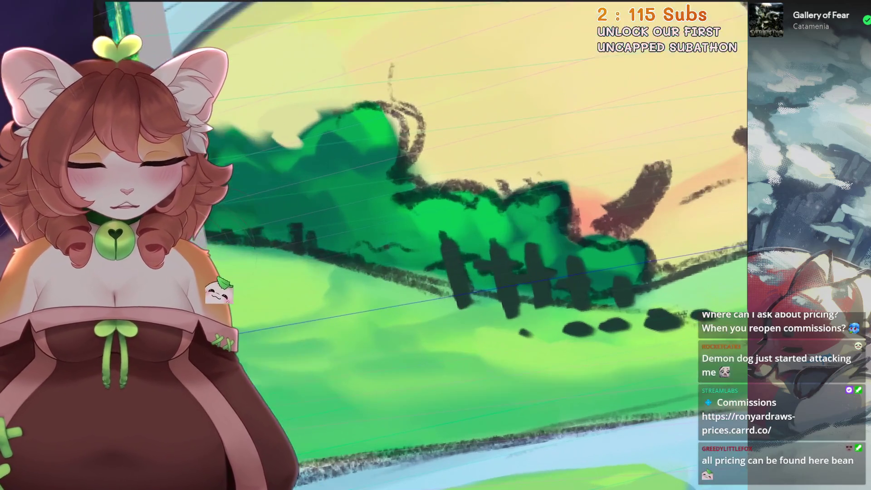
{"action": "scroll", "coordinate": [435, 245], "scroll_direction": "down", "scroll_amount": 2}
{"action": "scroll", "coordinate": [436, 245], "scroll_direction": "down", "scroll_amount": 2}
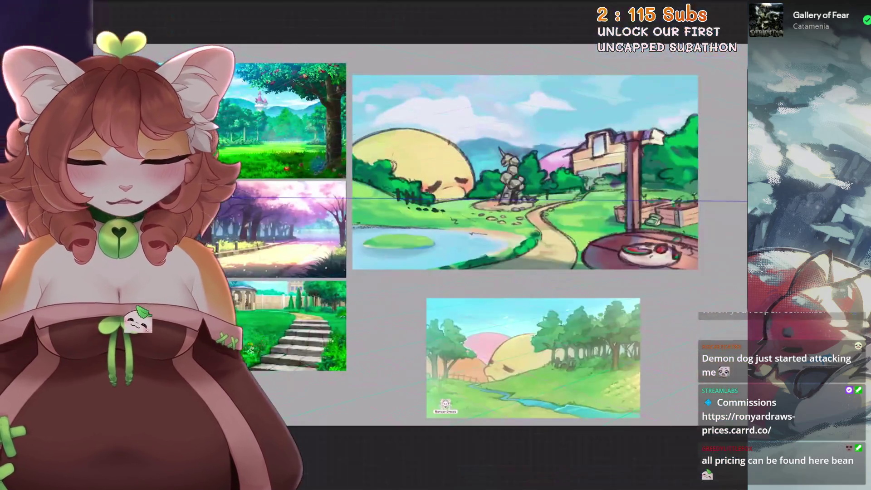
{"action": "scroll", "coordinate": [469, 160], "scroll_direction": "up", "scroll_amount": 2}
{"action": "scroll", "coordinate": [470, 159], "scroll_direction": "up", "scroll_amount": 1}
{"action": "scroll", "coordinate": [470, 160], "scroll_direction": "up", "scroll_amount": 2}
{"action": "scroll", "coordinate": [469, 159], "scroll_direction": "up", "scroll_amount": 1}
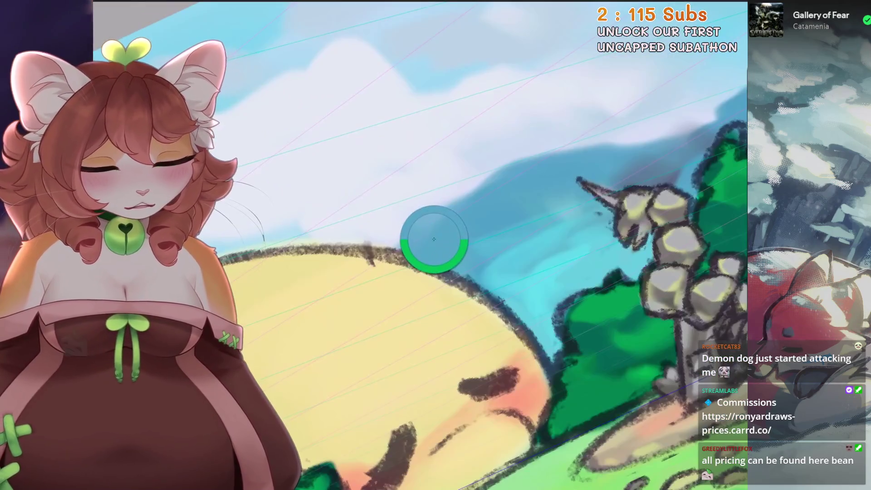
{"action": "scroll", "coordinate": [434, 239], "scroll_direction": "down", "scroll_amount": 1}
{"action": "scroll", "coordinate": [434, 238], "scroll_direction": "down", "scroll_amount": 1}
Brush lighter colour into the sky near the statue and reset the canvas rotation to level
{"action": "key", "text": "bracketleft"}
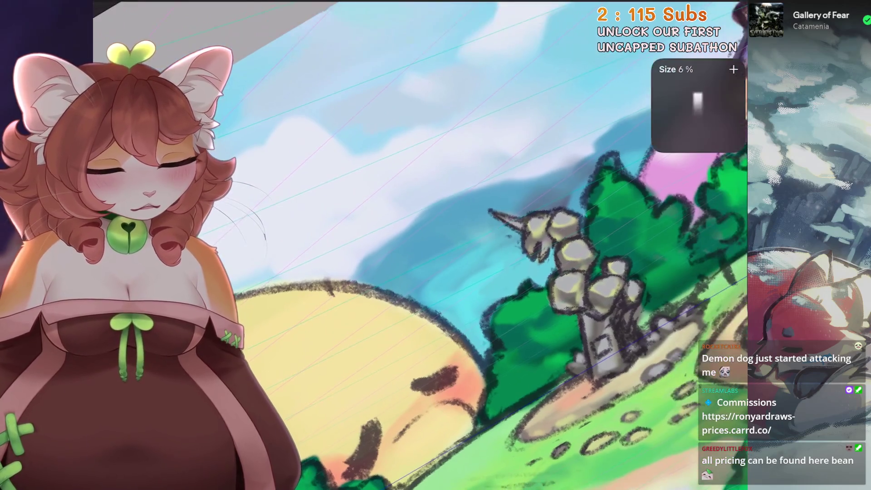
{"action": "key", "text": "ctrl+z"}
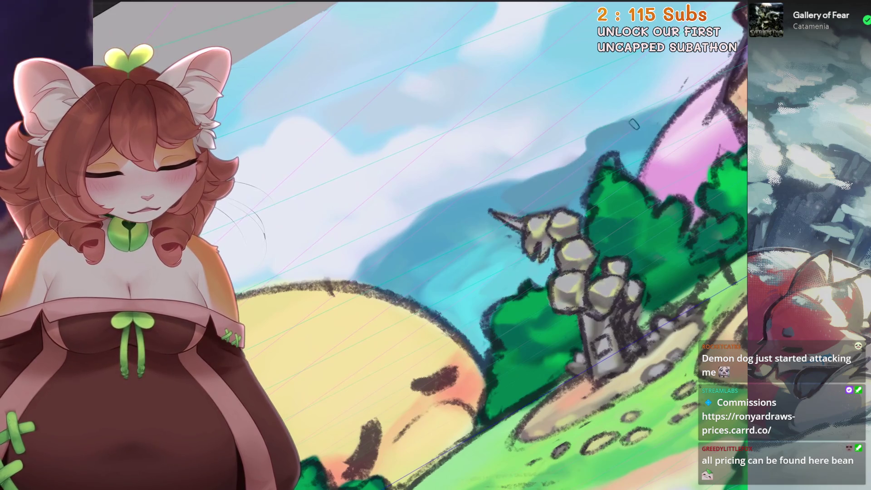
{"action": "scroll", "coordinate": [684, 85], "scroll_direction": "up", "scroll_amount": 2}
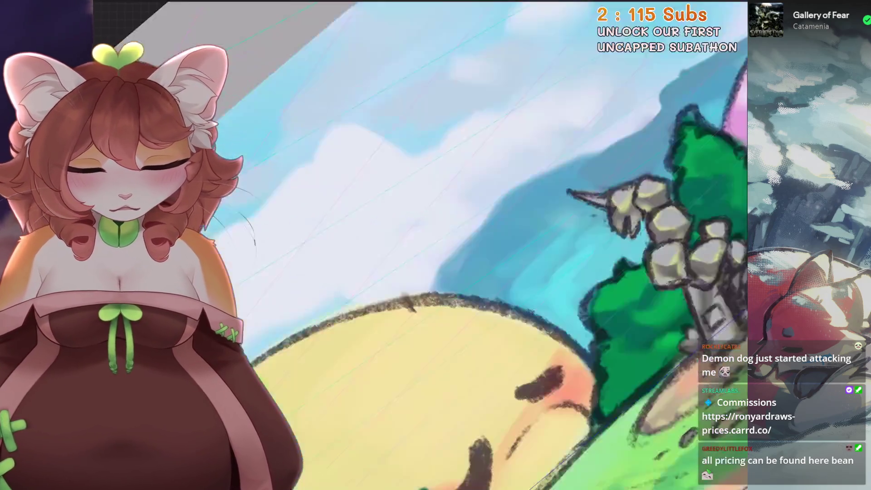
{"action": "scroll", "coordinate": [473, 264], "scroll_direction": "down", "scroll_amount": 3}
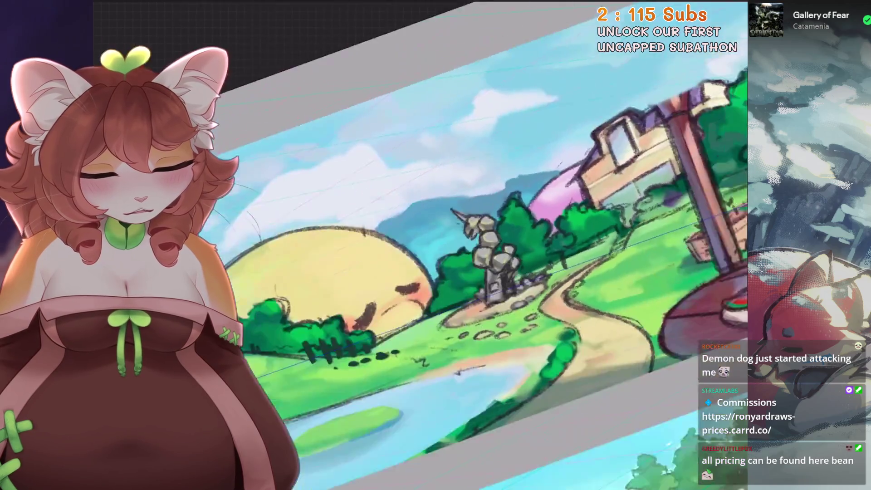
{"action": "scroll", "coordinate": [473, 264], "scroll_direction": "up", "scroll_amount": 3}
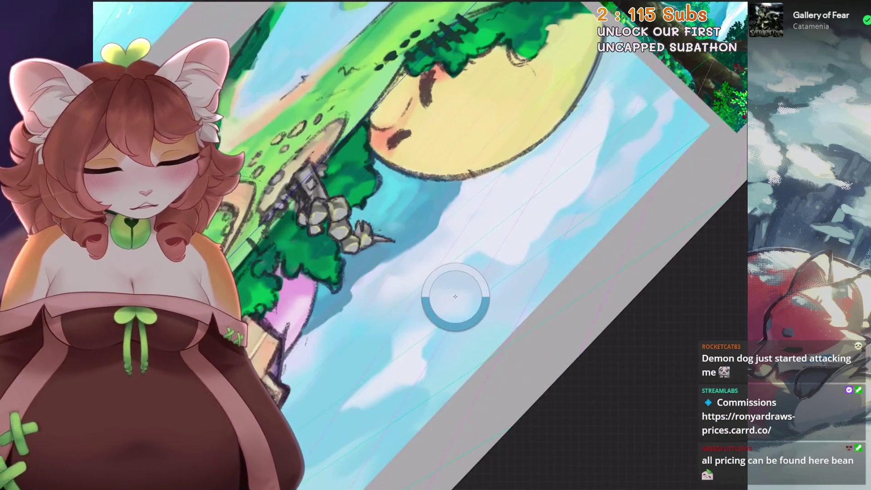
{"action": "left_click_drag", "start_coordinate": [384, 268], "coordinate": [351, 289]}
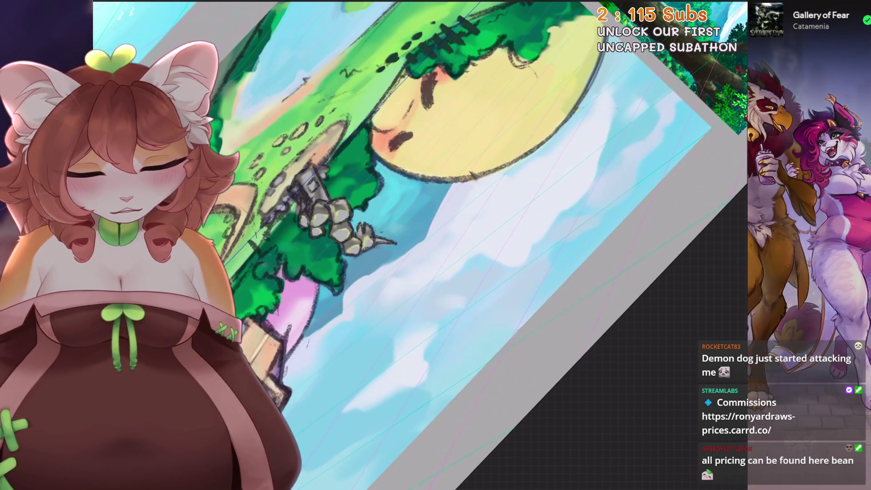
{"action": "scroll", "coordinate": [435, 245], "scroll_direction": "down", "scroll_amount": 3}
{"action": "scroll", "coordinate": [436, 245], "scroll_direction": "up", "scroll_amount": 3}
{"action": "key", "text": "ctrl+@"}
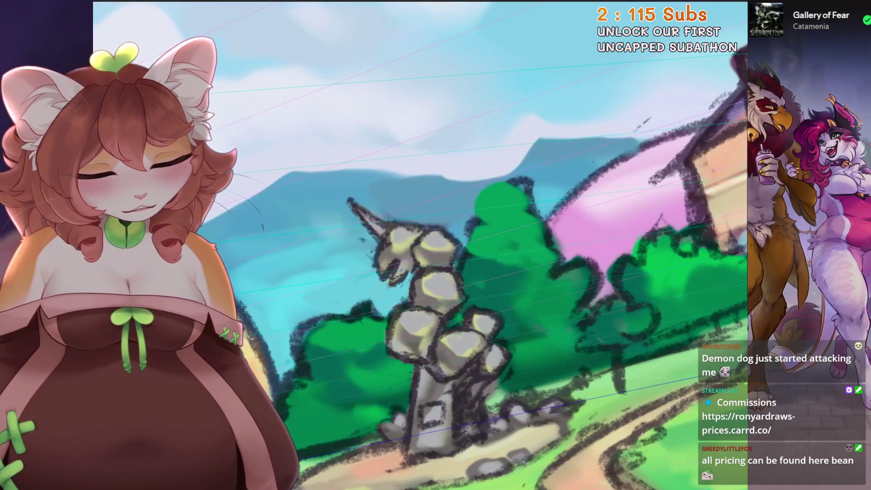
{"action": "scroll", "coordinate": [436, 245], "scroll_direction": "down", "scroll_amount": 3}
Start a freehand selection beside the stepping stones
{"action": "key", "text": "s"}
{"action": "left_click_drag", "start_coordinate": [302, 266], "coordinate": [349, 334]}
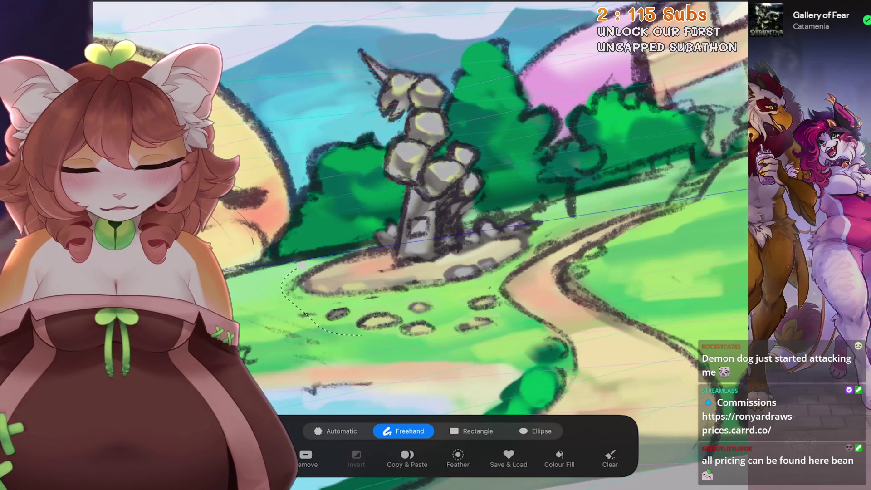
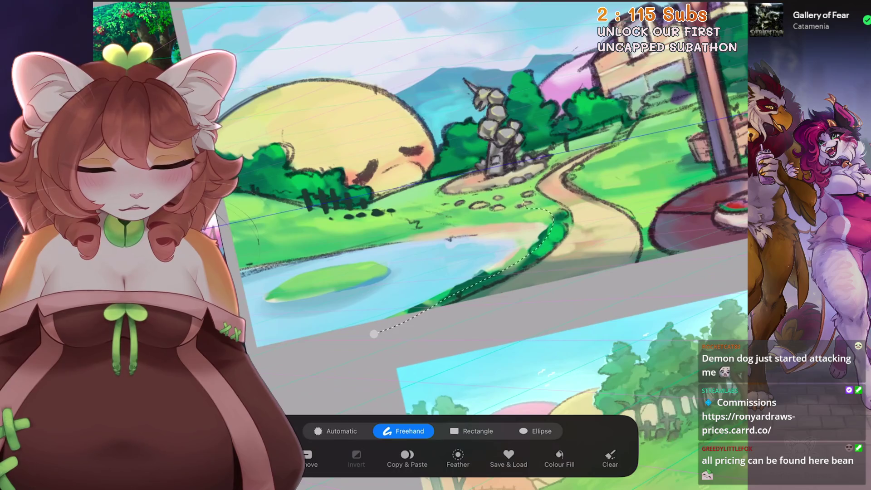
{"action": "scroll", "coordinate": [435, 245], "scroll_direction": "down", "scroll_amount": 2}
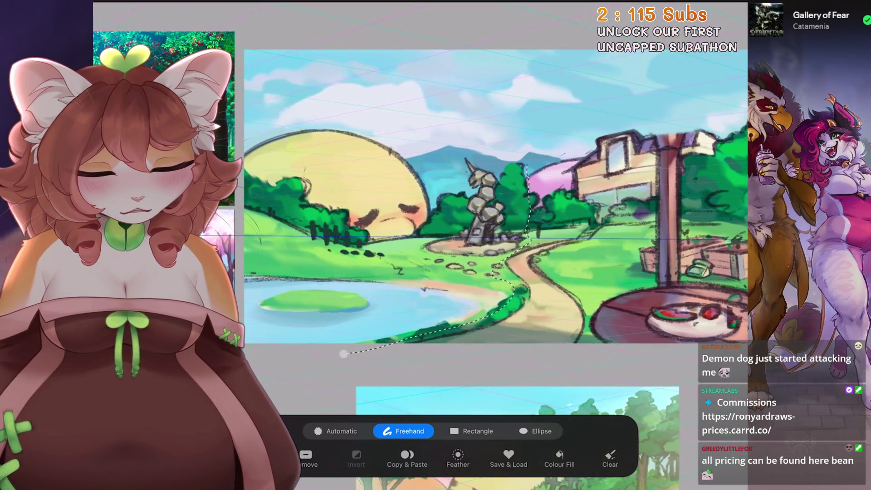
Lasso the white stream, shift it slightly left and commit its new position
{"action": "left_click_drag", "start_coordinate": [525, 140], "coordinate": [164, 28]}
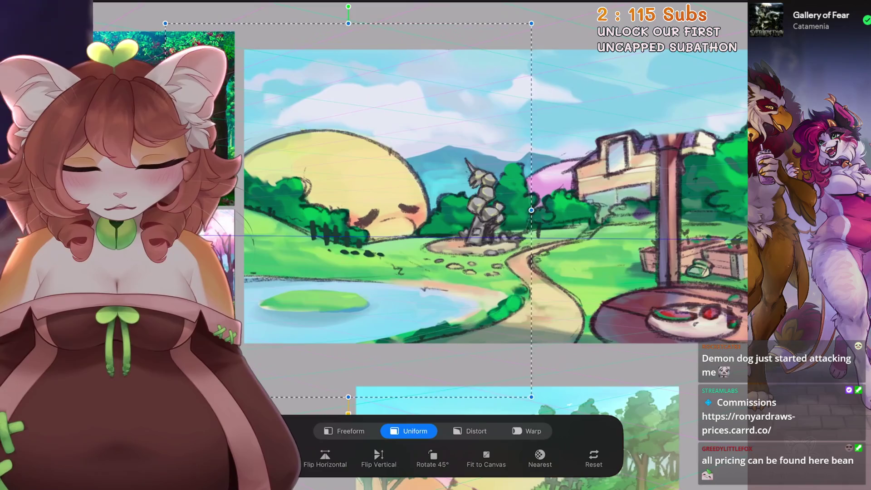
{"action": "left_click_drag", "start_coordinate": [382, 204], "coordinate": [371, 205]}
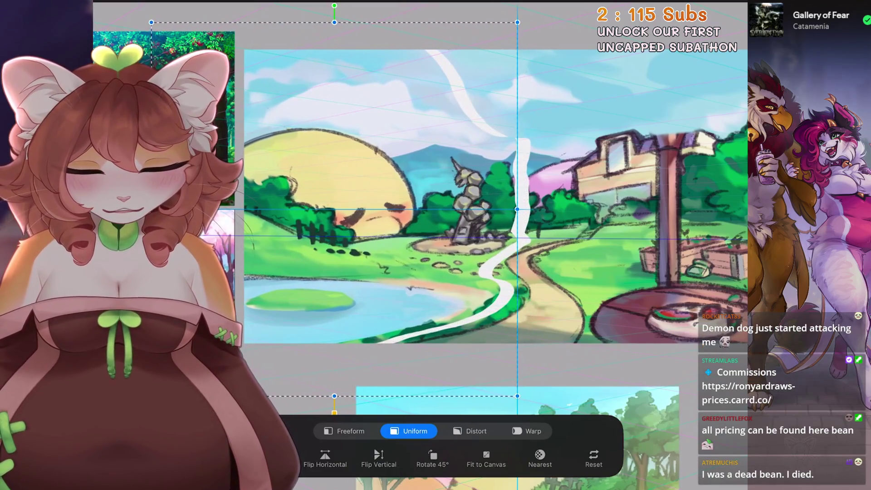
{"action": "key", "text": "Return"}
{"action": "scroll", "coordinate": [435, 245], "scroll_direction": "up", "scroll_amount": 3}
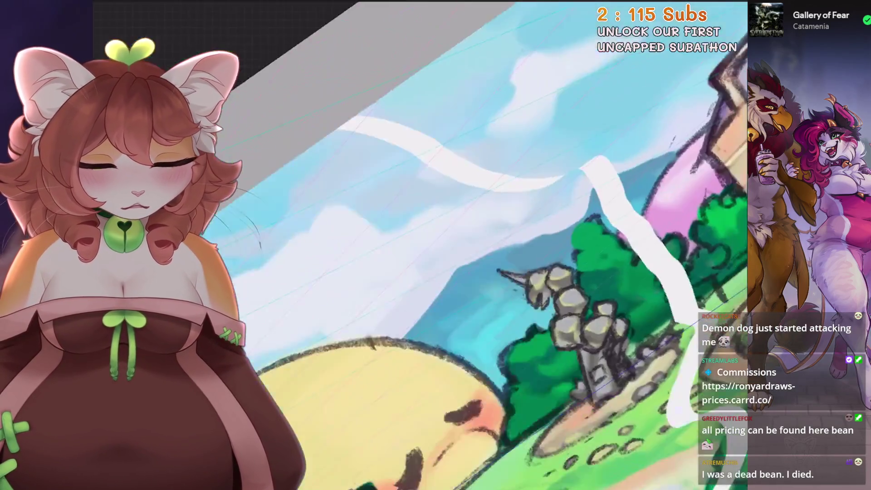
Erase the stray white sky stroke and paint sky blue and foliage over the stream's top
{"action": "left_click_drag", "start_coordinate": [306, 144], "coordinate": [487, 173]}
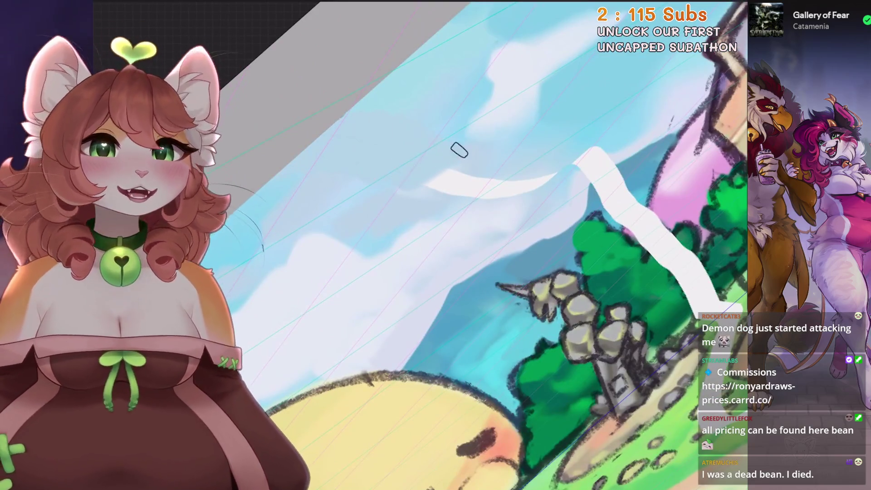
{"action": "scroll", "coordinate": [488, 173], "scroll_direction": "down", "scroll_amount": 2}
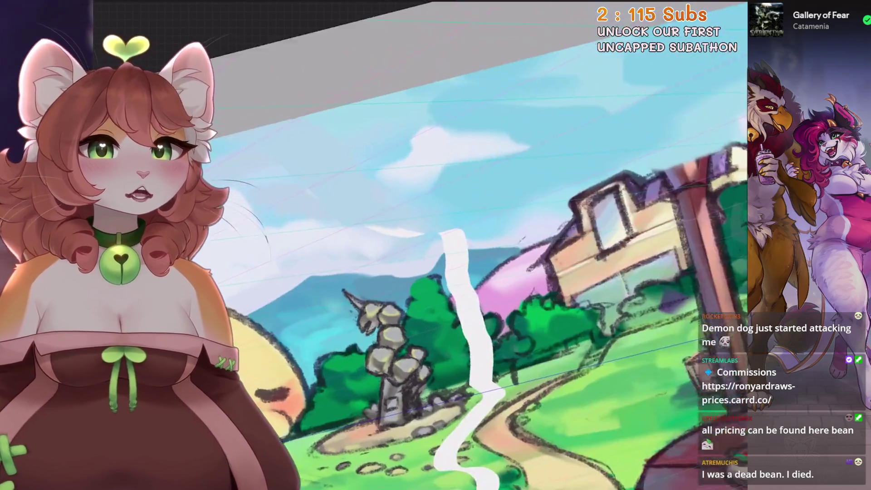
{"action": "scroll", "coordinate": [487, 233], "scroll_direction": "up", "scroll_amount": 3}
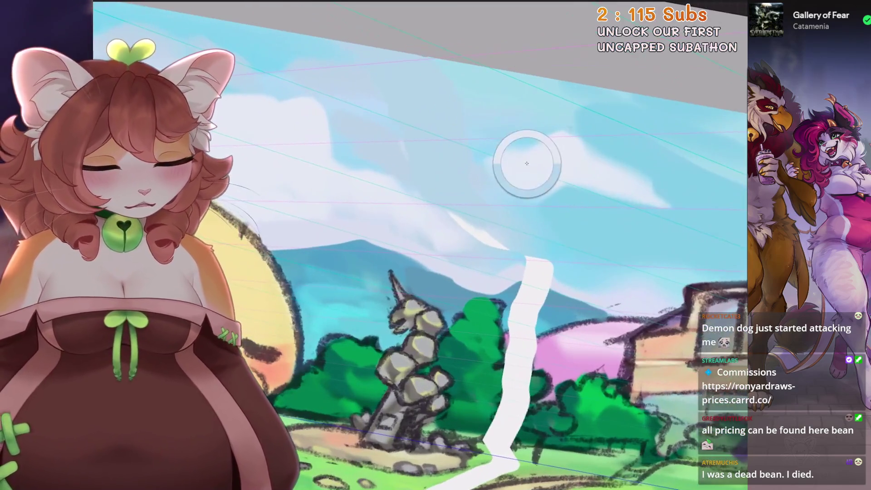
{"action": "scroll", "coordinate": [487, 234], "scroll_direction": "up", "scroll_amount": 2}
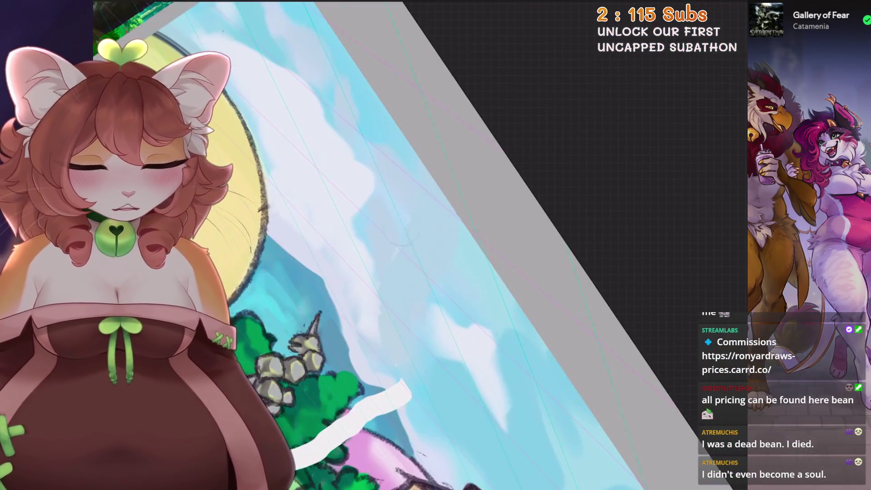
{"action": "scroll", "coordinate": [388, 275], "scroll_direction": "down", "scroll_amount": 3}
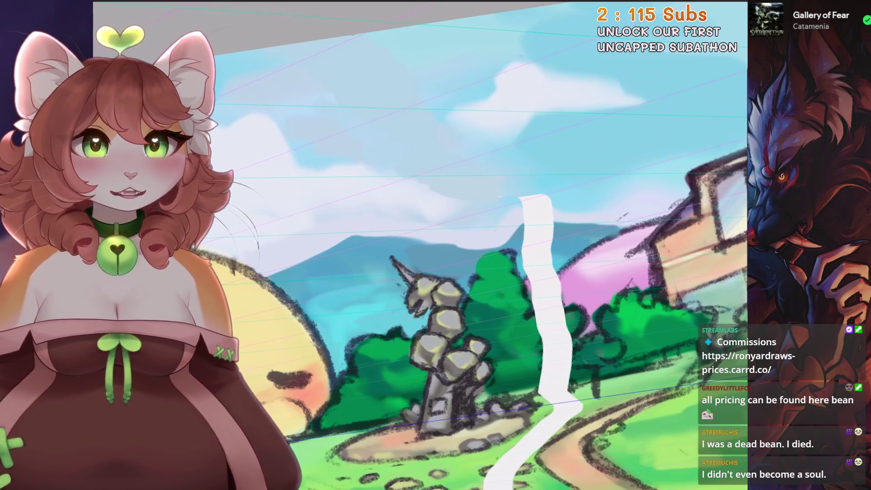
{"action": "scroll", "coordinate": [399, 285], "scroll_direction": "up", "scroll_amount": 2}
{"action": "left_click_drag", "start_coordinate": [399, 285], "coordinate": [419, 309]}
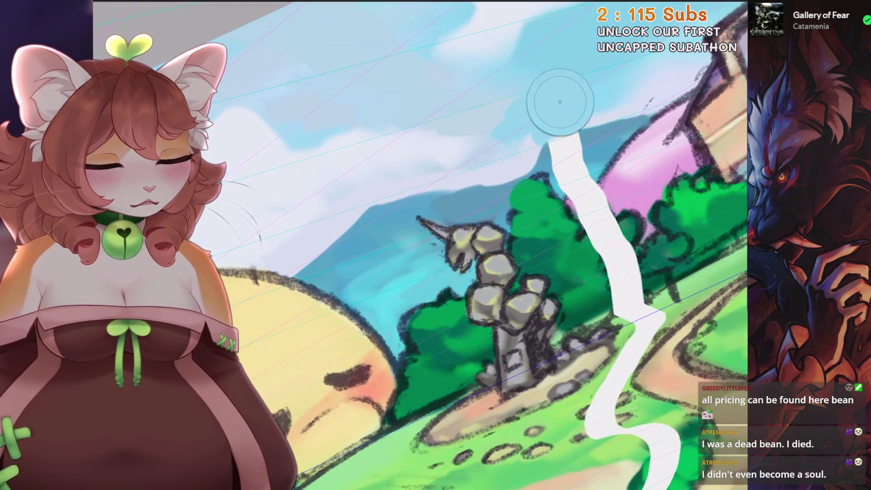
{"action": "mouse_move", "coordinate": [564, 97]}
{"action": "left_mouse_down"}
{"action": "mouse_move", "coordinate": [564, 148]}
{"action": "mouse_move", "coordinate": [548, 159]}
{"action": "left_mouse_up"}
{"action": "left_click_drag", "start_coordinate": [564, 195], "coordinate": [562, 169]}
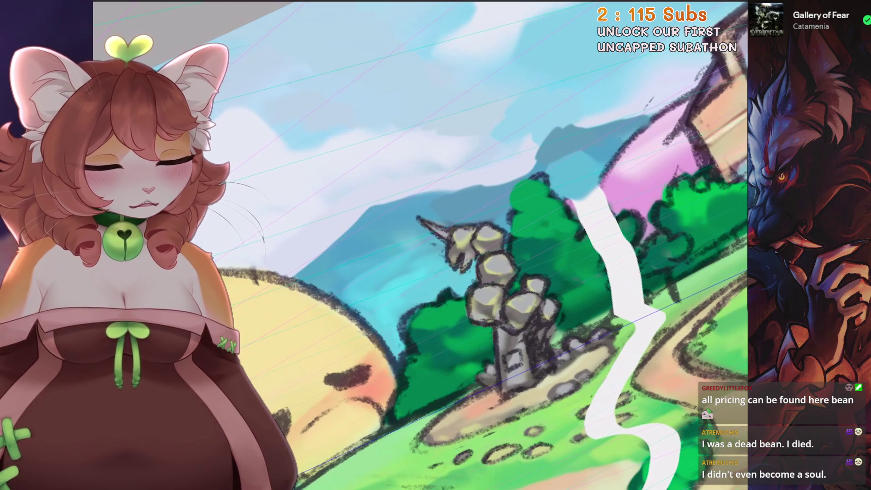
Lighten the grey-blue sky patch with cyan and paint sampled green beside the tower near the stream
{"action": "left_click_drag", "start_coordinate": [525, 252], "coordinate": [510, 198]}
{"action": "left_click", "coordinate": [521, 189], "text": "alt"}
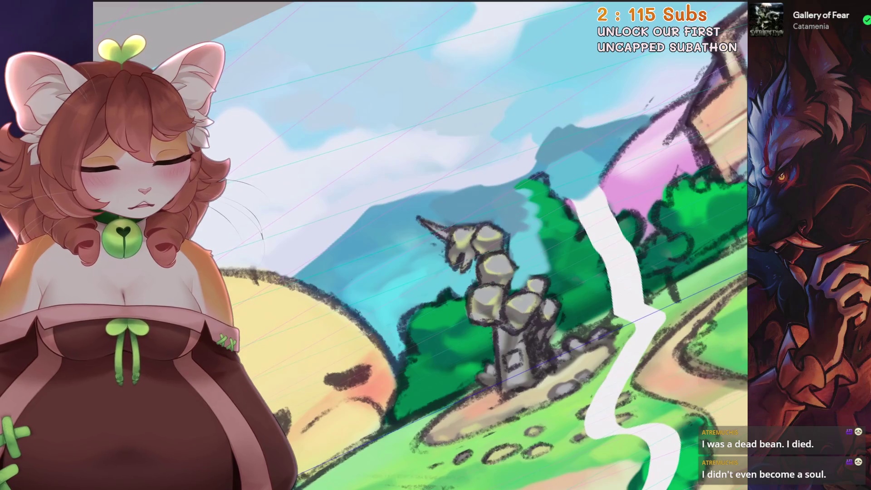
{"action": "left_click", "coordinate": [530, 210], "text": "alt"}
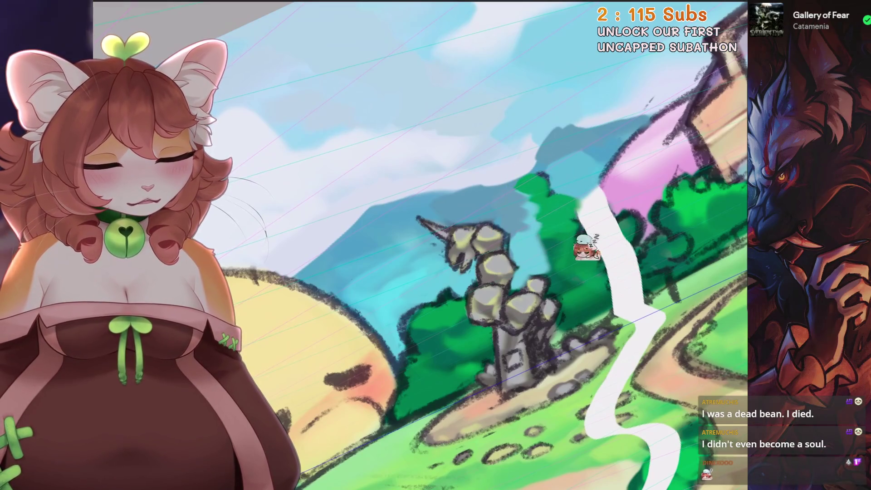
{"action": "left_click_drag", "start_coordinate": [585, 204], "coordinate": [547, 245]}
{"action": "left_click", "coordinate": [569, 215], "text": "alt"}
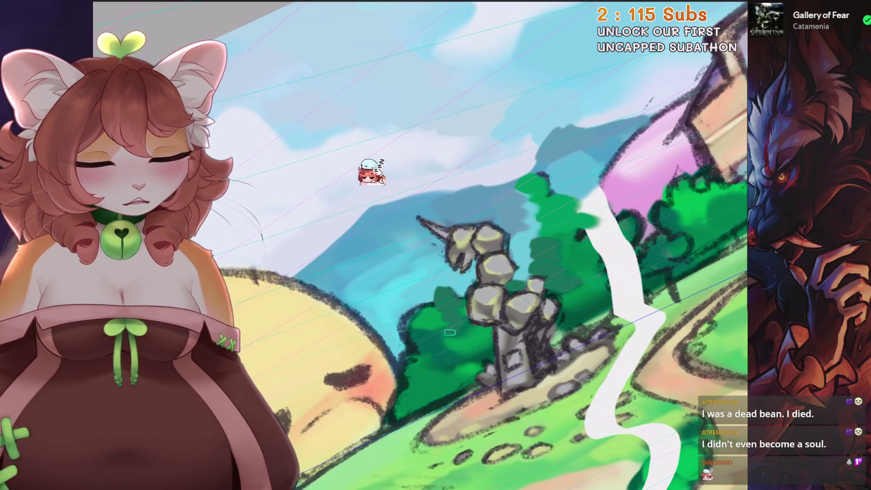
Move the view toward the house and path and sample a colour near the path's top
{"action": "left_click_drag", "start_coordinate": [458, 303], "coordinate": [376, 255]}
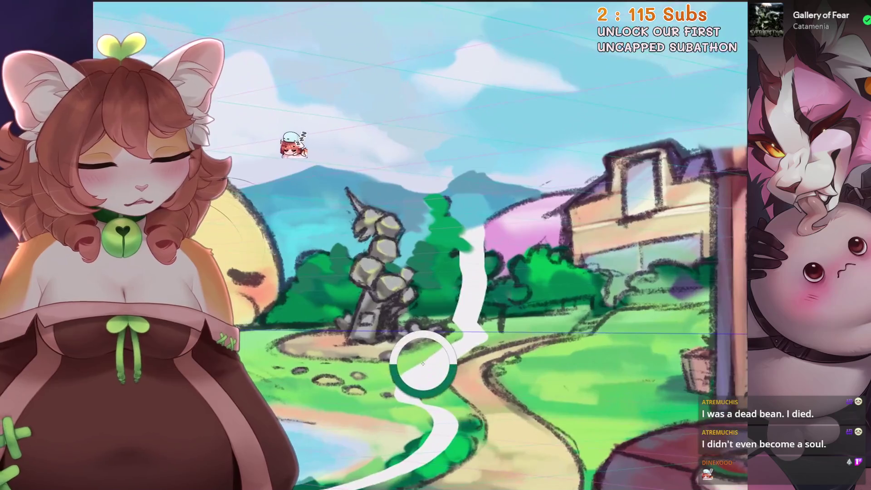
{"action": "left_click", "coordinate": [443, 272], "text": "alt"}
{"action": "scroll", "coordinate": [487, 285], "scroll_direction": "up", "scroll_amount": 1}
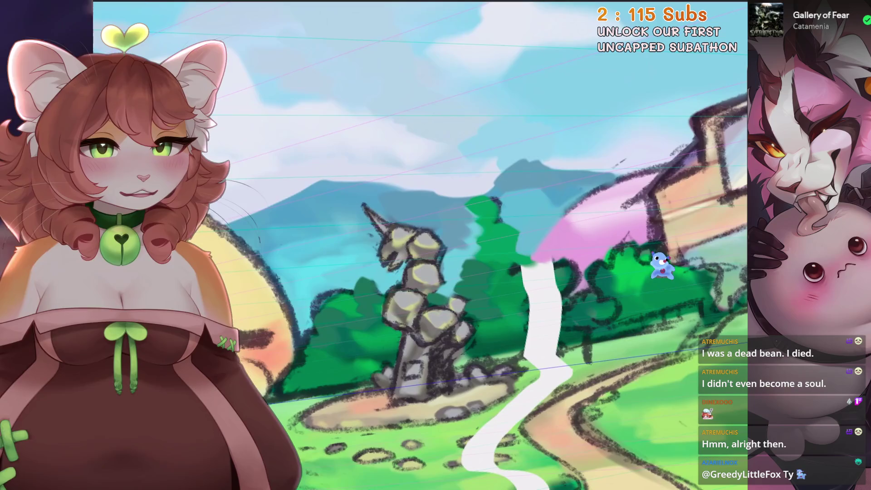
{"action": "left_click_drag", "start_coordinate": [476, 287], "coordinate": [381, 273]}
{"action": "left_click_drag", "start_coordinate": [476, 286], "coordinate": [415, 276]}
{"action": "scroll", "coordinate": [422, 272], "scroll_direction": "up", "scroll_amount": 1}
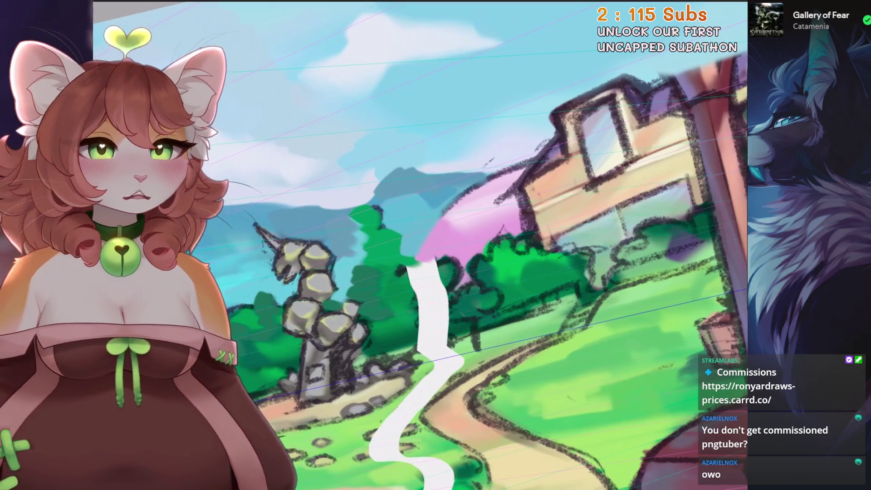
{"action": "scroll", "coordinate": [587, 189], "scroll_direction": "up", "scroll_amount": 2}
{"action": "scroll", "coordinate": [560, 106], "scroll_direction": "down", "scroll_amount": 1}
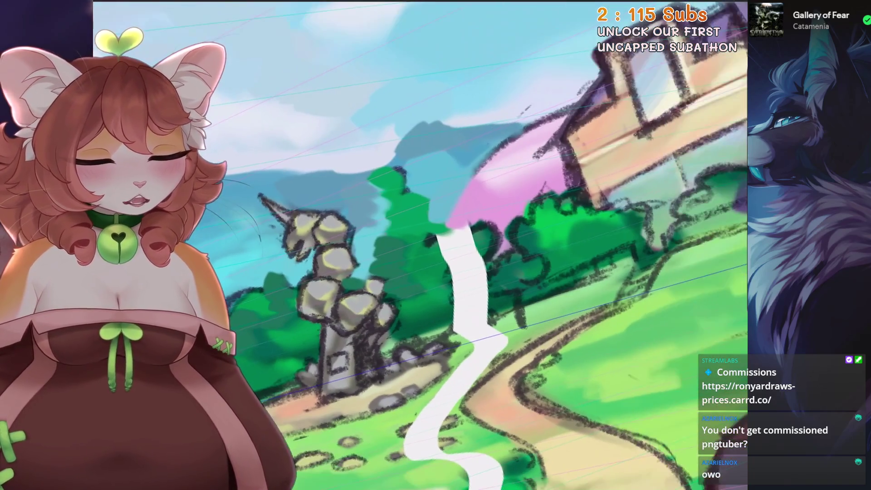
Outline the pink dome with a dark arc and cover the stream's top with dark green foliage
{"action": "left_click_drag", "start_coordinate": [444, 221], "coordinate": [545, 118]}
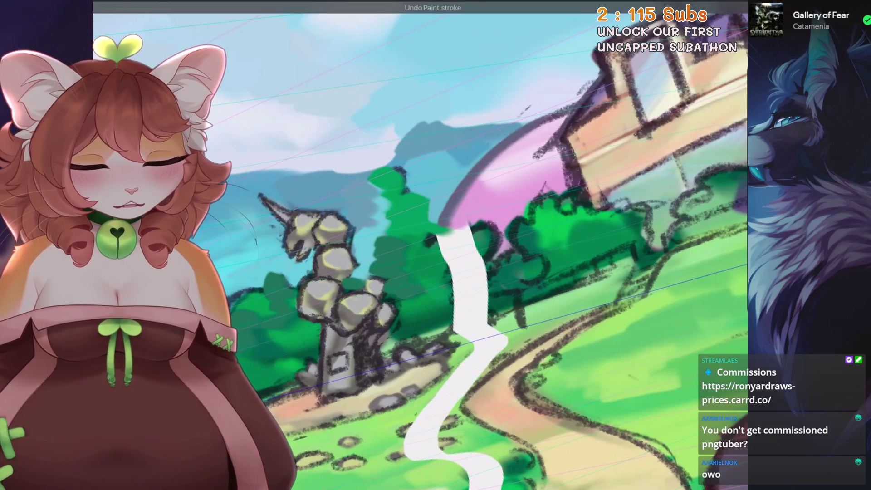
{"action": "scroll", "coordinate": [542, 125], "scroll_direction": "up", "scroll_amount": 1}
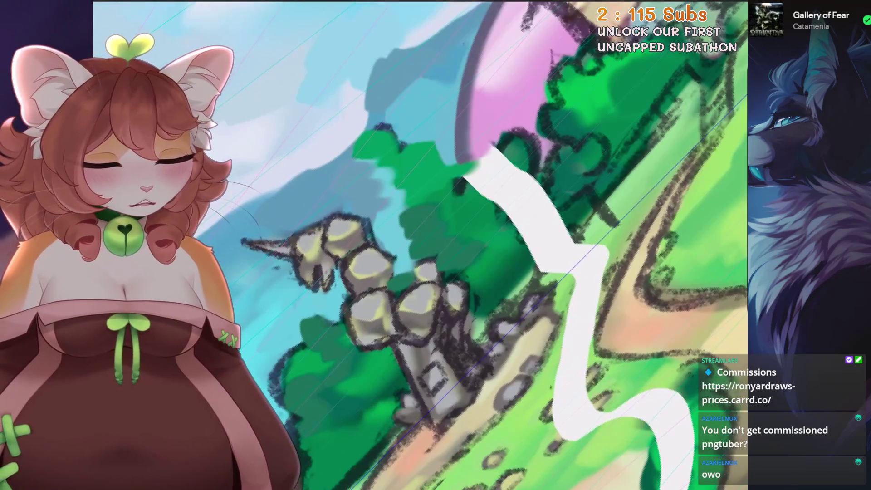
{"action": "mouse_move", "coordinate": [517, 153]}
{"action": "left_mouse_down"}
{"action": "mouse_move", "coordinate": [475, 190]}
{"action": "mouse_move", "coordinate": [537, 181]}
{"action": "mouse_move", "coordinate": [522, 198]}
{"action": "mouse_move", "coordinate": [537, 246]}
{"action": "mouse_move", "coordinate": [565, 211]}
{"action": "mouse_move", "coordinate": [535, 262]}
{"action": "left_mouse_up"}
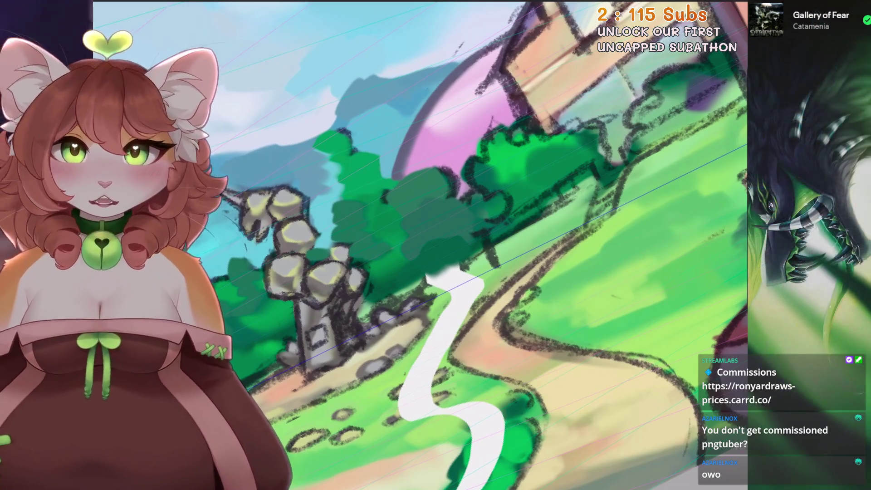
{"action": "scroll", "coordinate": [589, 179], "scroll_direction": "up", "scroll_amount": 1}
{"action": "scroll", "coordinate": [590, 178], "scroll_direction": "up", "scroll_amount": 2}
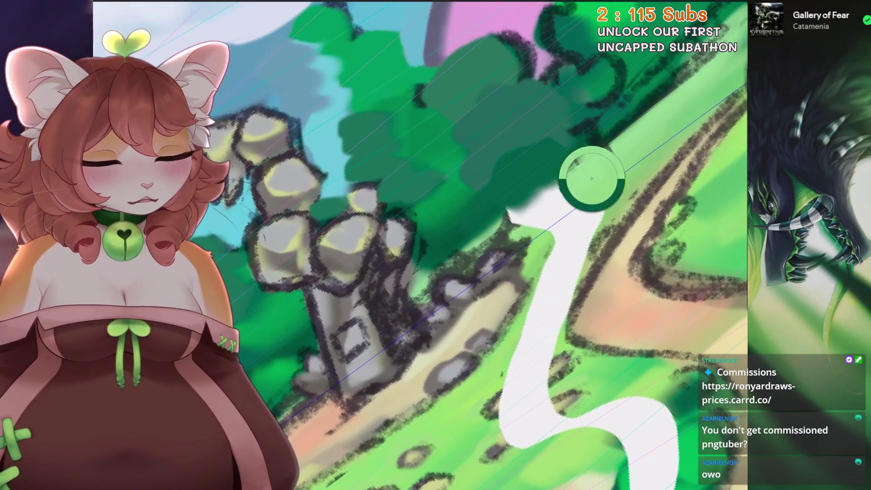
{"action": "scroll", "coordinate": [590, 178], "scroll_direction": "down", "scroll_amount": 1}
With a smaller brush, paint green grass over the stream's lower tip and touch up its edges
{"action": "key", "text": "bracketleft"}
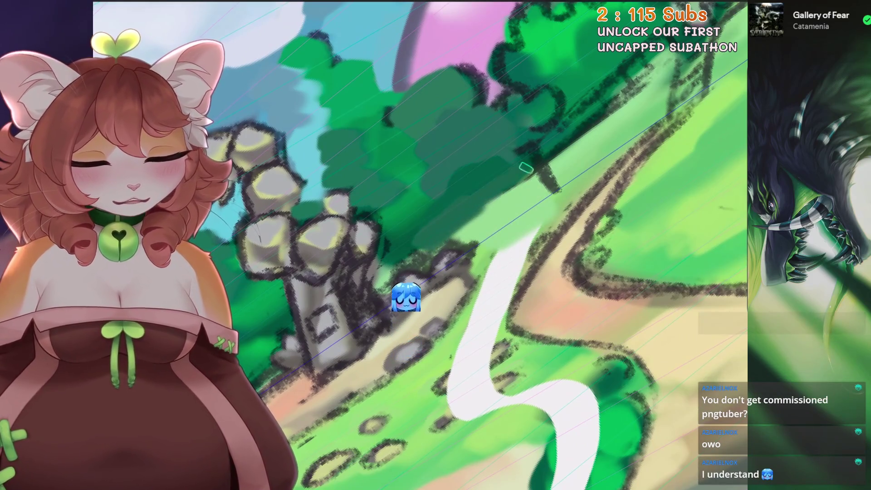
{"action": "left_click_drag", "start_coordinate": [502, 182], "coordinate": [381, 382], "text": "shift+space"}
{"action": "scroll", "coordinate": [501, 184], "scroll_direction": "up", "scroll_amount": 1}
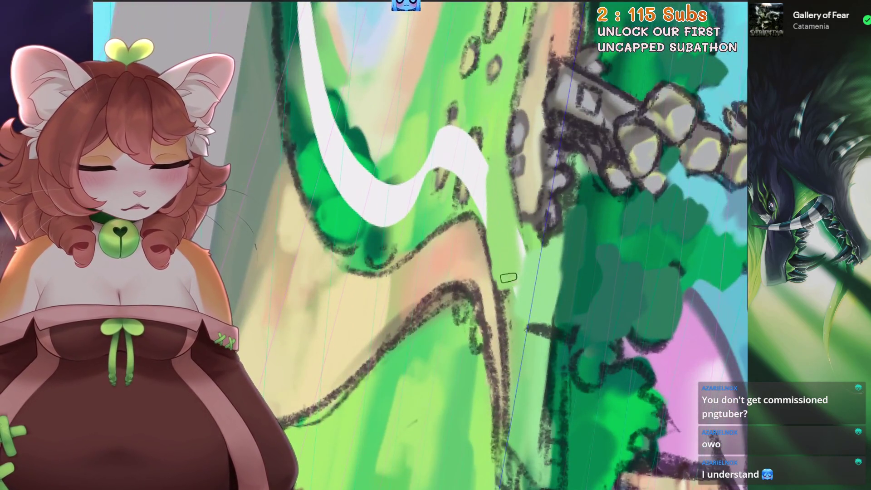
{"action": "mouse_move", "coordinate": [537, 352]}
{"action": "left_mouse_down"}
{"action": "mouse_move", "coordinate": [521, 331]}
{"action": "mouse_move", "coordinate": [541, 311]}
{"action": "left_mouse_up"}
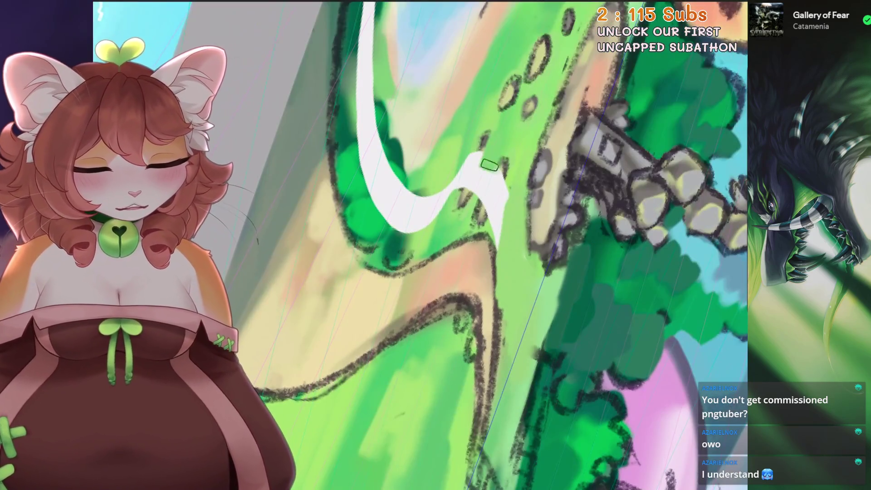
{"action": "scroll", "coordinate": [476, 196], "scroll_direction": "up", "scroll_amount": 1}
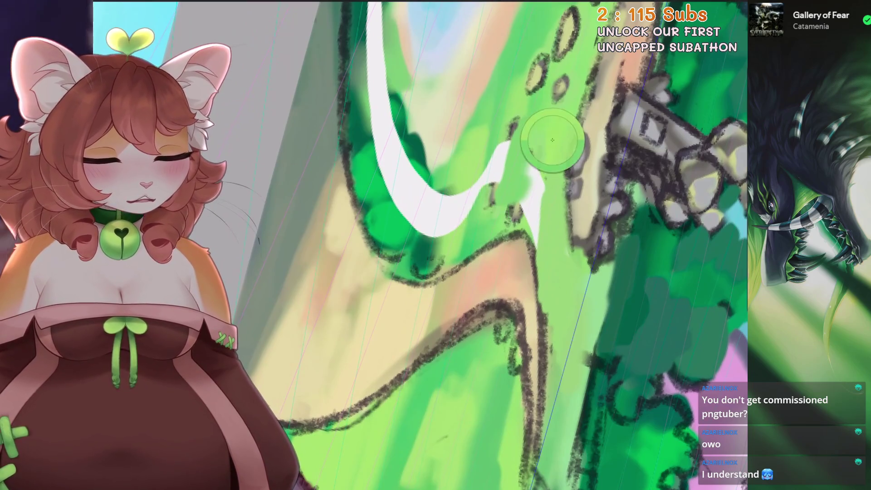
{"action": "scroll", "coordinate": [551, 142], "scroll_direction": "up", "scroll_amount": 1}
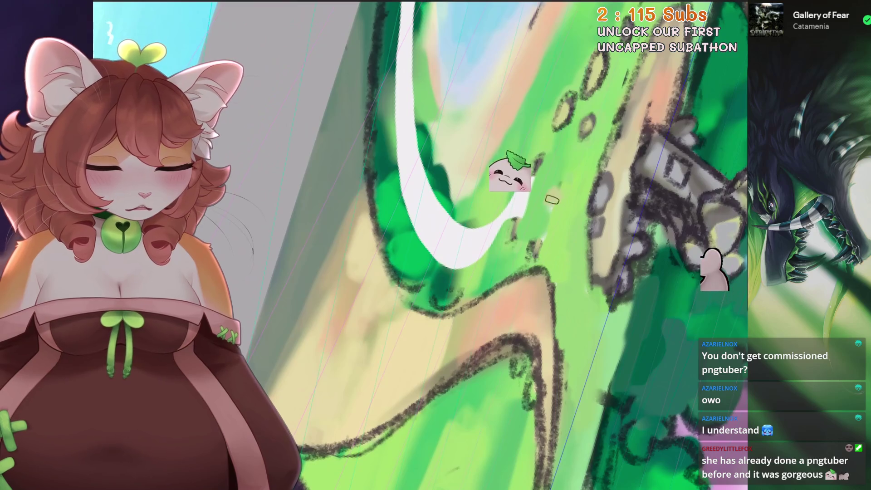
{"action": "scroll", "coordinate": [544, 235], "scroll_direction": "up", "scroll_amount": 1}
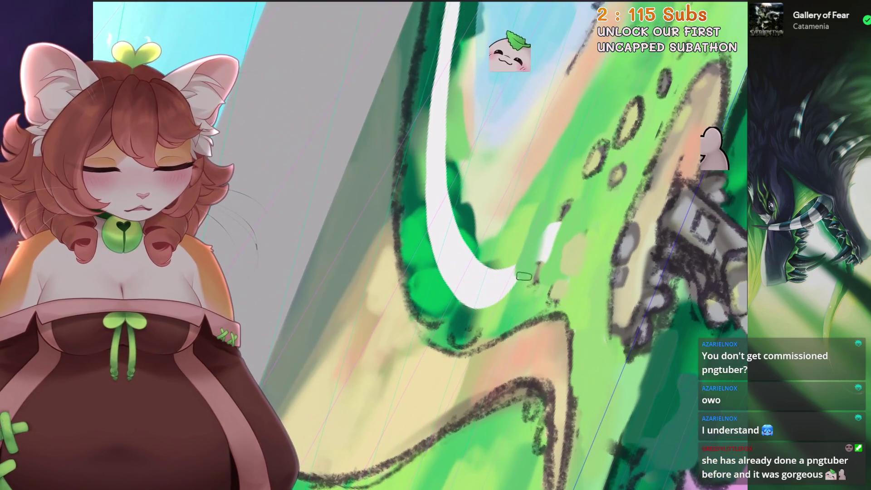
{"action": "mouse_move", "coordinate": [548, 243]}
{"action": "left_mouse_down"}
{"action": "mouse_move", "coordinate": [491, 313]}
{"action": "mouse_move", "coordinate": [451, 292]}
{"action": "left_mouse_up"}
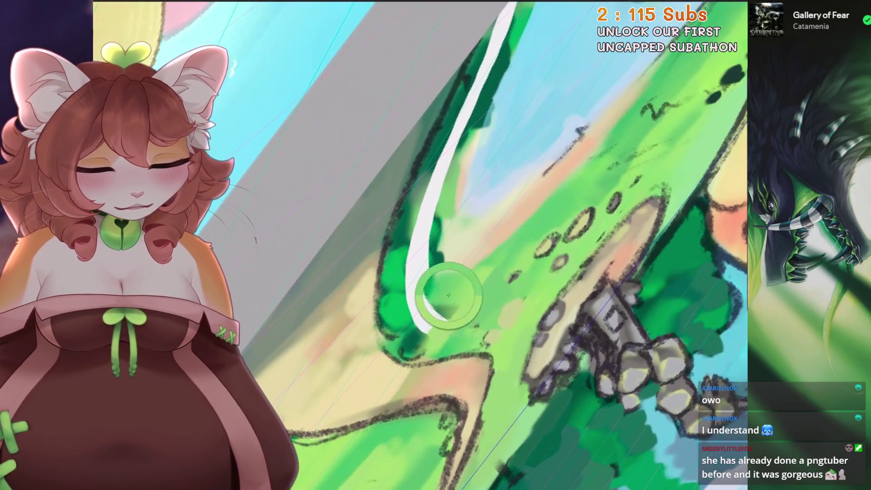
{"action": "scroll", "coordinate": [435, 285], "scroll_direction": "down", "scroll_amount": 3}
{"action": "scroll", "coordinate": [435, 285], "scroll_direction": "up", "scroll_amount": 3}
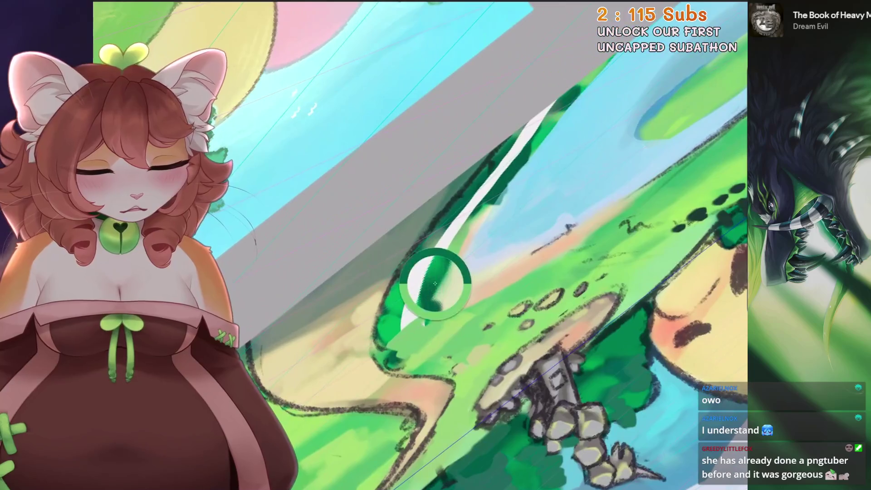
{"action": "left_click_drag", "start_coordinate": [529, 135], "coordinate": [544, 170]}
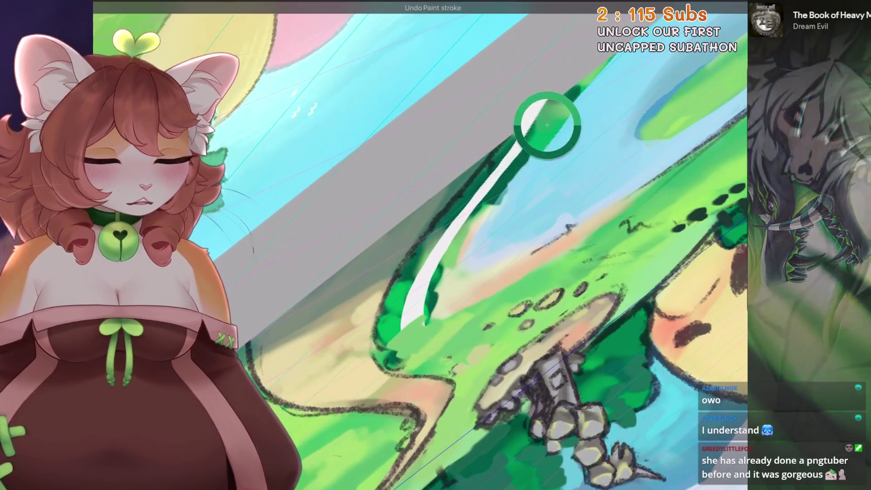
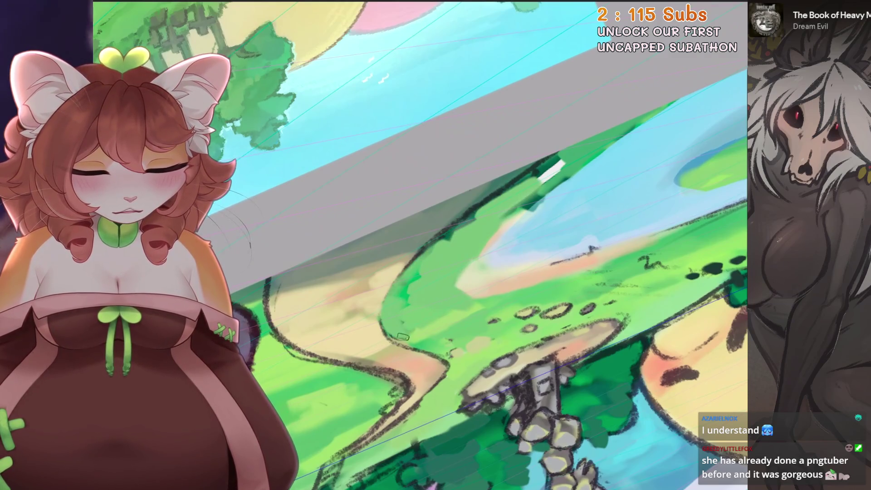
{"action": "scroll", "coordinate": [421, 245], "scroll_direction": "down", "scroll_amount": 5}
{"action": "scroll", "coordinate": [422, 245], "scroll_direction": "up", "scroll_amount": 4}
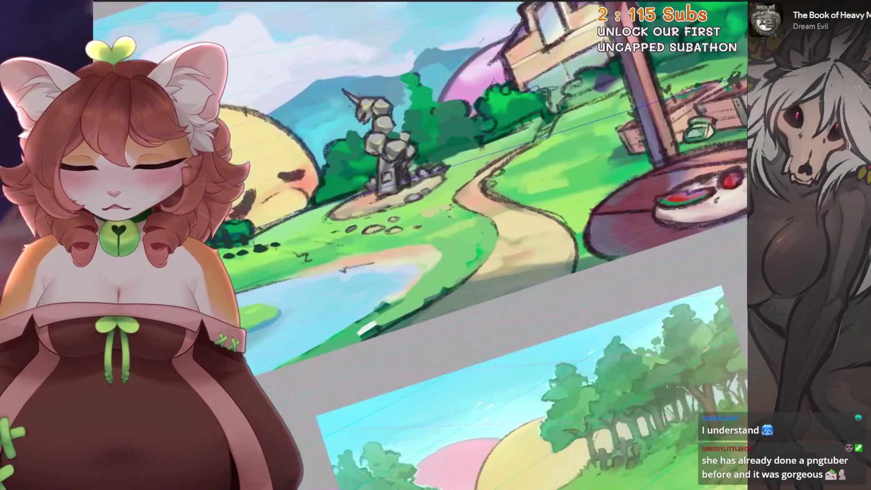
{"action": "scroll", "coordinate": [422, 244], "scroll_direction": "down", "scroll_amount": 3}
{"action": "scroll", "coordinate": [423, 245], "scroll_direction": "up", "scroll_amount": 5}
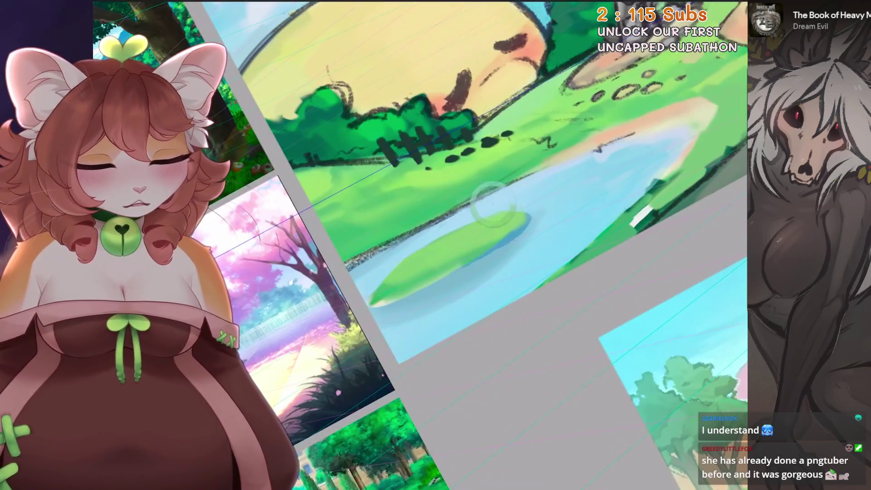
{"action": "scroll", "coordinate": [493, 205], "scroll_direction": "up", "scroll_amount": 2}
Try several pale and blue strokes across the pond beside the island, undoing each one that misses
{"action": "key", "text": "ctrl+z"}
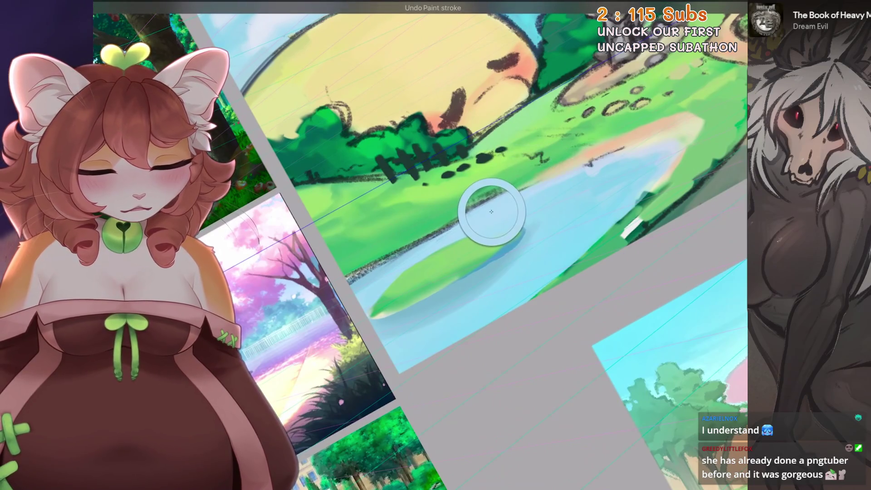
{"action": "left_click_drag", "start_coordinate": [494, 200], "coordinate": [497, 256]}
{"action": "key", "text": "ctrl+z"}
{"action": "scroll", "coordinate": [496, 256], "scroll_direction": "up", "scroll_amount": 1}
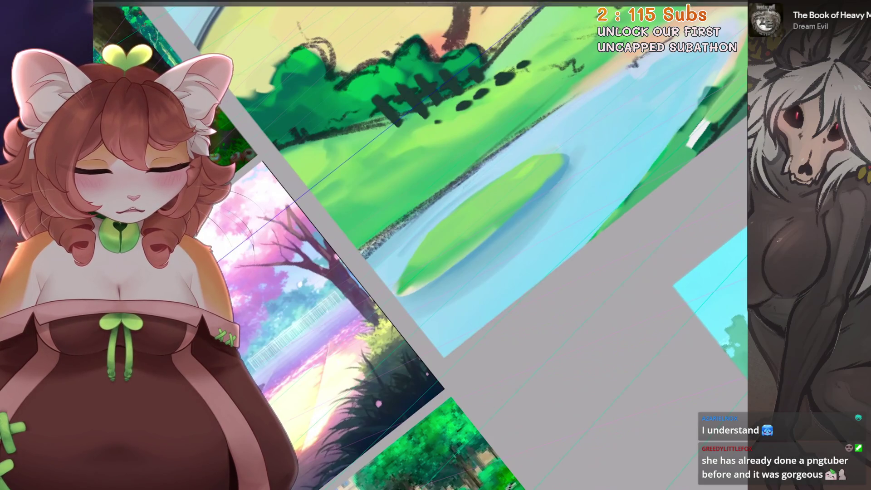
{"action": "scroll", "coordinate": [525, 214], "scroll_direction": "down", "scroll_amount": 3}
{"action": "scroll", "coordinate": [476, 258], "scroll_direction": "up", "scroll_amount": 2}
{"action": "scroll", "coordinate": [515, 252], "scroll_direction": "up", "scroll_amount": 2}
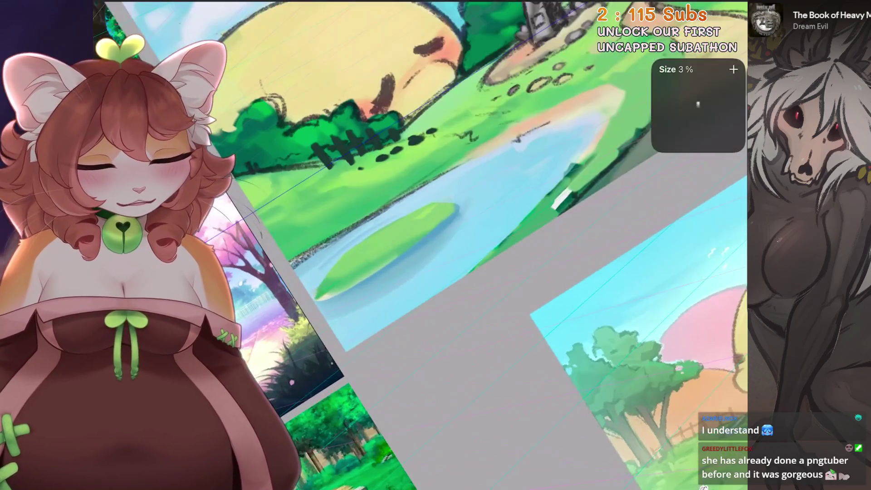
{"action": "key", "text": "ctrl+z"}
{"action": "key", "text": "ctrl+z"}
{"action": "key", "text": "ctrl+z"}
{"action": "key", "text": "ctrl+z"}
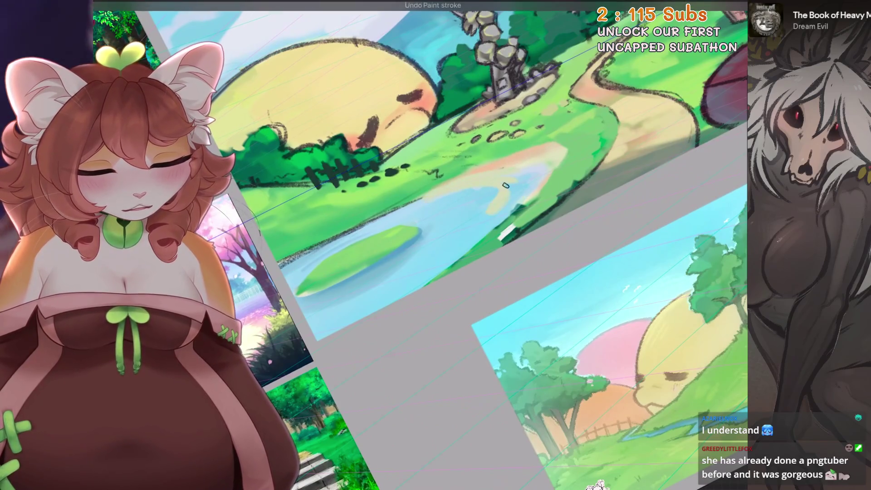
{"action": "left_click_drag", "start_coordinate": [501, 181], "coordinate": [436, 277]}
{"action": "key", "text": "ctrl+z"}
{"action": "left_click_drag", "start_coordinate": [463, 225], "coordinate": [381, 309]}
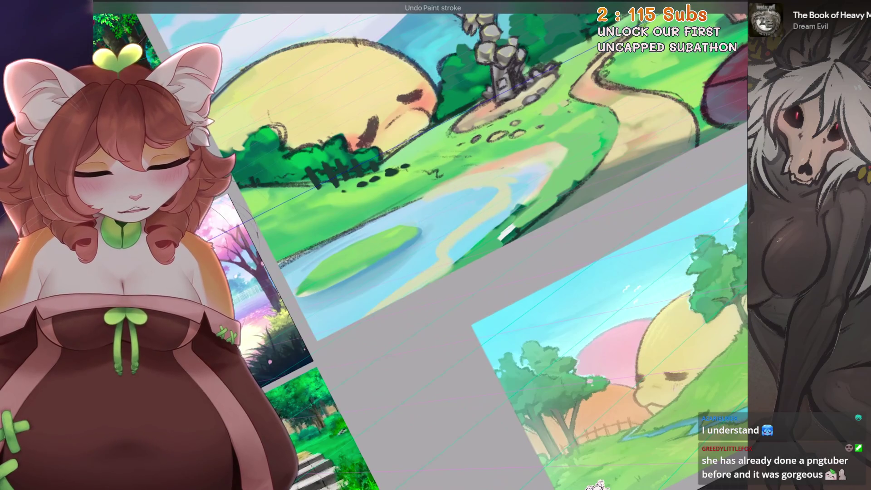
{"action": "key", "text": "ctrl+z"}
Settle the pale sandy curve down the pond edge and recheck it from a tilted view
{"action": "left_click_drag", "start_coordinate": [455, 237], "coordinate": [429, 272]}
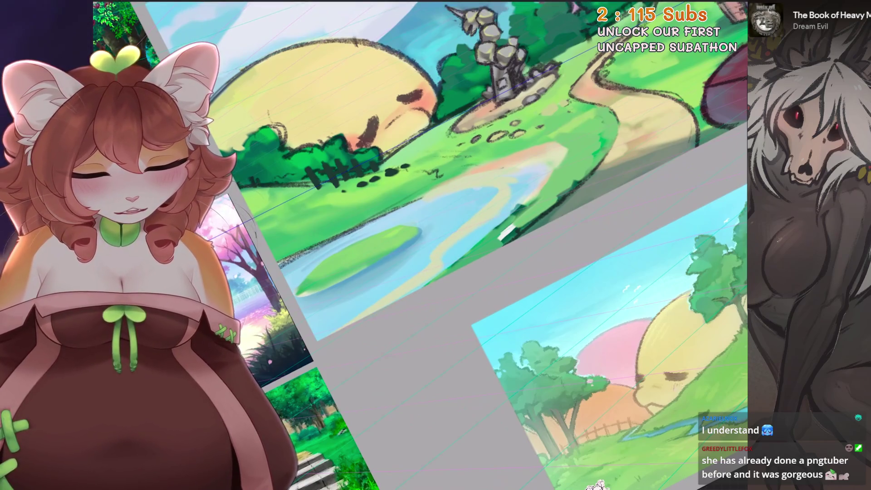
{"action": "scroll", "coordinate": [477, 183], "scroll_direction": "up", "scroll_amount": 2}
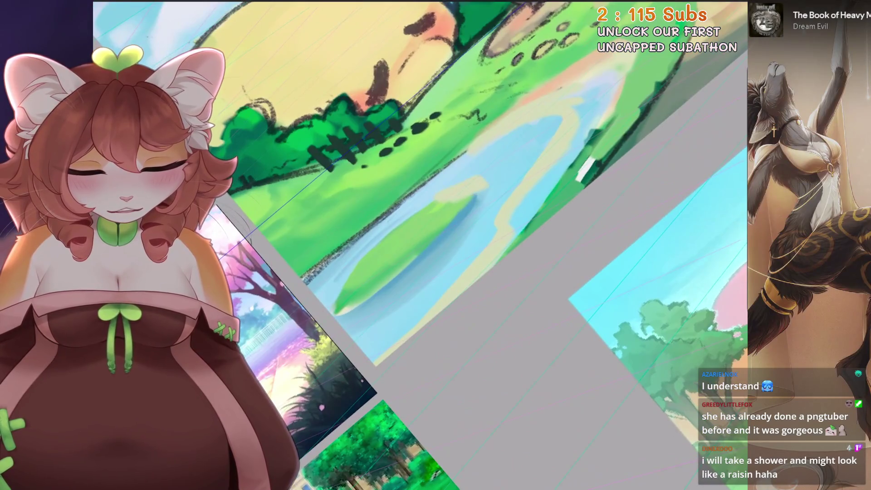
{"action": "key", "text": "ctrl+z"}
{"action": "mouse_move", "coordinate": [451, 199]}
{"action": "left_mouse_down"}
{"action": "mouse_move", "coordinate": [394, 283]}
{"action": "mouse_move", "coordinate": [412, 308]}
{"action": "left_mouse_up"}
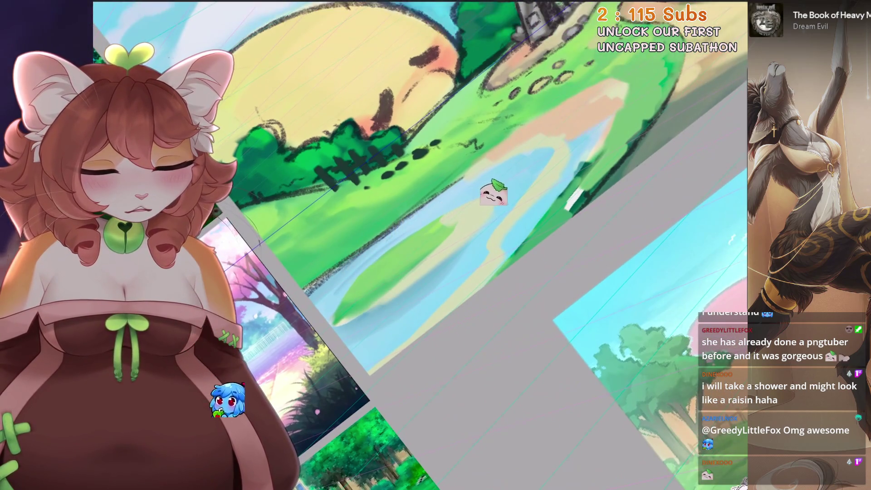
{"action": "left_click_drag", "start_coordinate": [520, 135], "coordinate": [581, 129]}
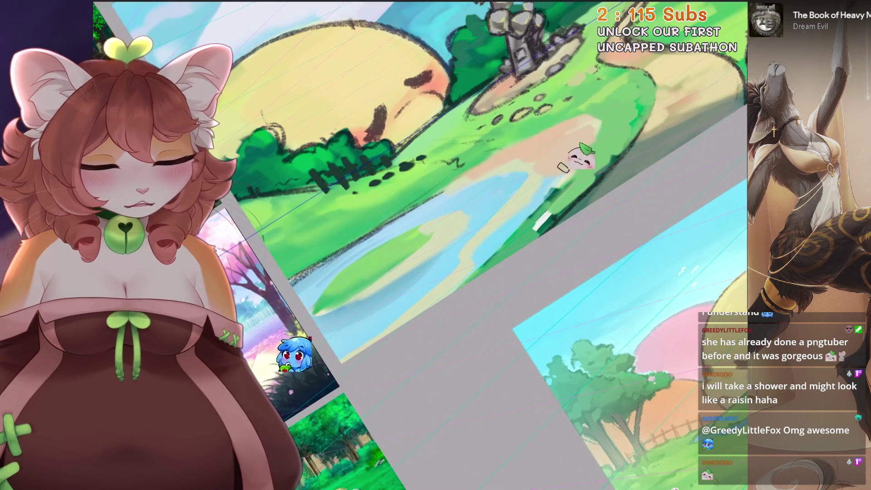
{"action": "left_click_drag", "start_coordinate": [482, 250], "coordinate": [551, 167]}
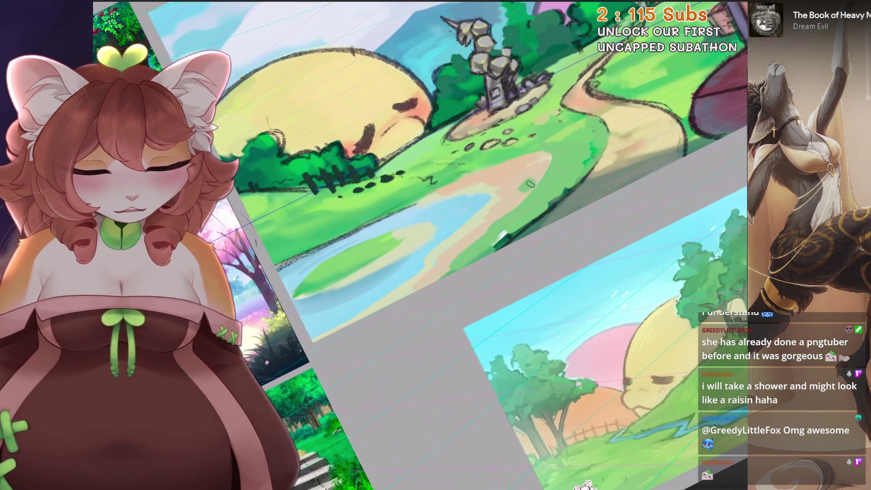
{"action": "scroll", "coordinate": [540, 182], "scroll_direction": "up", "scroll_amount": 2}
{"action": "scroll", "coordinate": [531, 245], "scroll_direction": "down", "scroll_amount": 3}
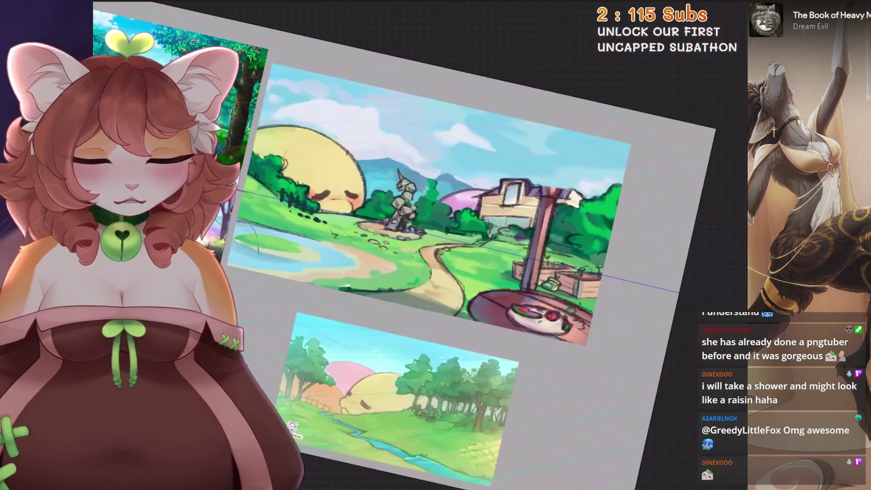
{"action": "left_click_drag", "start_coordinate": [531, 245], "coordinate": [355, 215]}
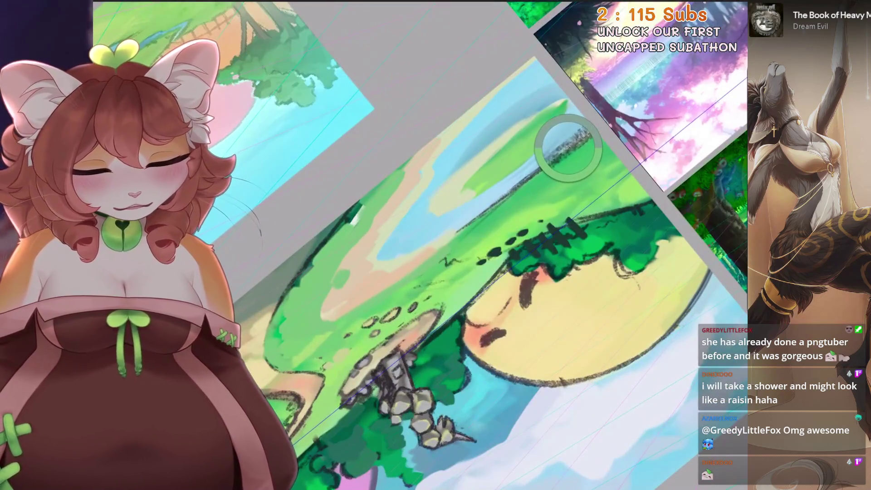
{"action": "scroll", "coordinate": [464, 227], "scroll_direction": "up", "scroll_amount": 1}
{"action": "scroll", "coordinate": [465, 227], "scroll_direction": "up", "scroll_amount": 1}
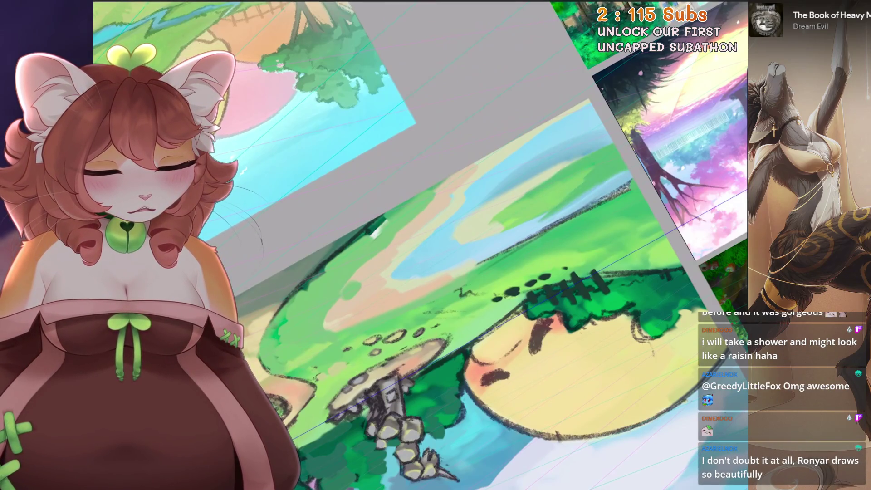
{"action": "left_click_drag", "start_coordinate": [270, 201], "coordinate": [633, 190]}
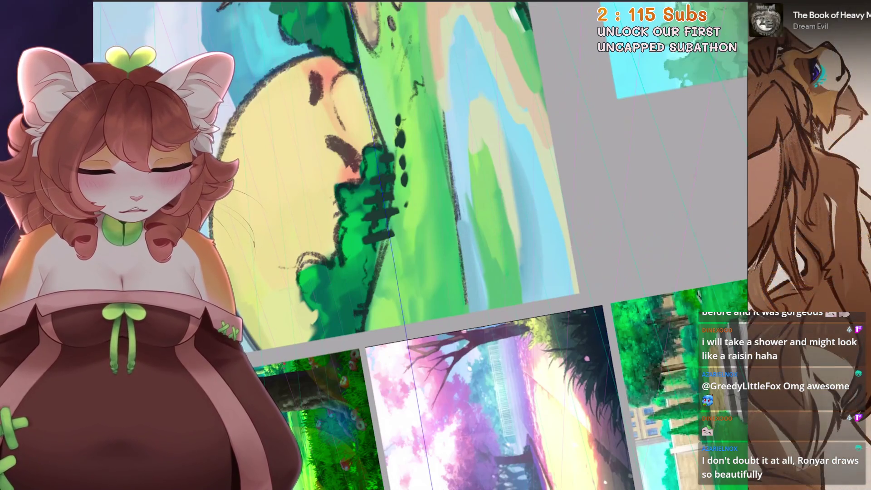
{"action": "left_click_drag", "start_coordinate": [422, 170], "coordinate": [545, 245]}
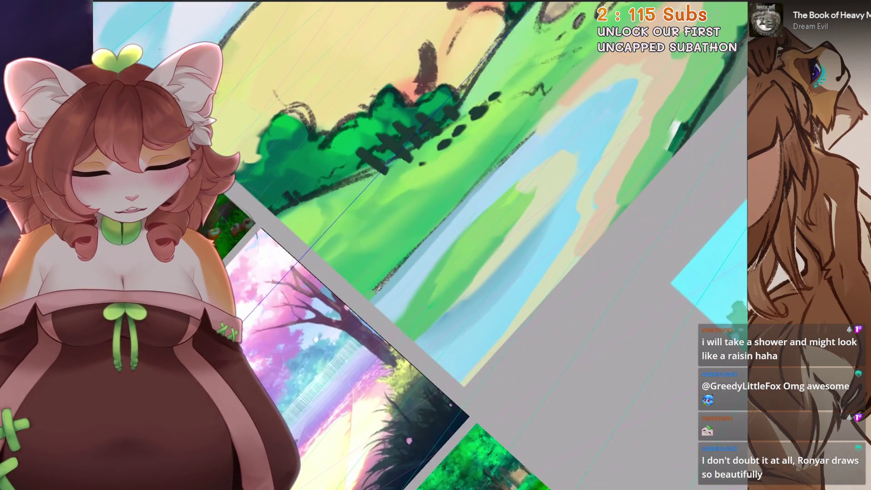
{"action": "left_click_drag", "start_coordinate": [449, 320], "coordinate": [480, 279]}
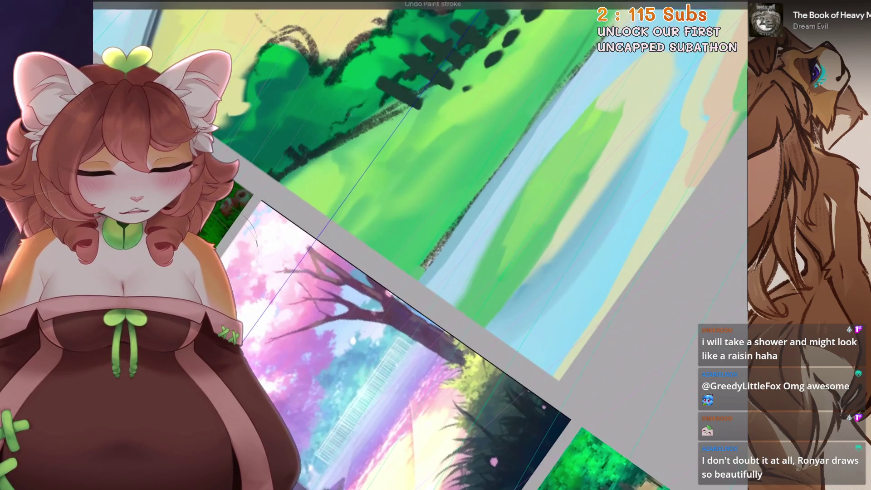
{"action": "left_click_drag", "start_coordinate": [406, 347], "coordinate": [598, 272]}
{"action": "left_click_drag", "start_coordinate": [477, 239], "coordinate": [503, 225]}
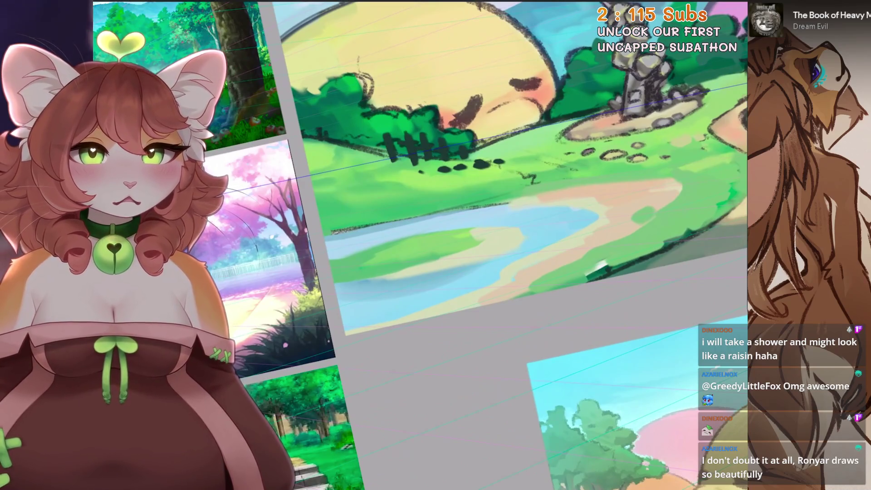
{"action": "key", "text": "5"}
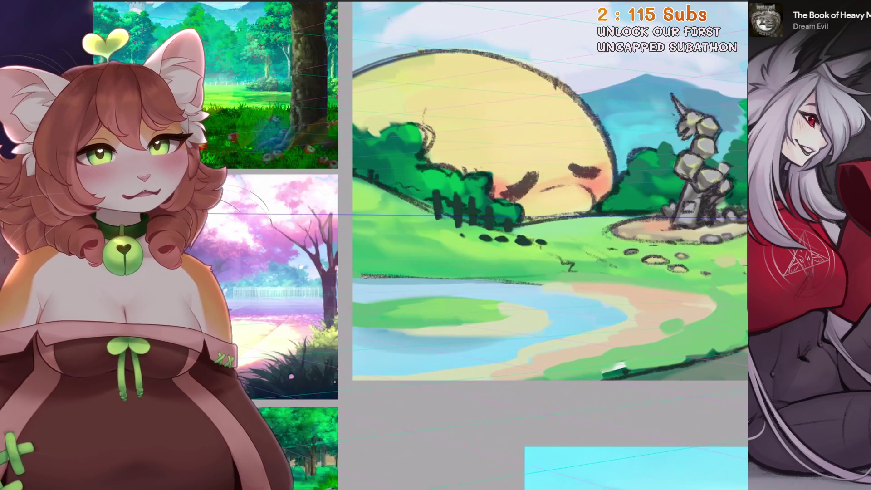
{"action": "mouse_move", "coordinate": [476, 204]}
{"action": "left_mouse_down"}
{"action": "mouse_move", "coordinate": [413, 76]}
{"action": "mouse_move", "coordinate": [399, 96]}
{"action": "left_mouse_up"}
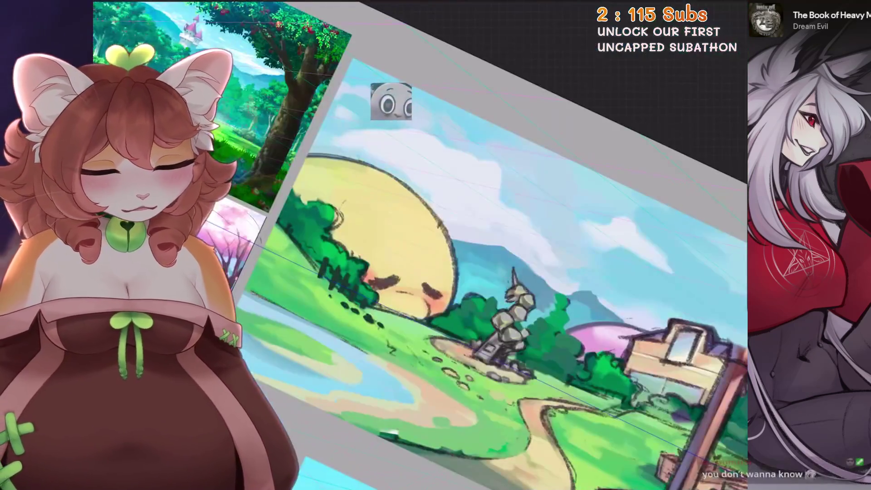
{"action": "mouse_move", "coordinate": [334, 259]}
{"action": "left_mouse_down"}
{"action": "mouse_move", "coordinate": [458, 182]}
{"action": "mouse_move", "coordinate": [471, 204]}
{"action": "left_mouse_up"}
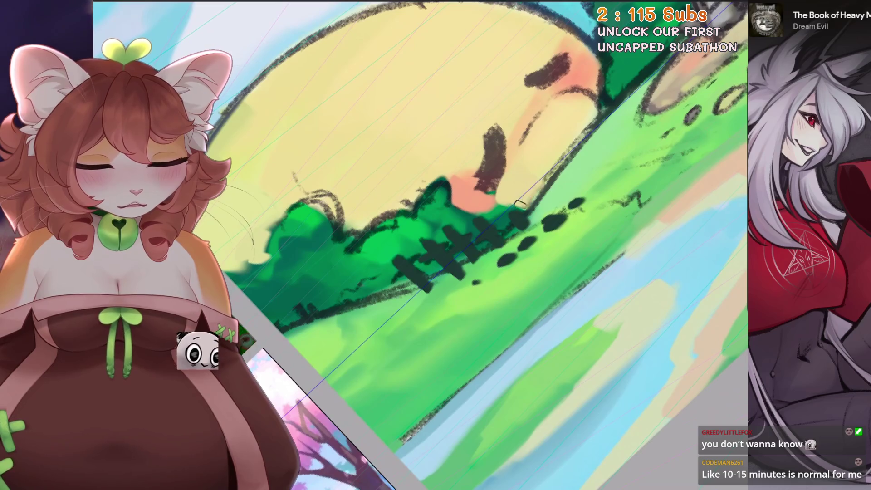
{"action": "left_click_drag", "start_coordinate": [502, 199], "coordinate": [560, 262]}
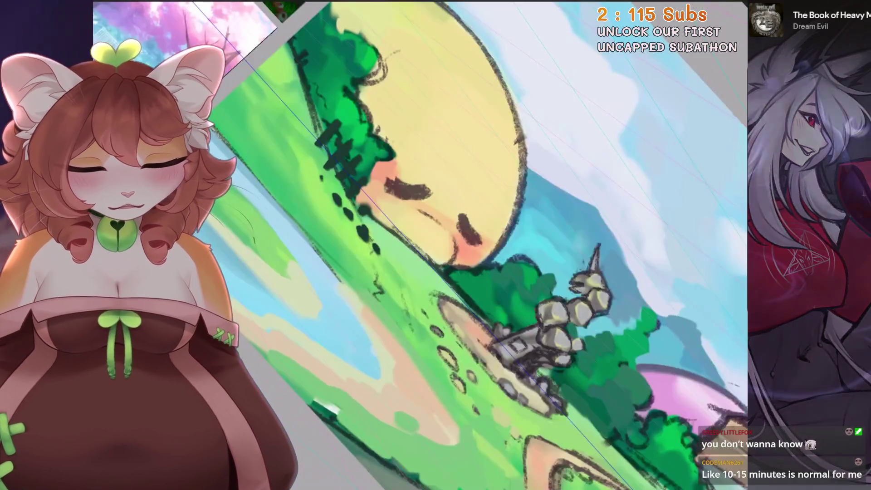
{"action": "mouse_move", "coordinate": [519, 295]}
{"action": "left_mouse_down"}
{"action": "mouse_move", "coordinate": [451, 209]}
{"action": "mouse_move", "coordinate": [517, 272]}
{"action": "left_mouse_up"}
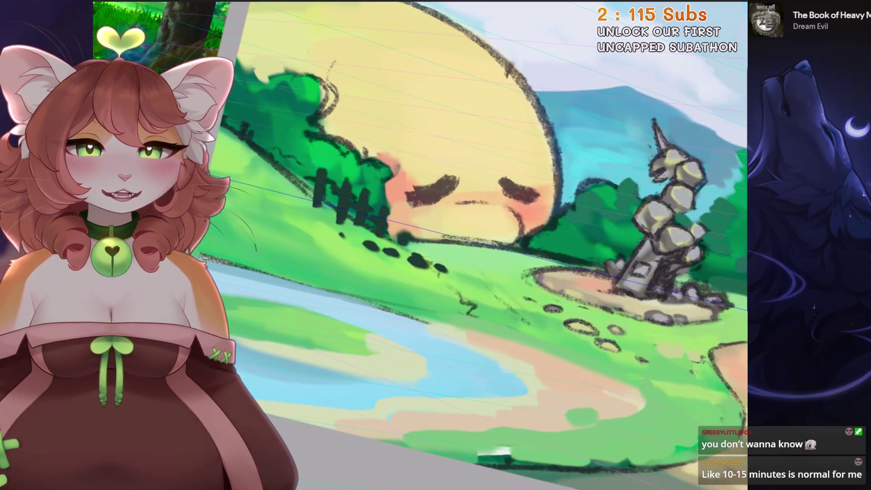
{"action": "left_click_drag", "start_coordinate": [476, 272], "coordinate": [490, 204]}
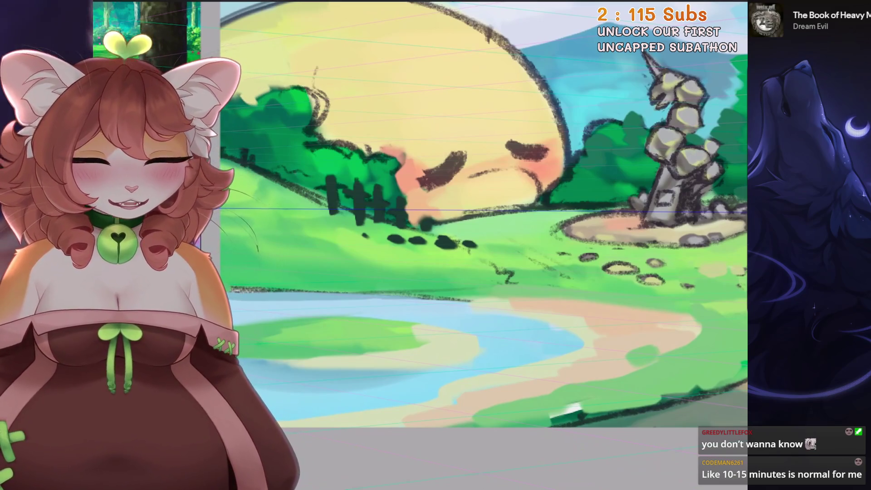
{"action": "scroll", "coordinate": [451, 167], "scroll_direction": "up", "scroll_amount": 1}
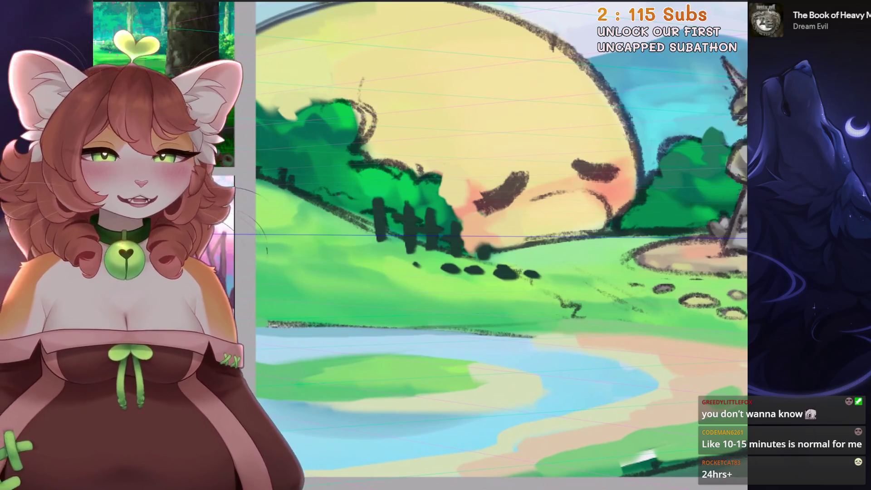
{"action": "scroll", "coordinate": [460, 205], "scroll_direction": "up", "scroll_amount": 2}
{"action": "scroll", "coordinate": [460, 205], "scroll_direction": "up", "scroll_amount": 2}
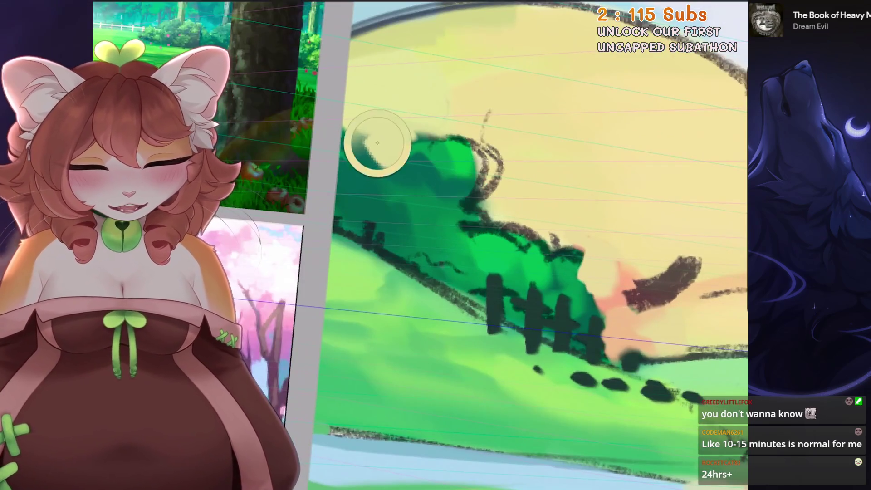
{"action": "scroll", "coordinate": [352, 159], "scroll_direction": "down", "scroll_amount": 2}
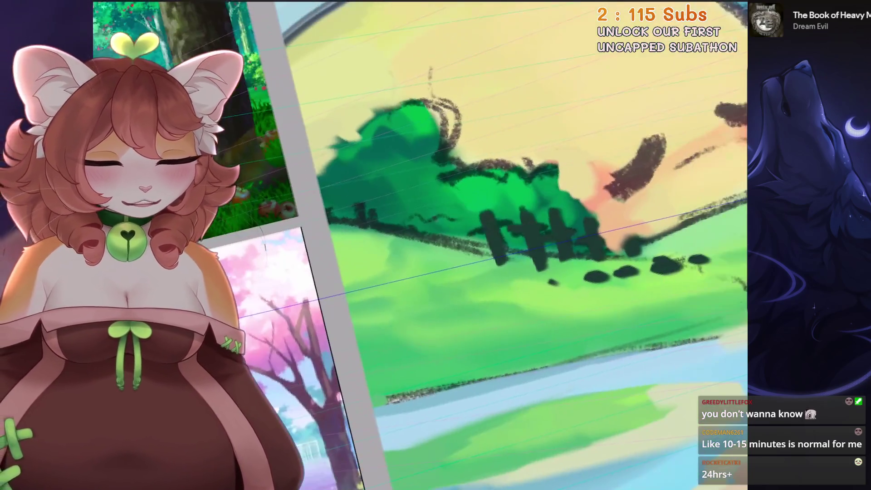
Sample a lighter grey and brush it over the left fence posts, undoing one stroke
{"action": "left_click", "coordinate": [339, 174], "text": "ctrl"}
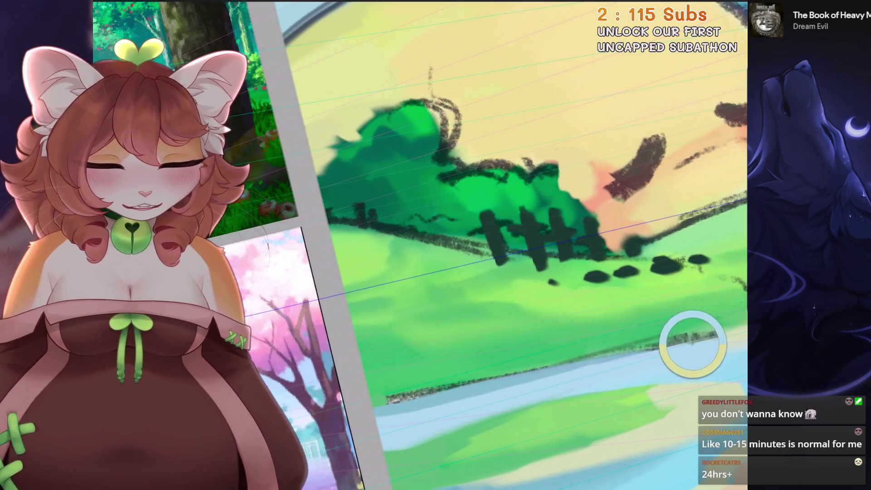
{"action": "scroll", "coordinate": [690, 347], "scroll_direction": "down", "scroll_amount": 1}
{"action": "left_click_drag", "start_coordinate": [469, 224], "coordinate": [475, 262]}
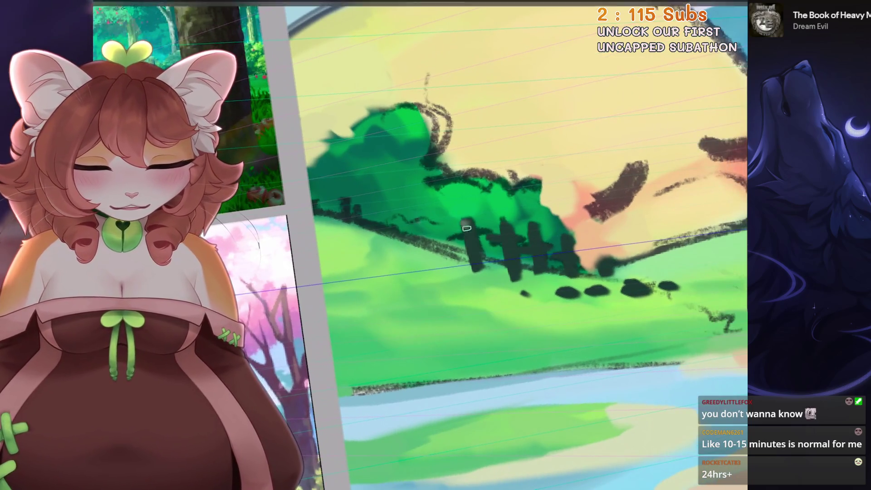
{"action": "left_click_drag", "start_coordinate": [507, 225], "coordinate": [513, 274]}
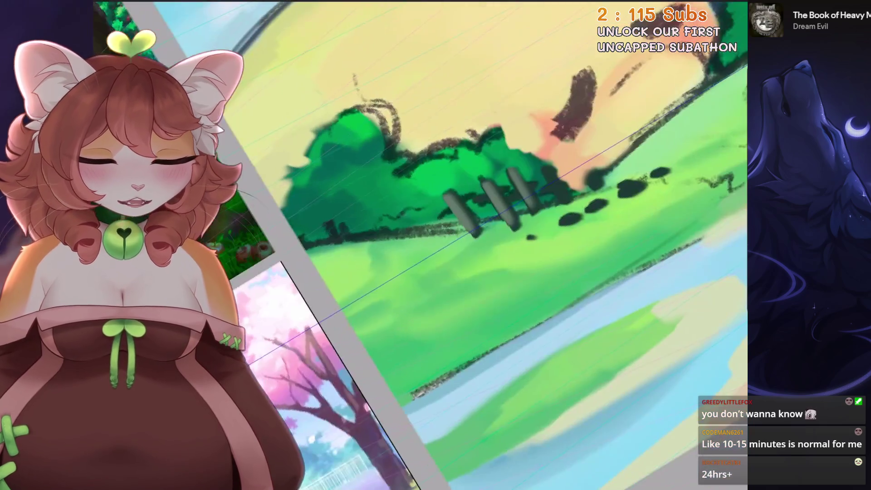
{"action": "key", "text": "ctrl+z"}
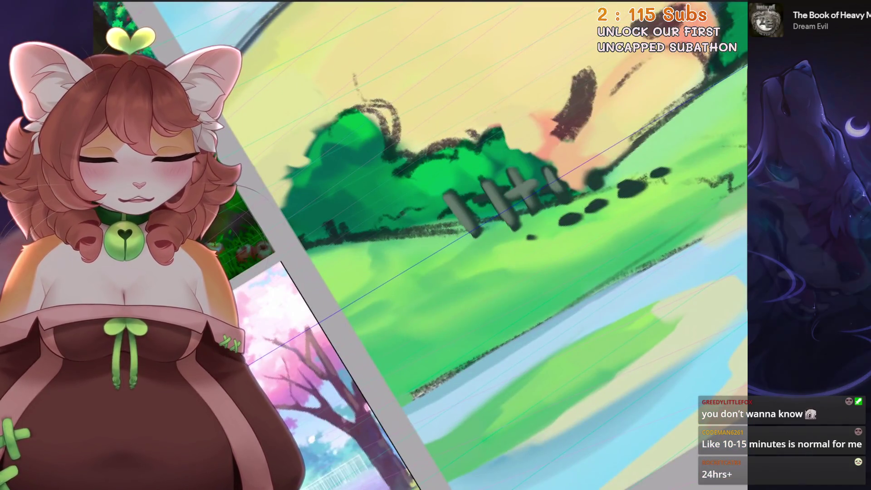
Flip between the fence close-up and the whole canvas to judge the lighter posts, ending fitted upright
{"action": "key", "text": "5"}
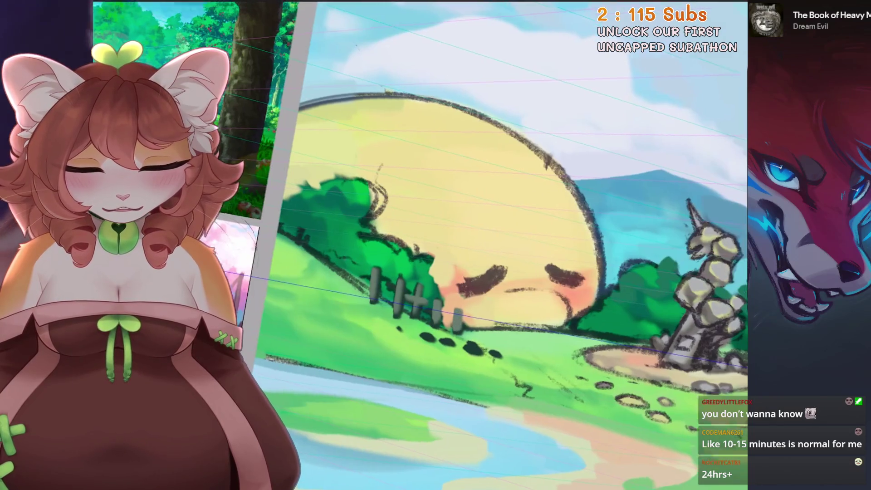
{"action": "key", "text": "4"}
{"action": "key", "text": "5"}
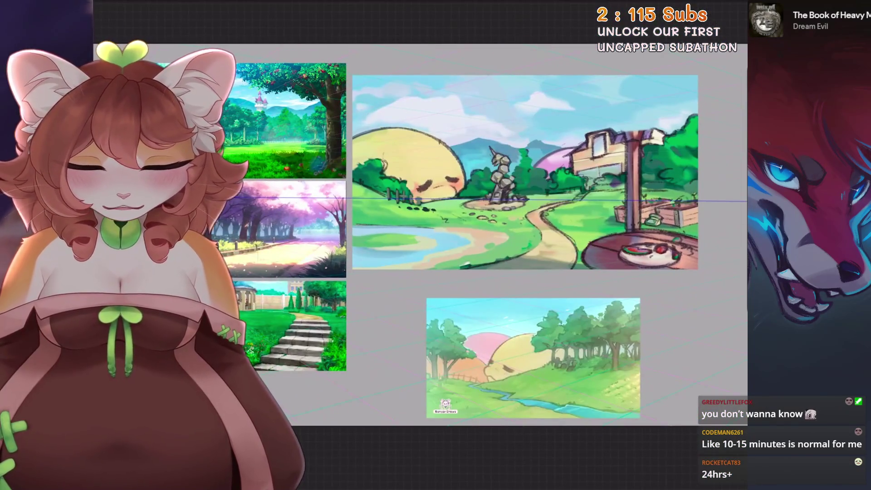
{"action": "key", "text": "4"}
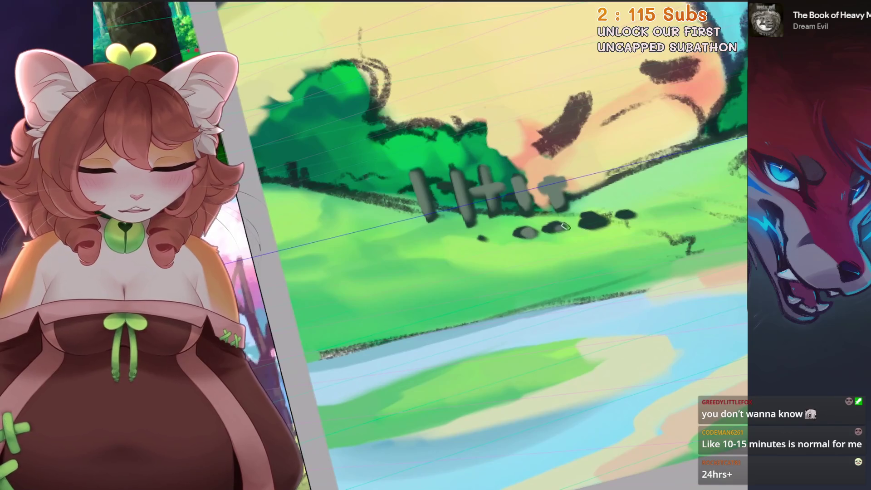
{"action": "key", "text": "5"}
{"action": "key", "text": "4"}
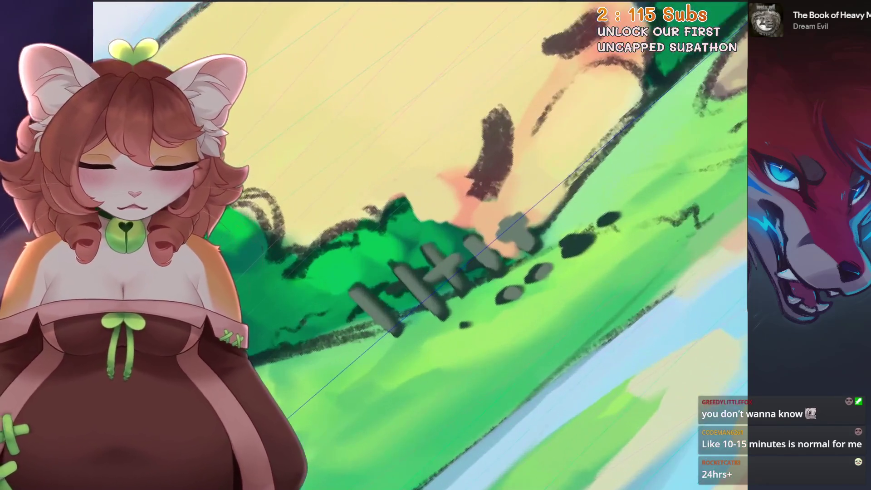
{"action": "scroll", "coordinate": [582, 161], "scroll_direction": "up", "scroll_amount": 2}
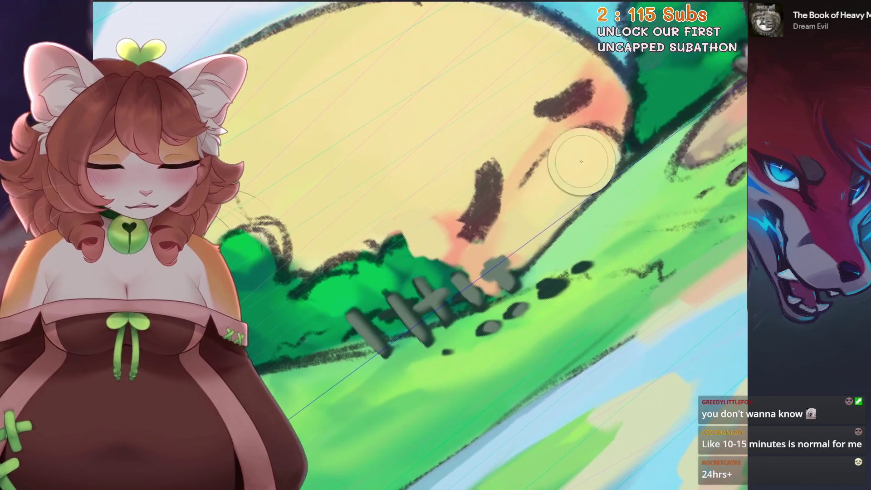
{"action": "key", "text": "5"}
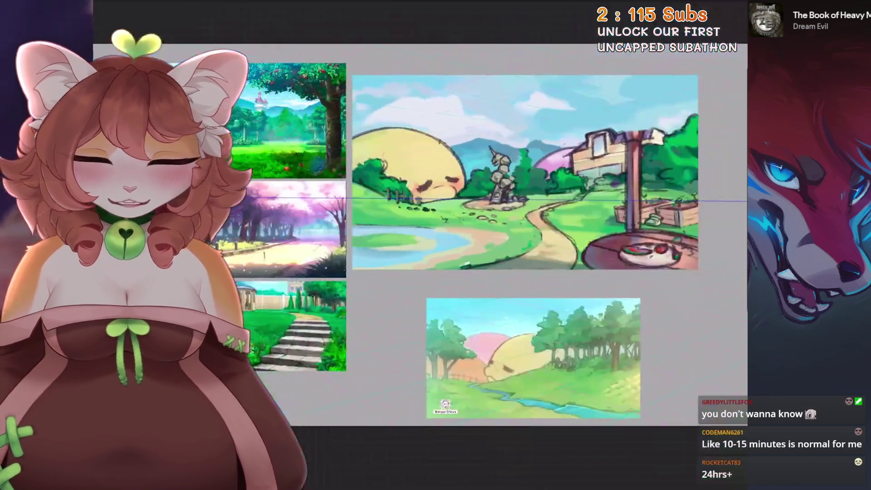
{"action": "key", "text": "6"}
{"action": "key", "text": "4"}
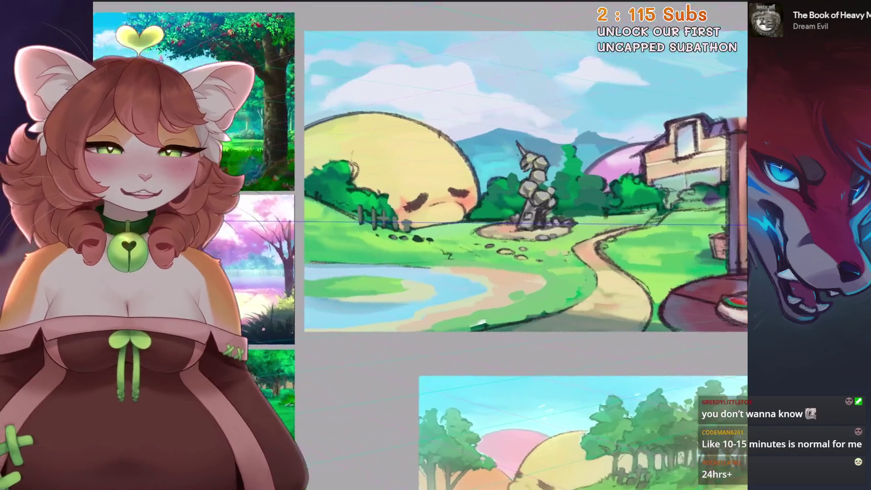
{"action": "scroll", "coordinate": [612, 167], "scroll_direction": "up", "scroll_amount": 5}
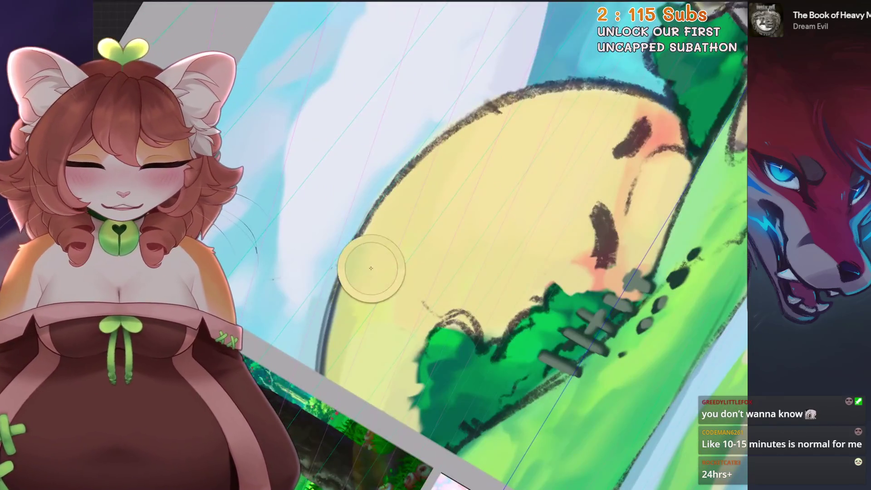
{"action": "key", "text": "4"}
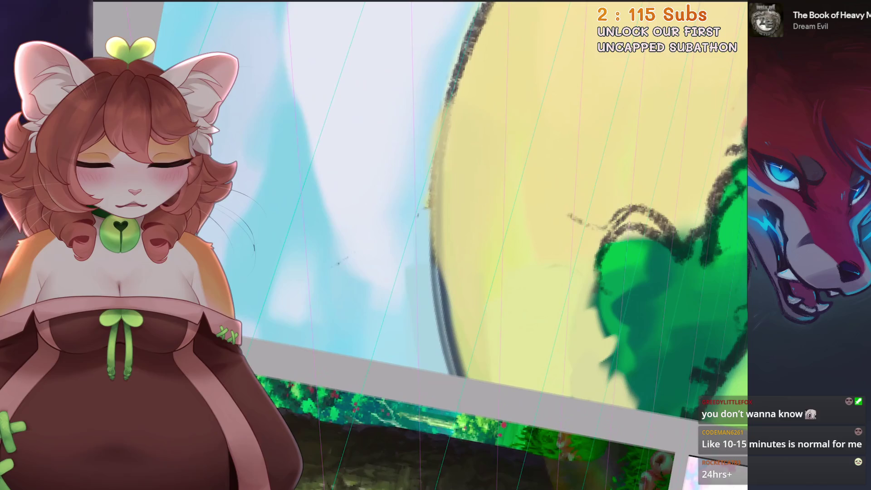
{"action": "key", "text": "6"}
{"action": "key", "text": "6"}
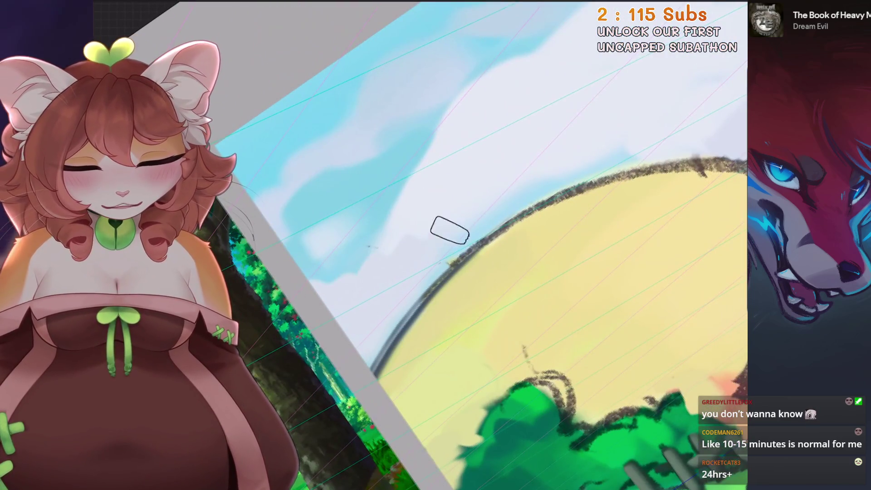
{"action": "key", "text": "5"}
{"action": "key", "text": "2"}
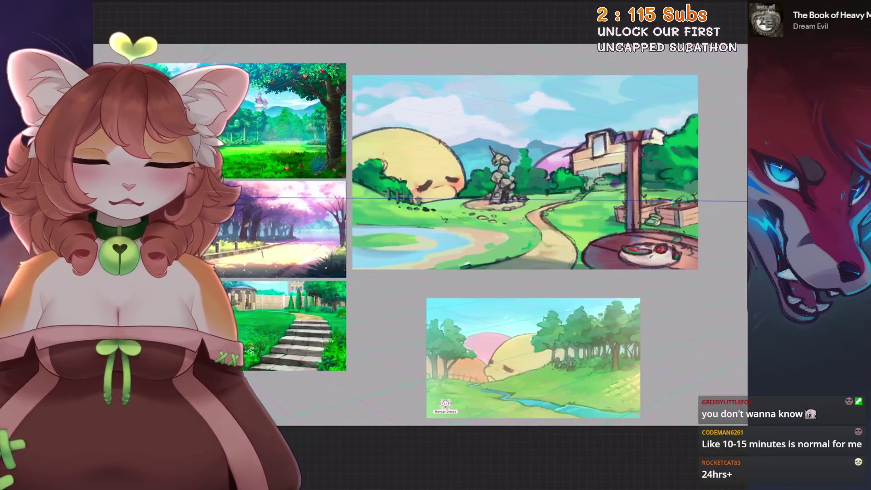
{"action": "scroll", "coordinate": [451, 237], "scroll_direction": "up", "scroll_amount": 3}
{"action": "scroll", "coordinate": [451, 236], "scroll_direction": "up", "scroll_amount": 2}
{"action": "scroll", "coordinate": [451, 238], "scroll_direction": "up", "scroll_amount": 2}
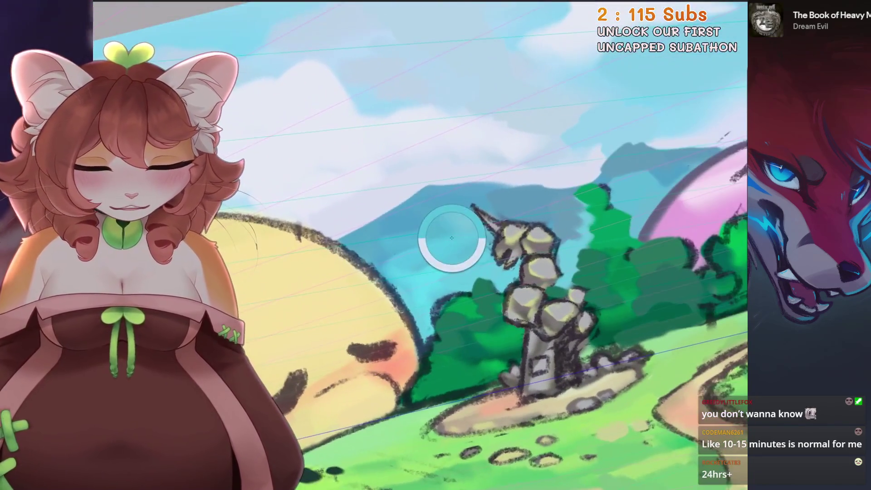
Frame the stone pillar, reset to the level full view, and begin a freehand selection around it
{"action": "left_click_drag", "start_coordinate": [451, 237], "coordinate": [485, 238]}
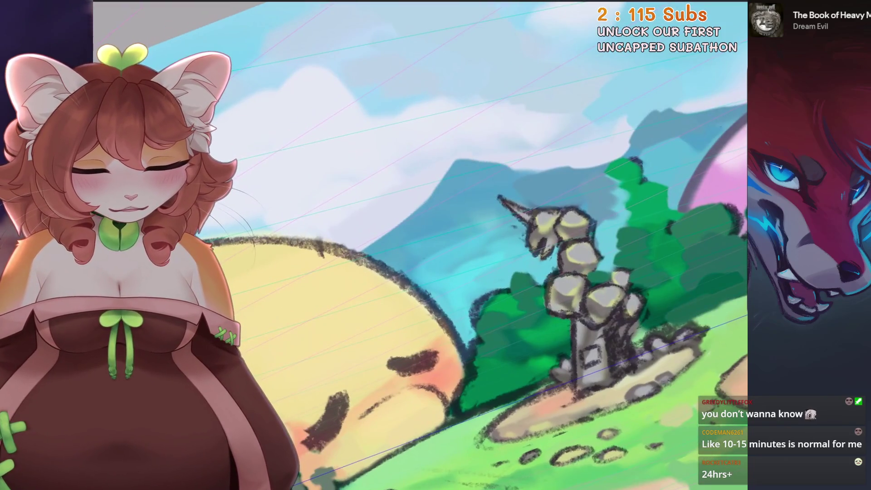
{"action": "key", "text": "ctrl+0"}
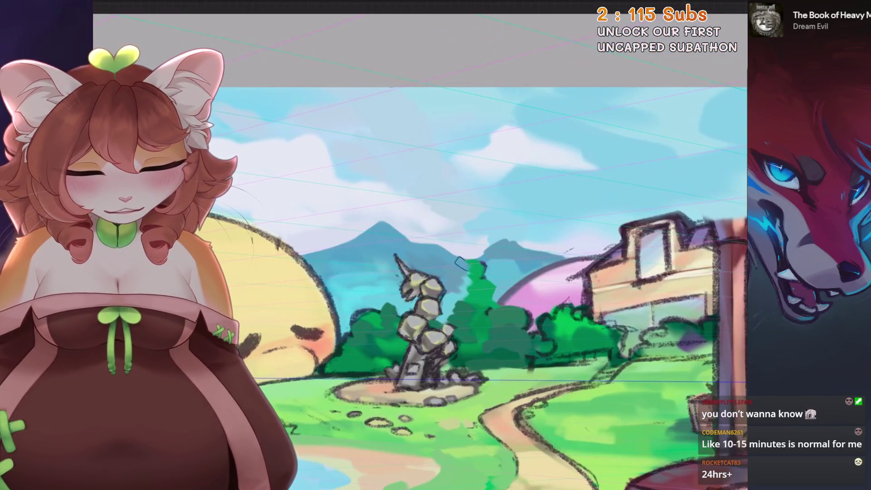
{"action": "left_click_drag", "start_coordinate": [485, 257], "coordinate": [499, 248]}
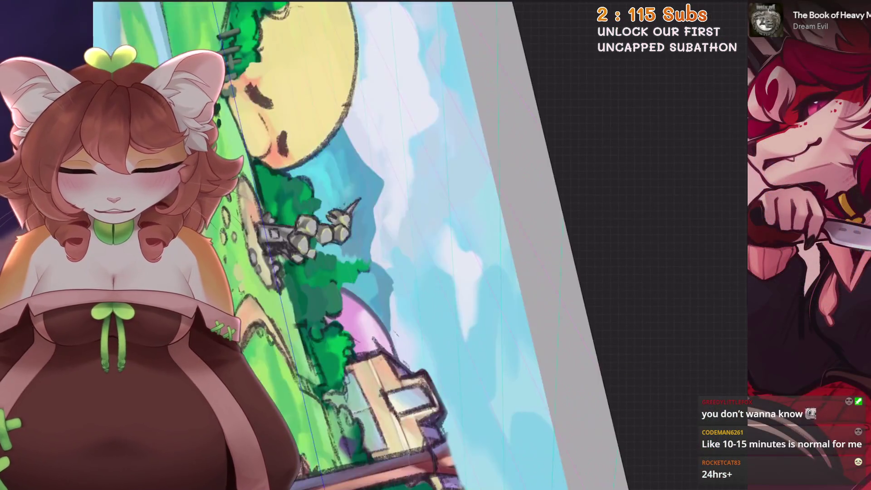
{"action": "scroll", "coordinate": [503, 238], "scroll_direction": "up", "scroll_amount": 1}
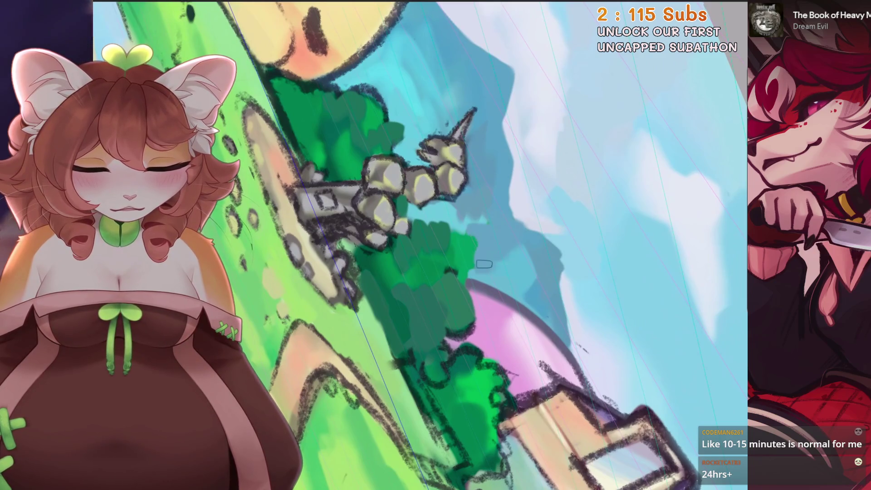
{"action": "key", "text": "ctrl+0"}
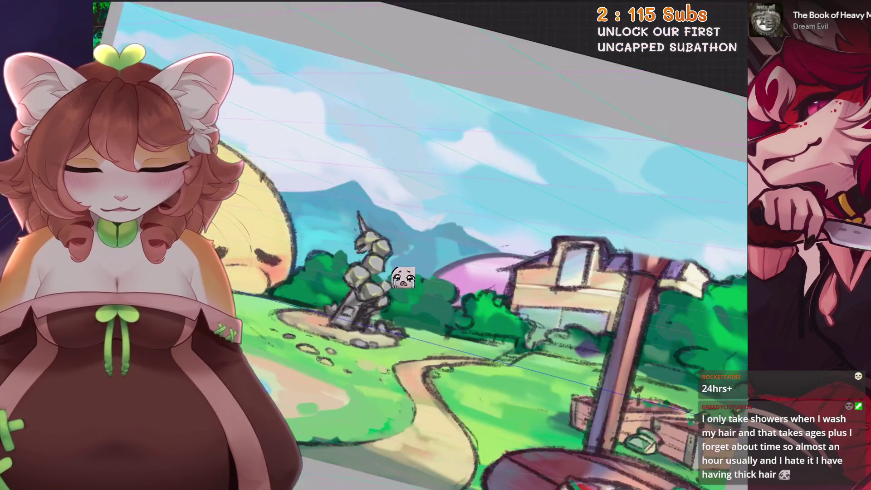
{"action": "left_click_drag", "start_coordinate": [403, 313], "coordinate": [403, 254]}
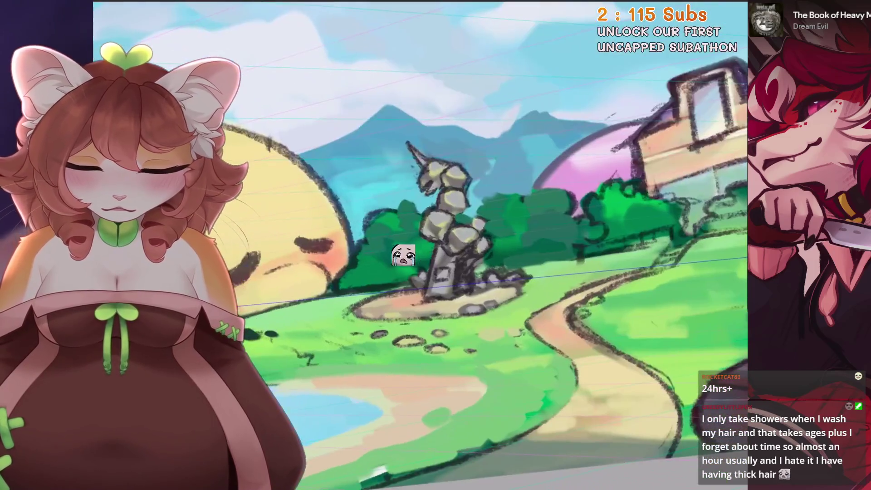
{"action": "key", "text": "s"}
Close the pillar selection, tilt the pillar slightly with transform, and undo the last stroke
{"action": "left_click", "coordinate": [403, 128]}
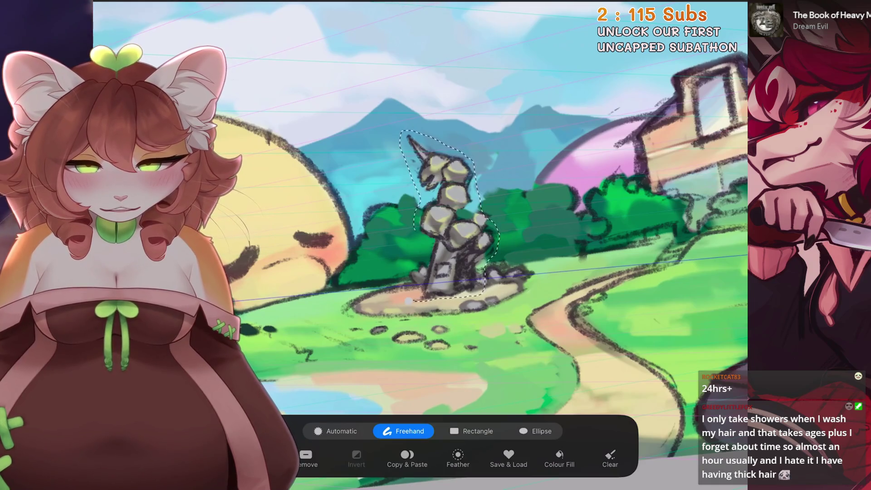
{"action": "key", "text": "v"}
{"action": "left_click_drag", "start_coordinate": [436, 112], "coordinate": [422, 110]}
{"action": "scroll", "coordinate": [433, 202], "scroll_direction": "up", "scroll_amount": 3}
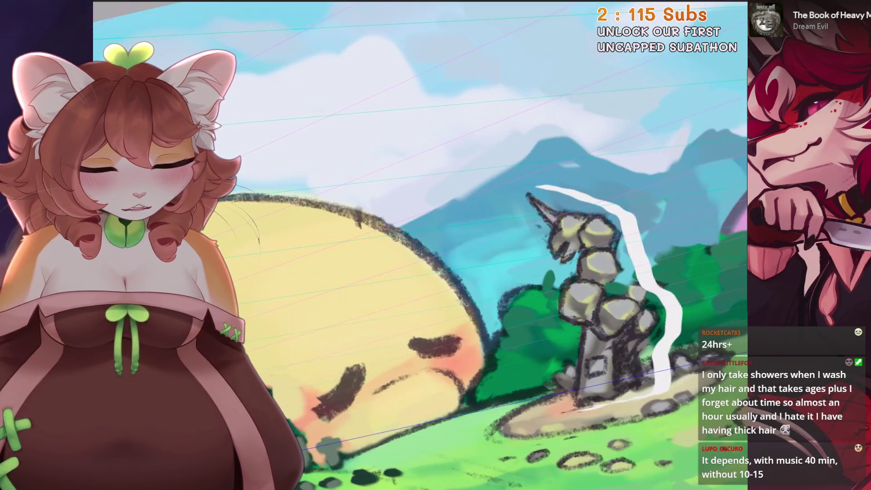
{"action": "scroll", "coordinate": [657, 184], "scroll_direction": "down", "scroll_amount": 1}
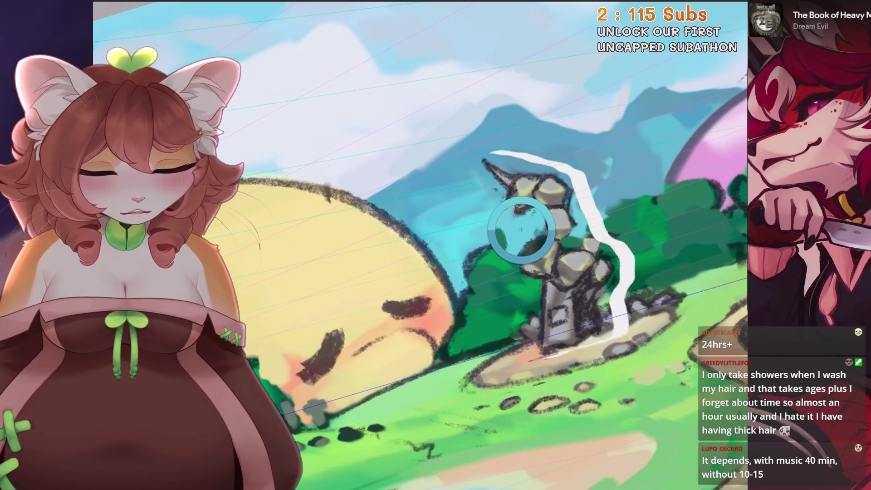
{"action": "scroll", "coordinate": [555, 165], "scroll_direction": "down", "scroll_amount": 1}
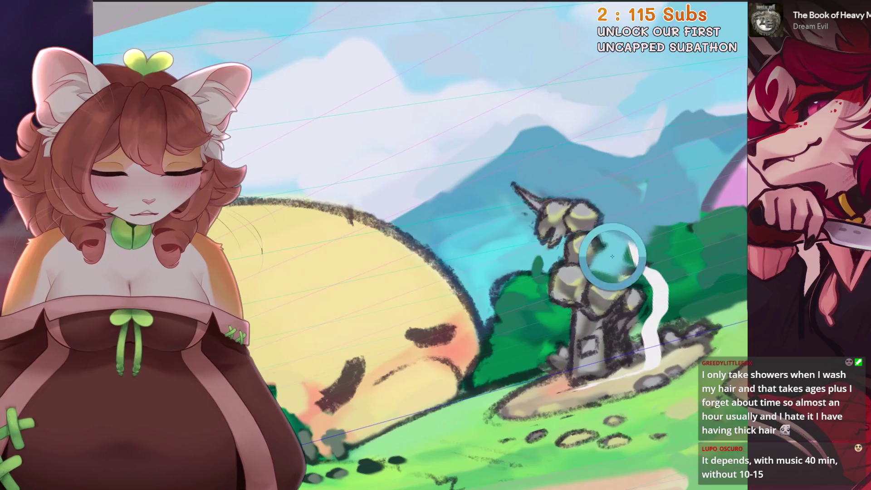
{"action": "key", "text": "ctrl+z"}
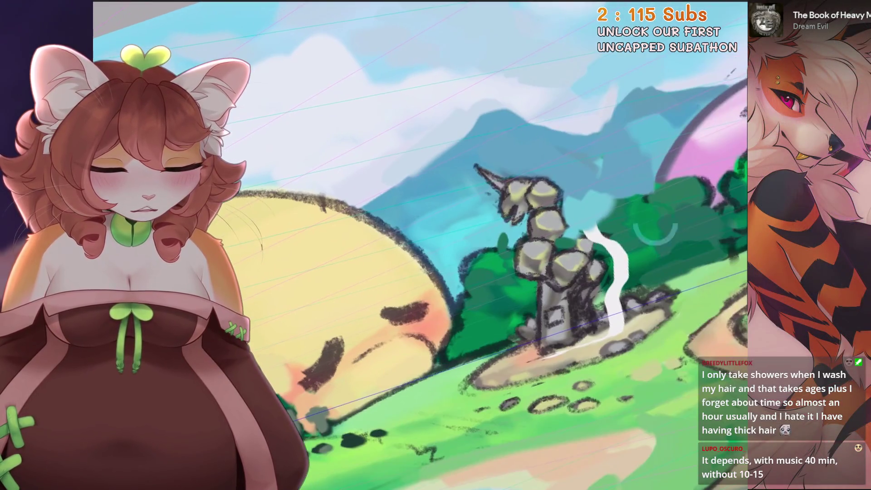
Reframe the path below the pillar at a tilt and adjust the brush size for the ground
{"action": "left_click_drag", "start_coordinate": [618, 240], "coordinate": [599, 226]}
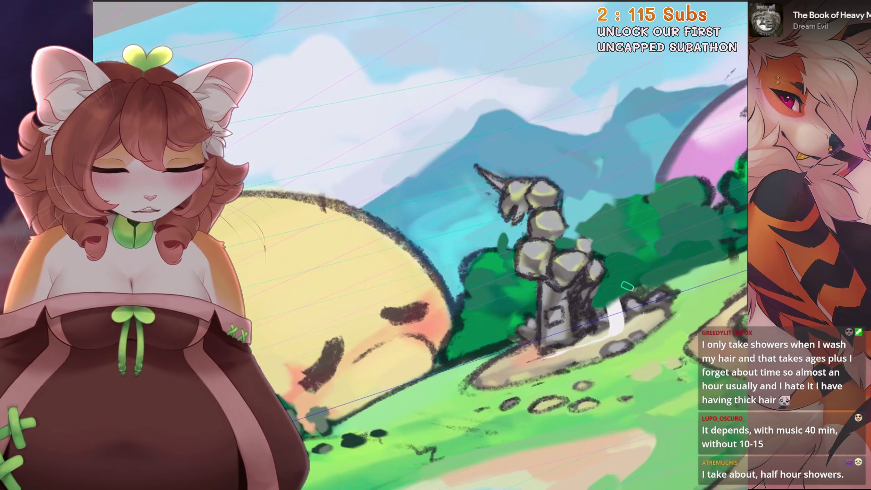
{"action": "left_click_drag", "start_coordinate": [627, 286], "coordinate": [638, 287]}
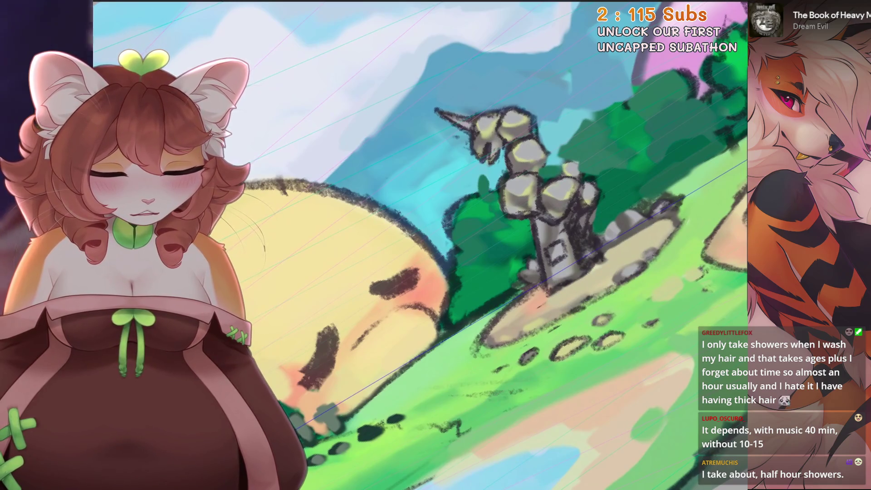
{"action": "left_click_drag", "start_coordinate": [524, 321], "coordinate": [471, 268]}
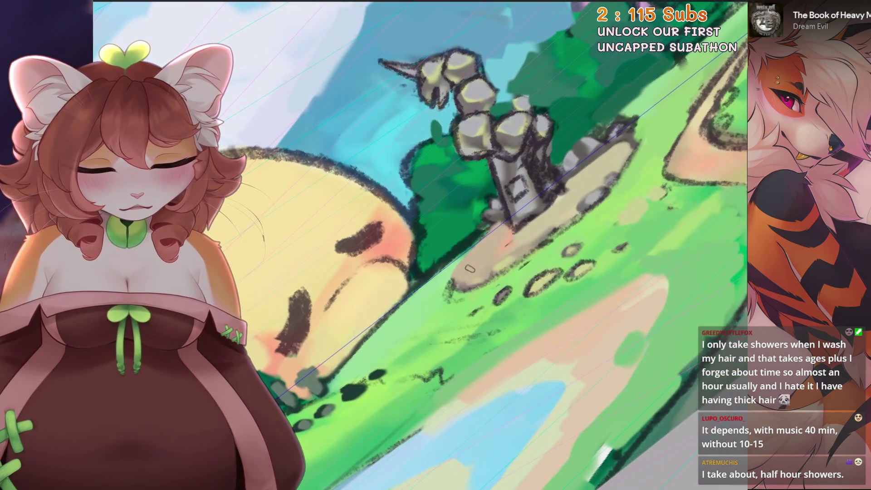
{"action": "left_click_drag", "start_coordinate": [490, 340], "coordinate": [500, 354]}
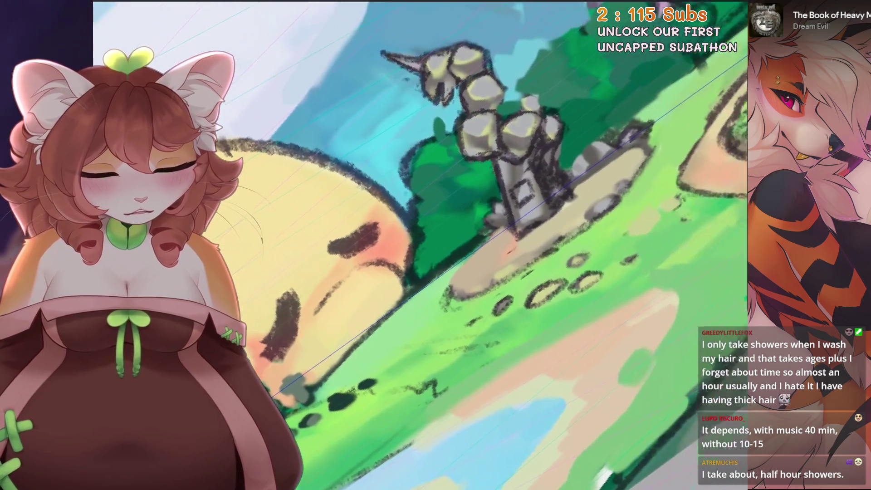
{"action": "left_click_drag", "start_coordinate": [476, 273], "coordinate": [496, 286]}
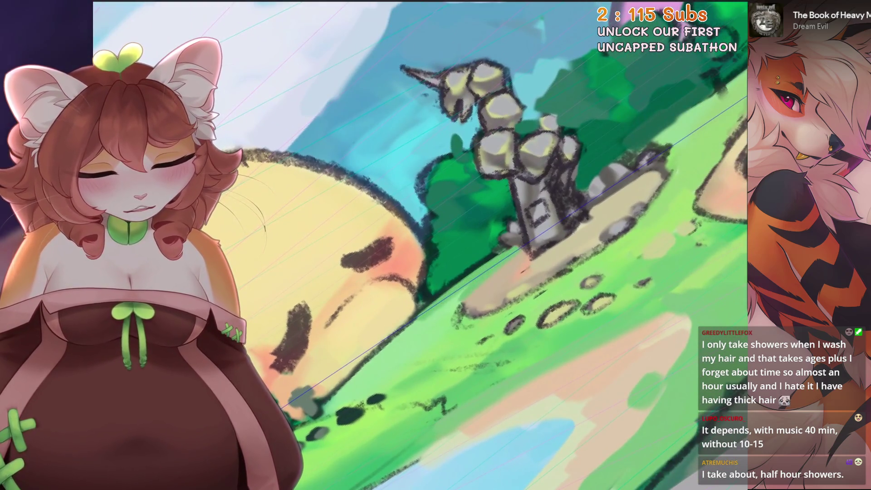
{"action": "mouse_move", "coordinate": [545, 272]}
{"action": "left_mouse_down"}
{"action": "mouse_move", "coordinate": [517, 252]}
{"action": "mouse_move", "coordinate": [583, 253]}
{"action": "mouse_move", "coordinate": [557, 190]}
{"action": "left_mouse_up"}
Discard ground strokes that didn't work and resample the painted ground colour for the pillar base
{"action": "key", "text": "ctrl+z"}
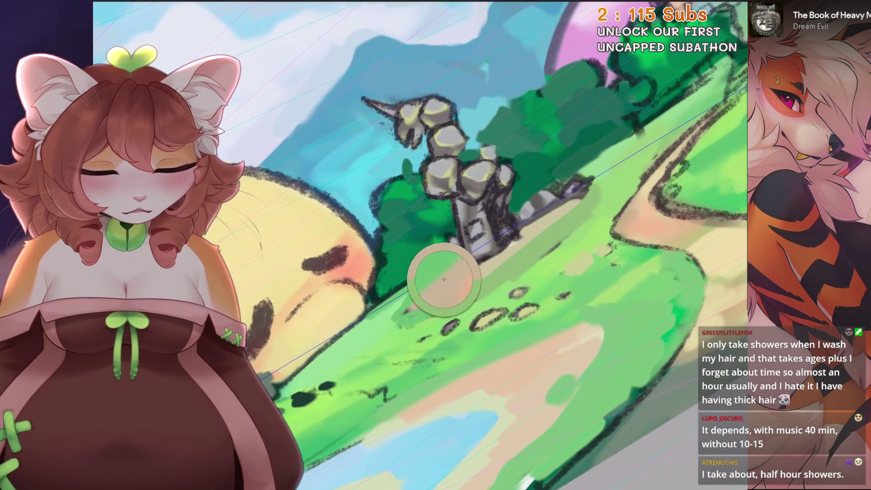
{"action": "mouse_move", "coordinate": [557, 191]}
{"action": "left_mouse_down"}
{"action": "mouse_move", "coordinate": [444, 279]}
{"action": "mouse_move", "coordinate": [517, 232]}
{"action": "left_mouse_up"}
{"action": "key", "text": "ctrl+z"}
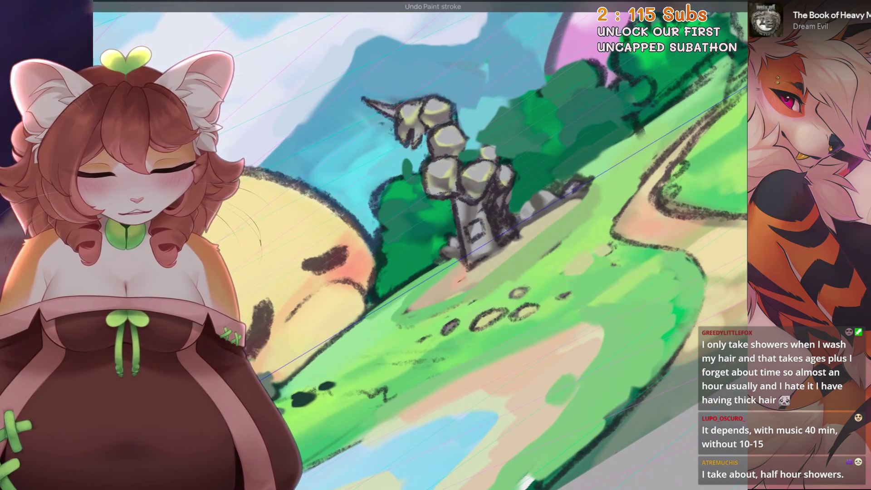
{"action": "scroll", "coordinate": [487, 288], "scroll_direction": "up", "scroll_amount": 1}
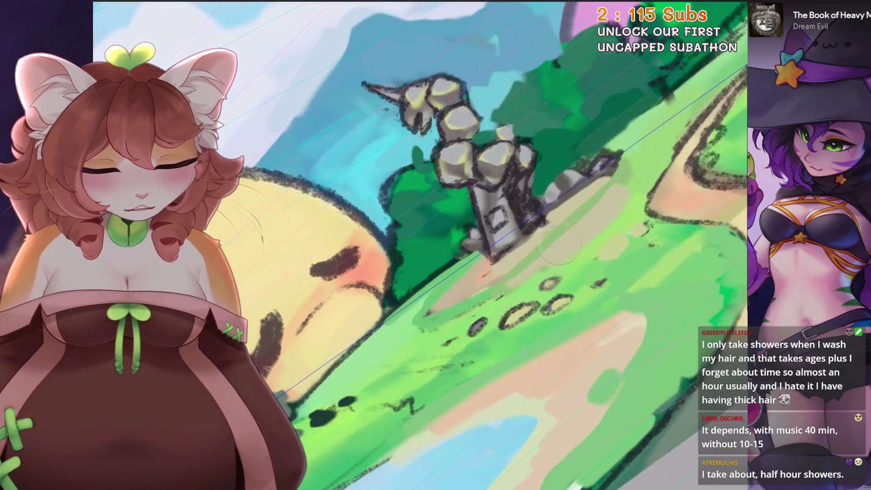
{"action": "left_click", "coordinate": [599, 174], "text": "ctrl"}
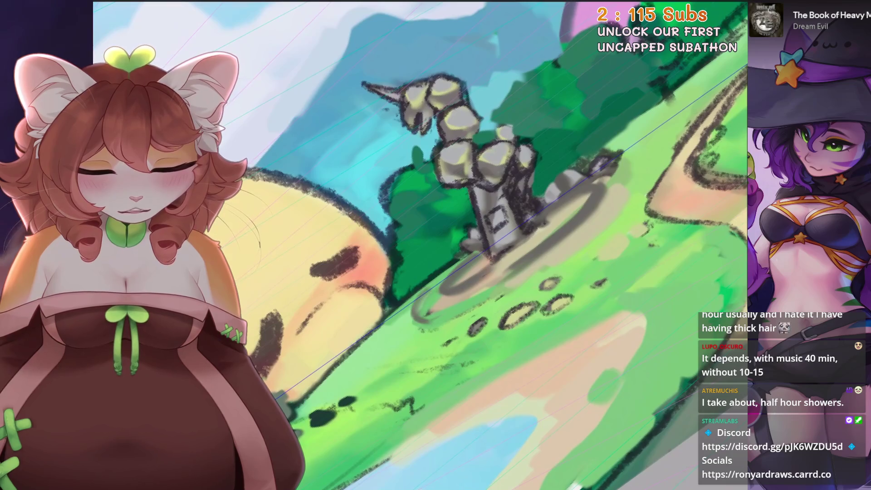
{"action": "key", "text": "ctrl+z"}
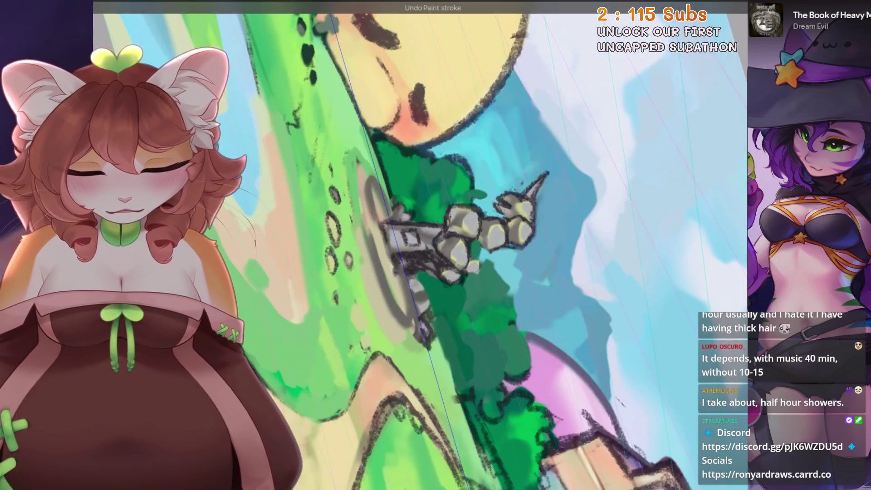
Remove the grey arc at the pillar base, touch up the grass by the stepping stones, and drop the last light stroke
{"action": "key", "text": "ctrl+z"}
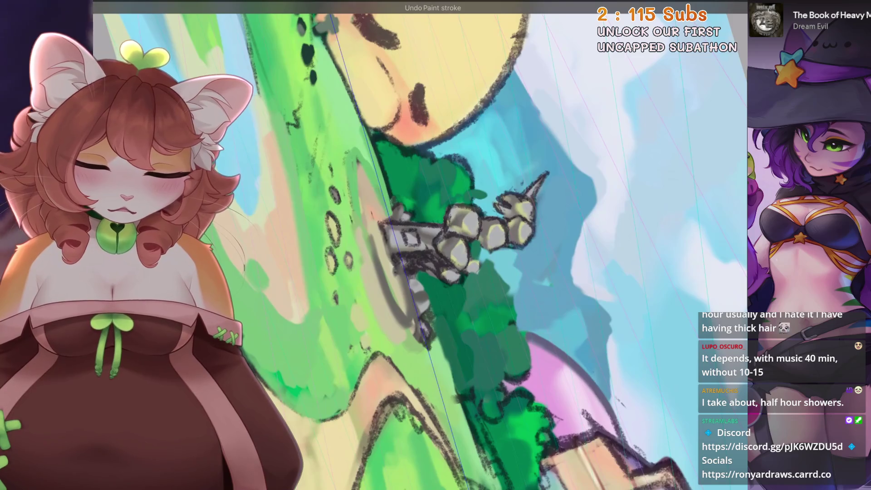
{"action": "scroll", "coordinate": [443, 315], "scroll_direction": "up", "scroll_amount": 3}
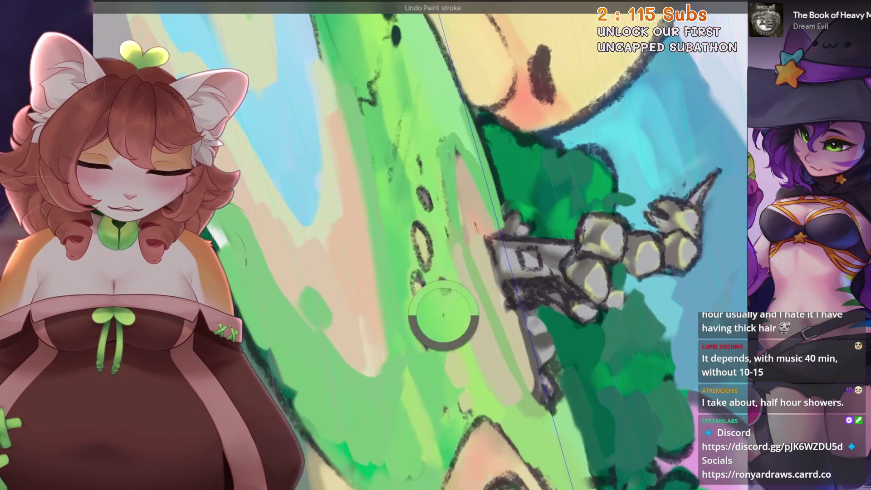
{"action": "left_click_drag", "start_coordinate": [331, 195], "coordinate": [310, 191]}
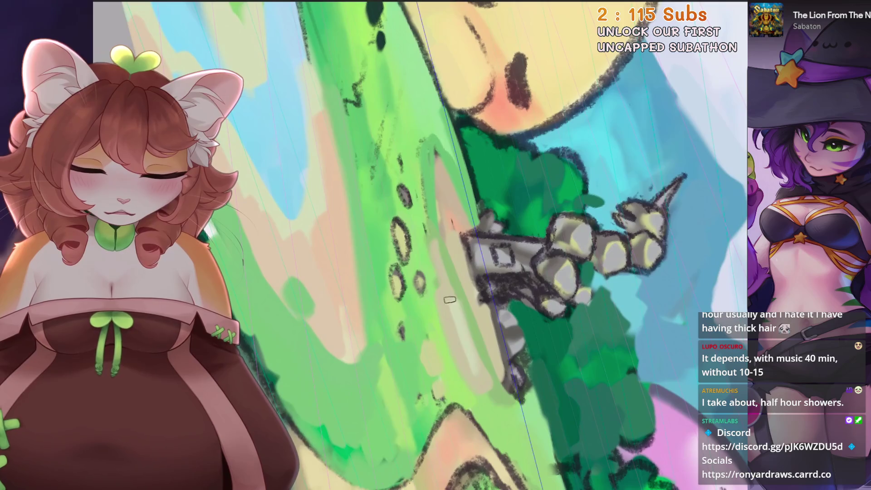
{"action": "left_click_drag", "start_coordinate": [474, 386], "coordinate": [447, 373]}
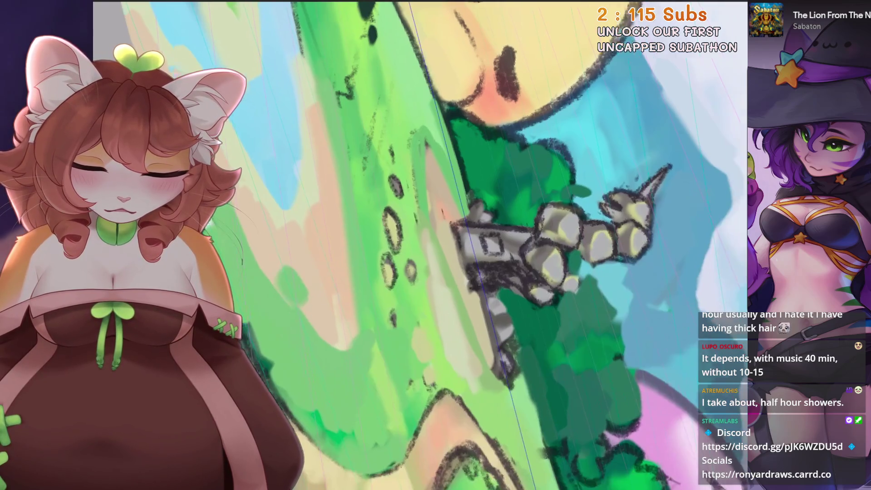
{"action": "scroll", "coordinate": [451, 352], "scroll_direction": "down", "scroll_amount": 5}
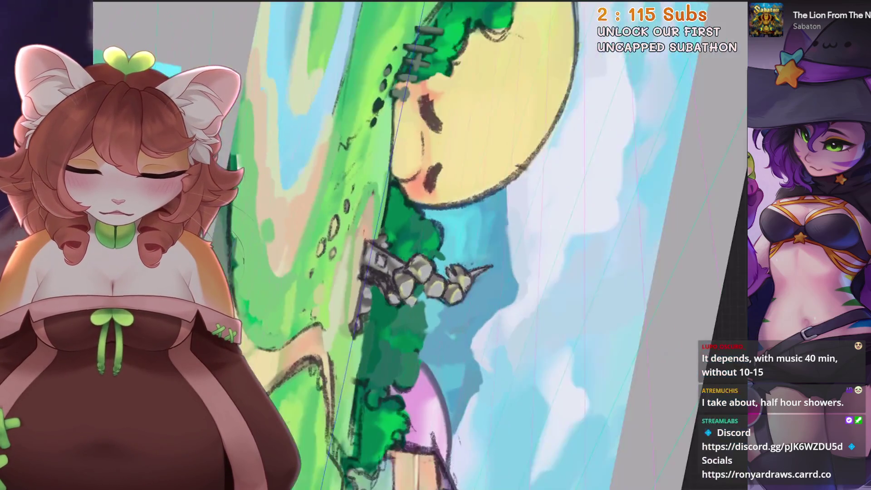
{"action": "scroll", "coordinate": [437, 305], "scroll_direction": "up", "scroll_amount": 5}
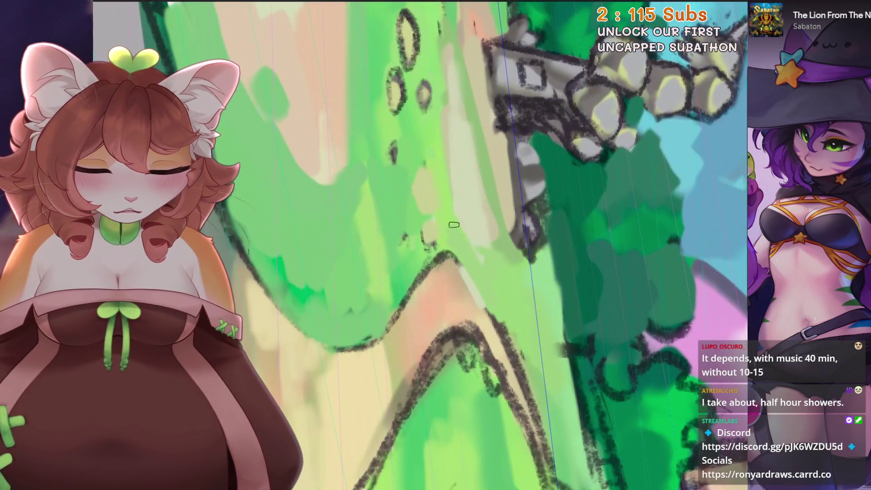
{"action": "left_click_drag", "start_coordinate": [481, 185], "coordinate": [442, 225]}
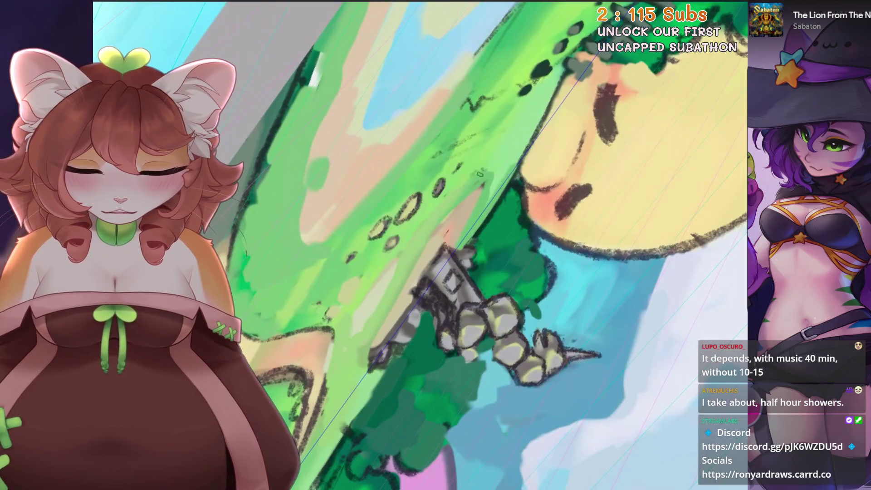
{"action": "scroll", "coordinate": [422, 245], "scroll_direction": "up", "scroll_amount": 1}
{"action": "scroll", "coordinate": [447, 195], "scroll_direction": "down", "scroll_amount": 1}
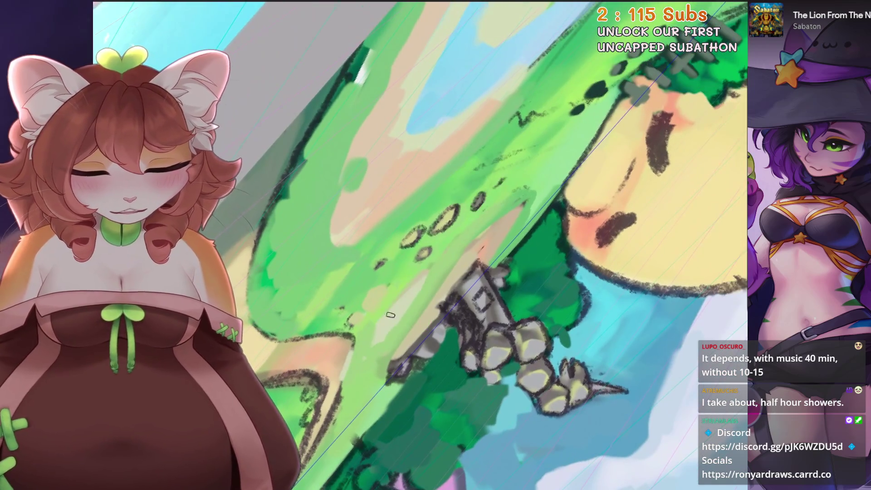
{"action": "key", "text": "ctrl+z"}
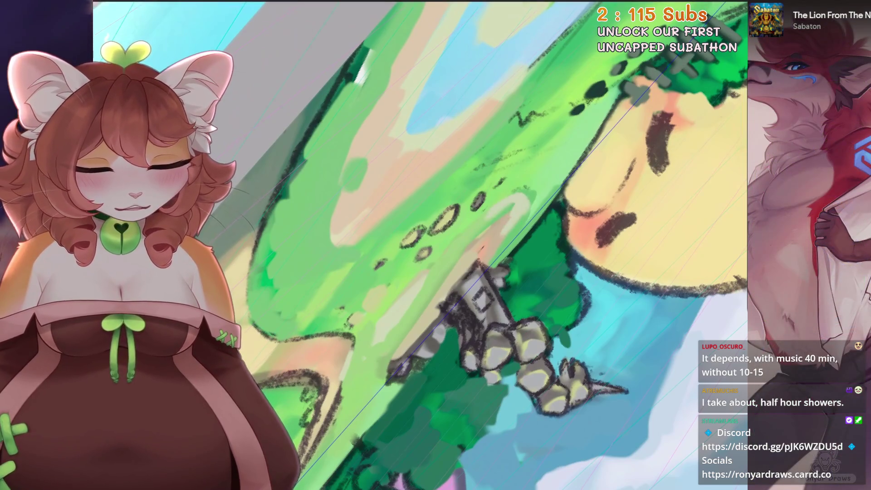
{"action": "scroll", "coordinate": [499, 236], "scroll_direction": "up", "scroll_amount": 1}
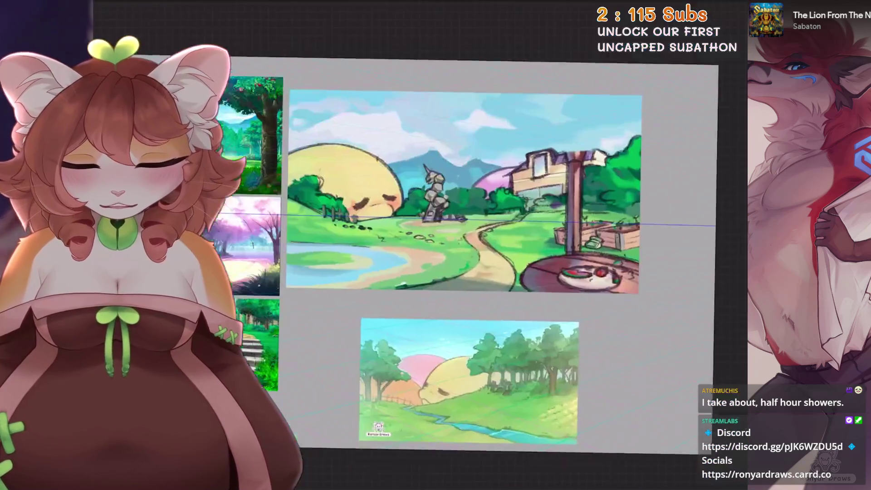
{"action": "scroll", "coordinate": [347, 173], "scroll_direction": "up", "scroll_amount": 3}
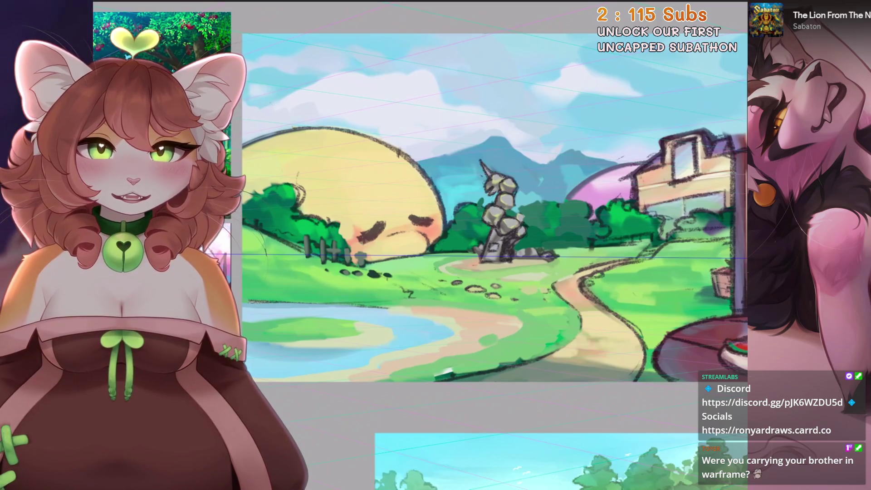
{"action": "scroll", "coordinate": [470, 272], "scroll_direction": "up", "scroll_amount": 5}
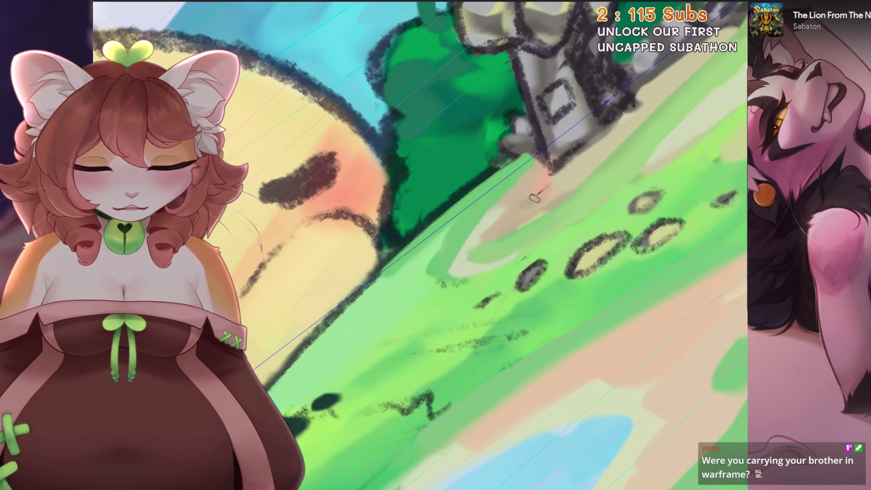
{"action": "scroll", "coordinate": [558, 184], "scroll_direction": "down", "scroll_amount": 2}
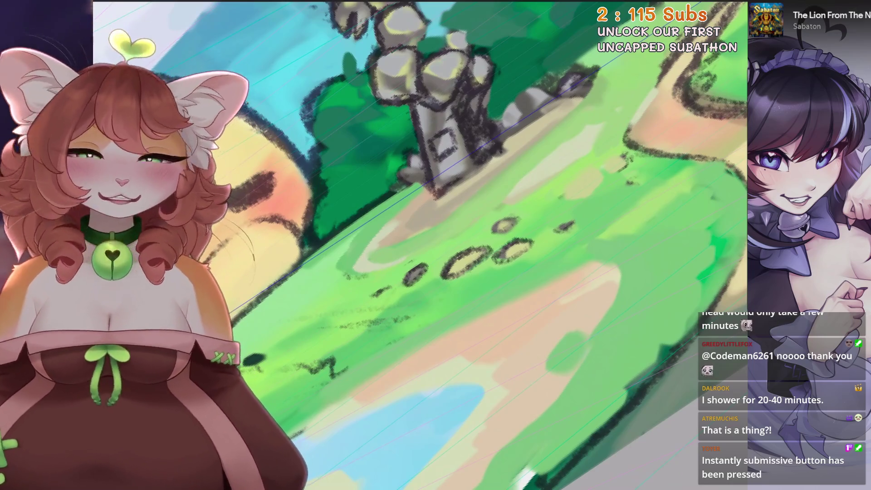
Rotate the view slightly over the path and take back the last grass stroke
{"action": "key", "text": "ctrl+bracketright"}
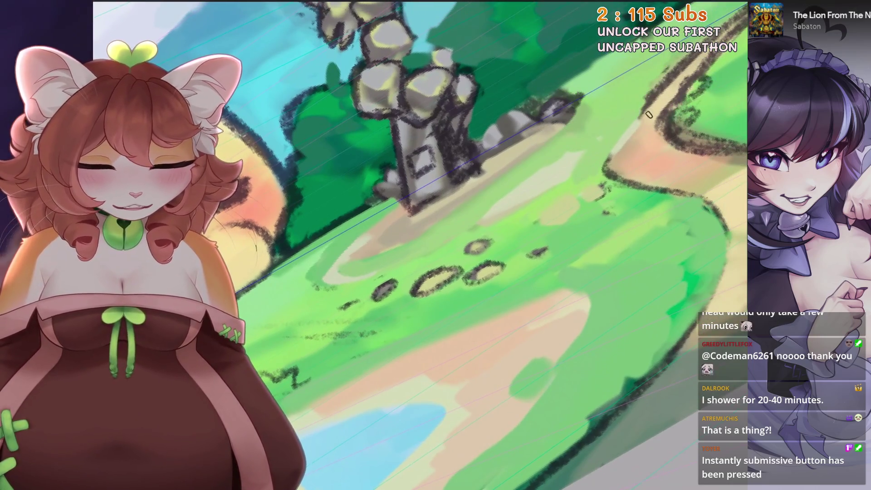
{"action": "key", "text": "ctrl+z"}
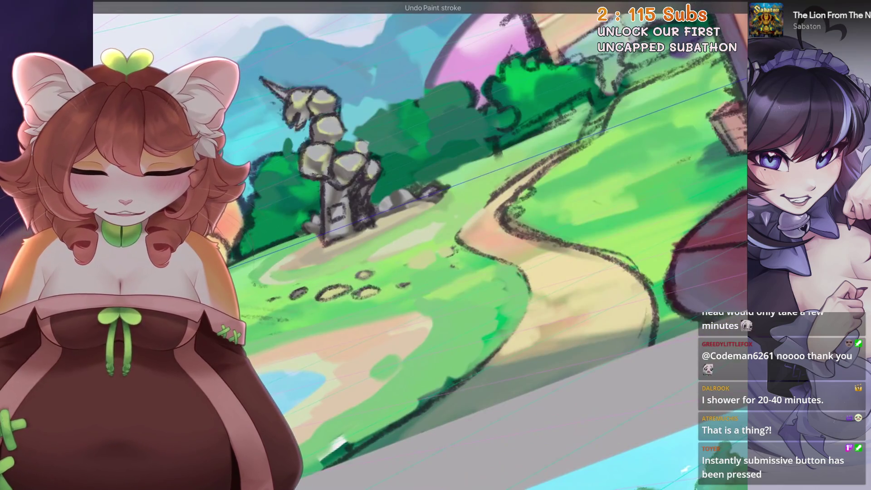
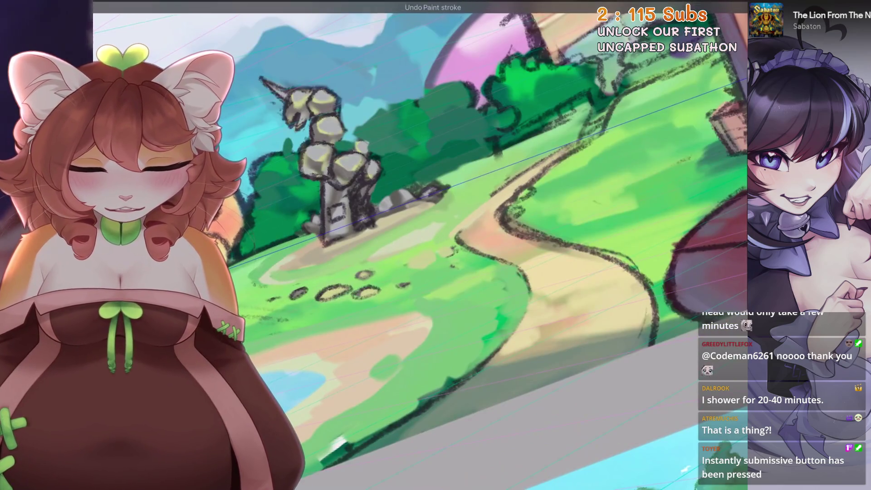
Sample the cream path colour and undo several stray strokes along the path edges
{"action": "key", "text": "5"}
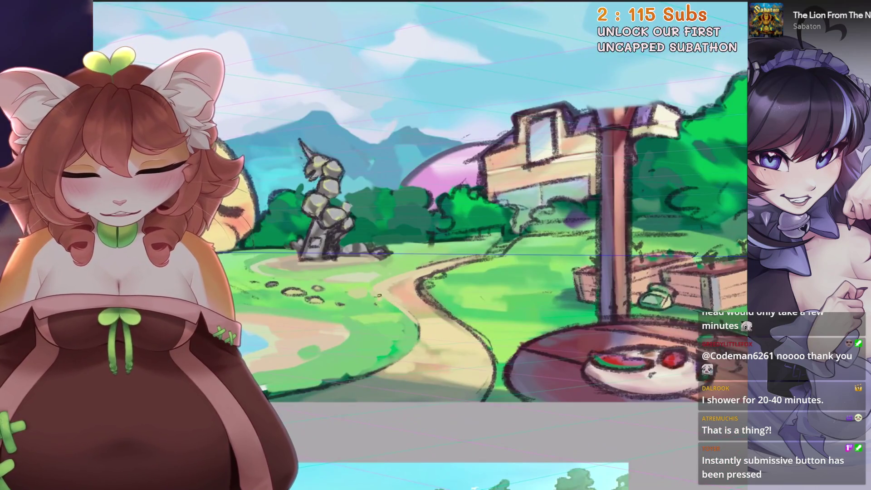
{"action": "key", "text": "ctrl+z"}
{"action": "scroll", "coordinate": [414, 330], "scroll_direction": "up", "scroll_amount": 3}
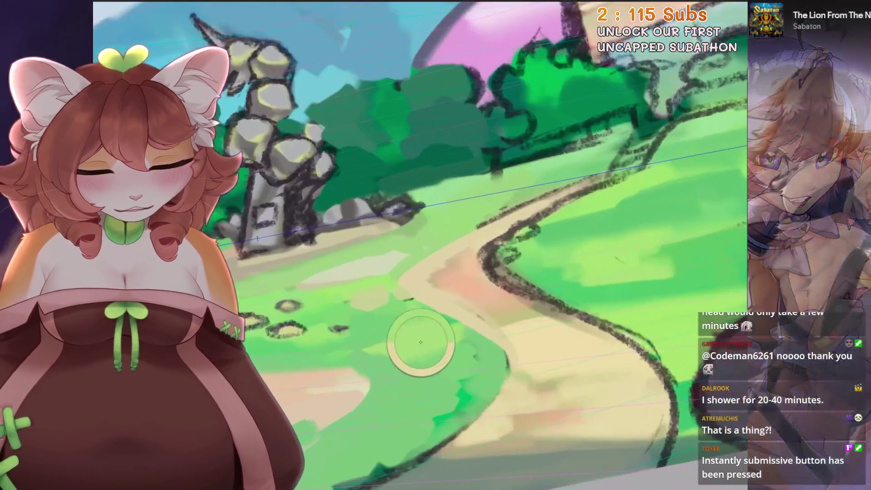
{"action": "scroll", "coordinate": [533, 228], "scroll_direction": "down", "scroll_amount": 3}
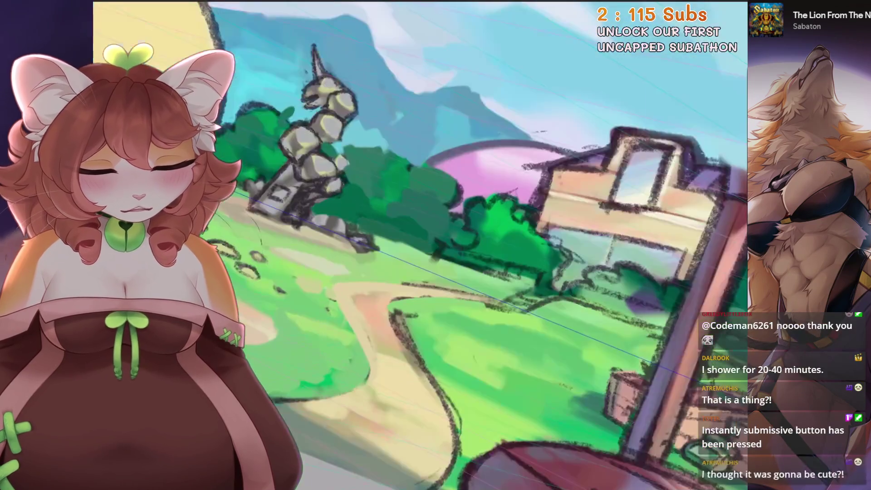
{"action": "scroll", "coordinate": [533, 229], "scroll_direction": "up", "scroll_amount": 3}
{"action": "scroll", "coordinate": [431, 286], "scroll_direction": "up", "scroll_amount": 2}
{"action": "left_click", "coordinate": [461, 341], "text": "ctrl"}
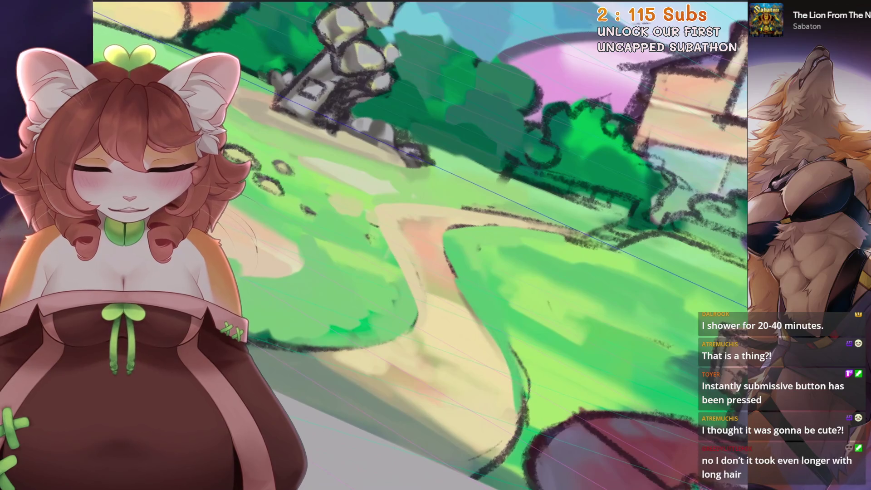
{"action": "scroll", "coordinate": [422, 245], "scroll_direction": "up", "scroll_amount": 2}
{"action": "scroll", "coordinate": [379, 292], "scroll_direction": "up", "scroll_amount": 2}
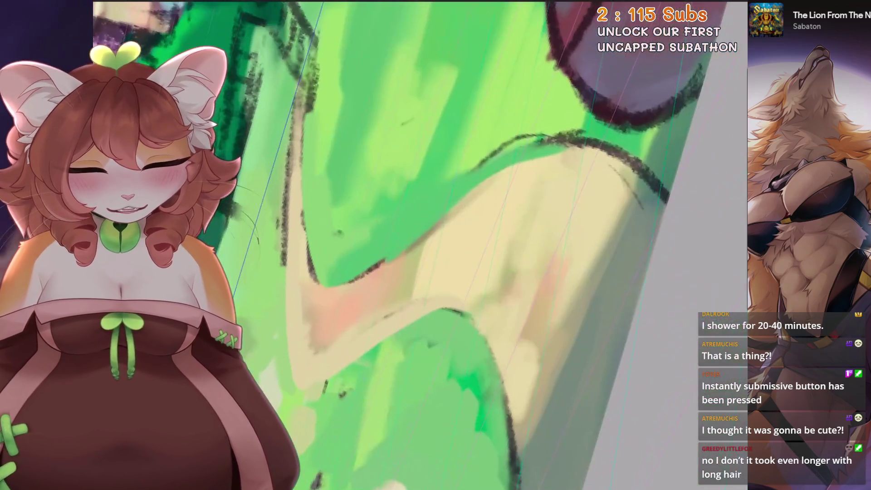
{"action": "key", "text": "ctrl+z"}
{"action": "scroll", "coordinate": [422, 245], "scroll_direction": "down", "scroll_amount": 2}
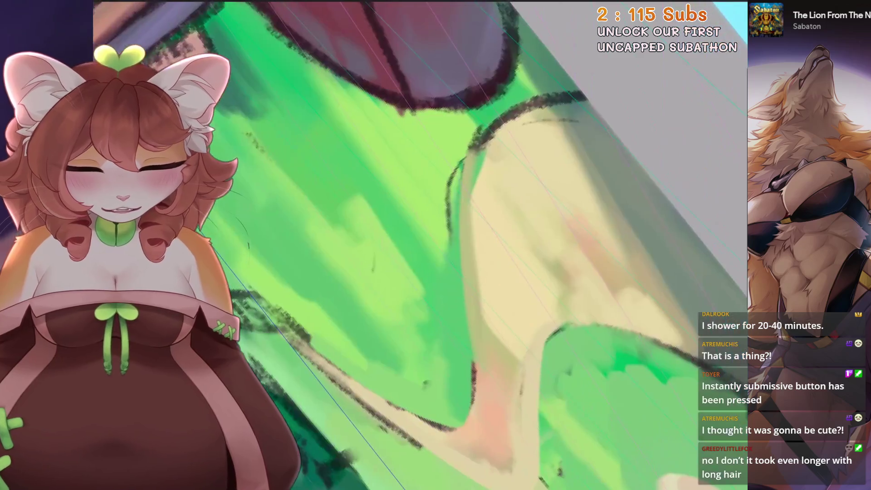
{"action": "key", "text": "ctrl+z"}
{"action": "scroll", "coordinate": [408, 252], "scroll_direction": "up", "scroll_amount": 1}
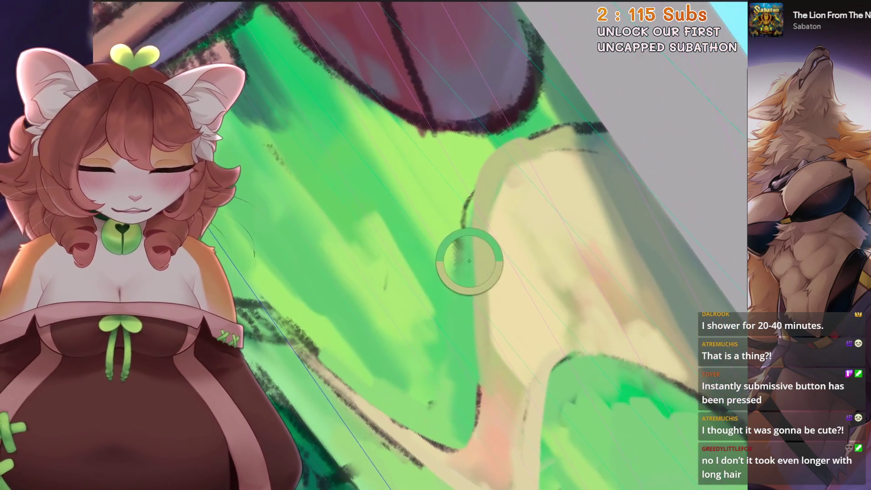
{"action": "key", "text": "ctrl+z"}
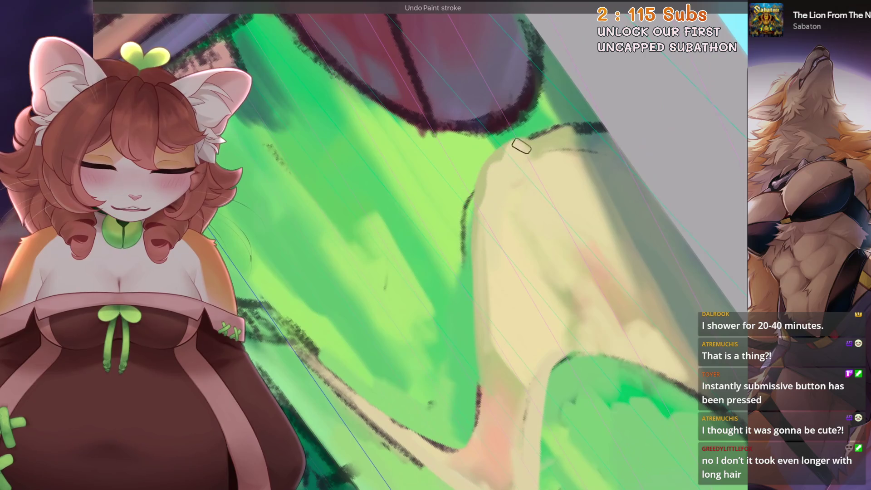
{"action": "scroll", "coordinate": [438, 304], "scroll_direction": "down", "scroll_amount": 2}
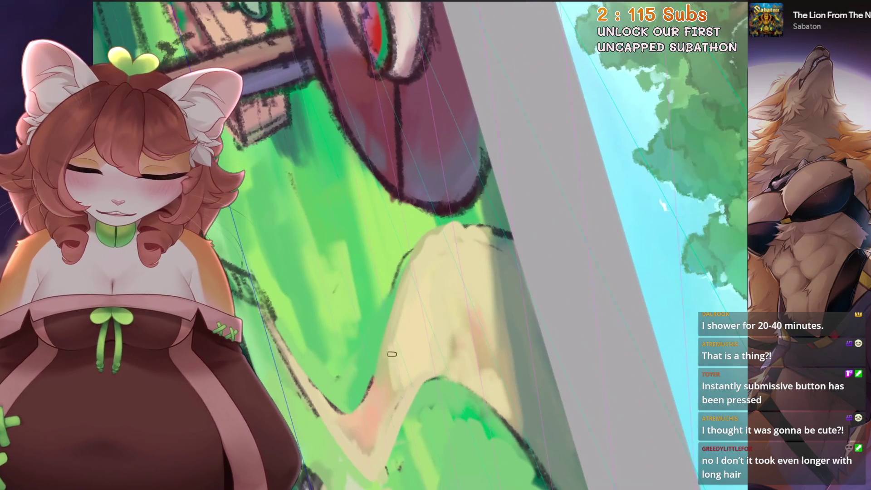
{"action": "scroll", "coordinate": [421, 244], "scroll_direction": "up", "scroll_amount": 1}
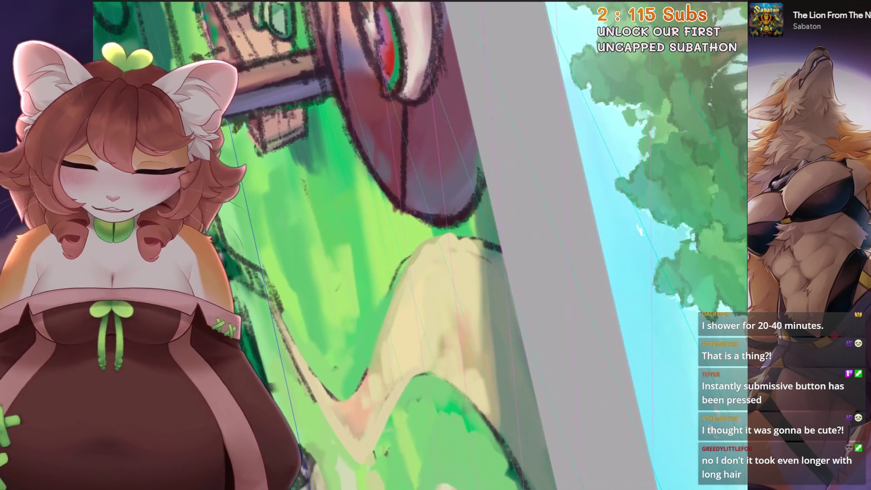
{"action": "scroll", "coordinate": [422, 245], "scroll_direction": "up", "scroll_amount": 2}
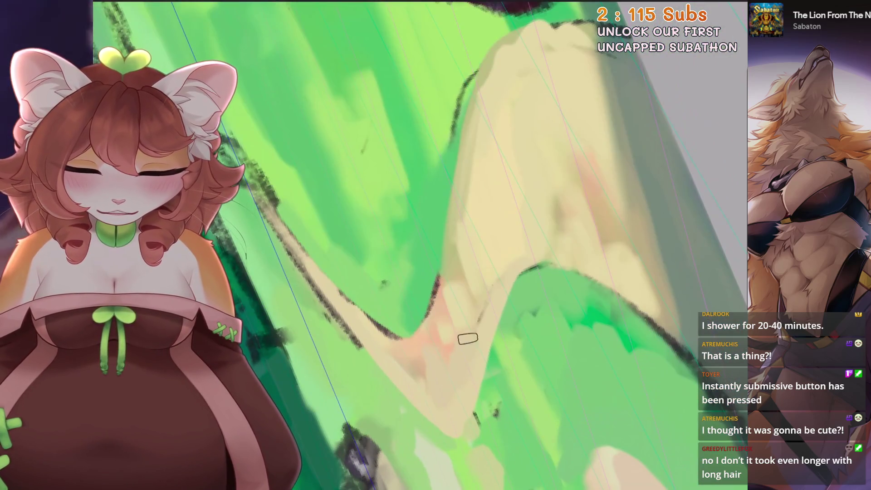
{"action": "scroll", "coordinate": [466, 357], "scroll_direction": "up", "scroll_amount": 1}
{"action": "scroll", "coordinate": [477, 307], "scroll_direction": "up", "scroll_amount": 1}
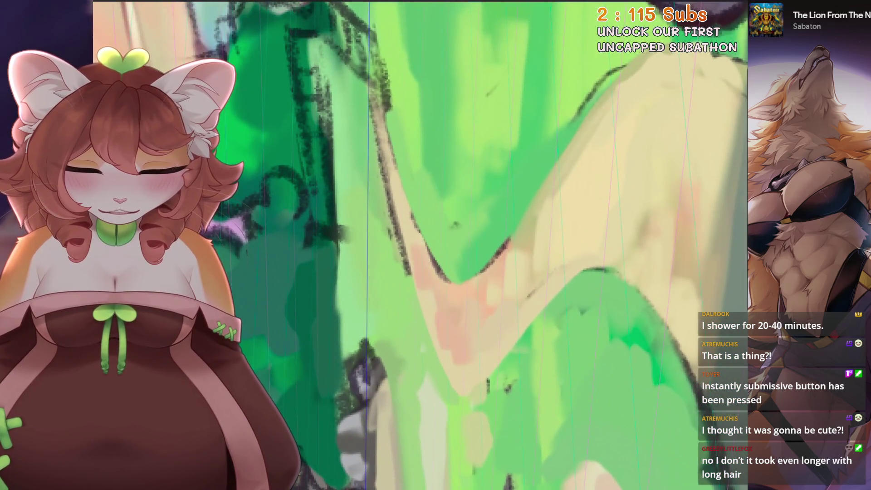
{"action": "scroll", "coordinate": [418, 246], "scroll_direction": "down", "scroll_amount": 2}
{"action": "scroll", "coordinate": [419, 246], "scroll_direction": "down", "scroll_amount": 1}
{"action": "scroll", "coordinate": [419, 245], "scroll_direction": "down", "scroll_amount": 2}
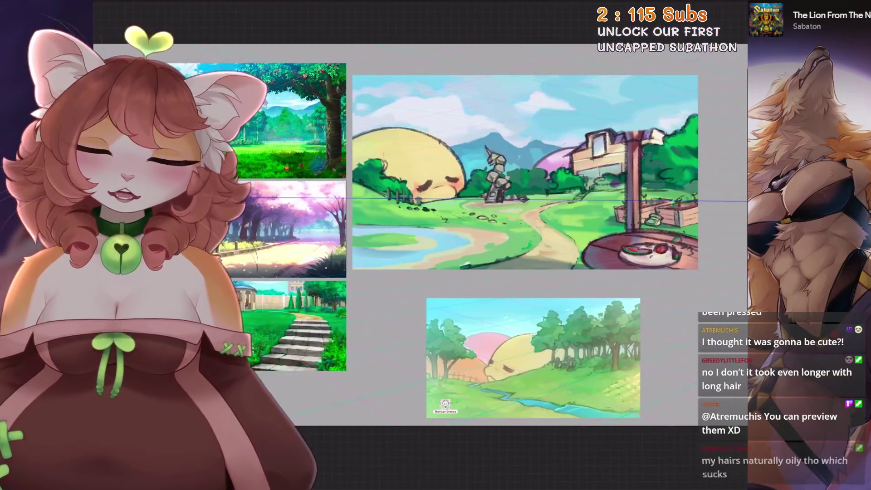
{"action": "scroll", "coordinate": [419, 246], "scroll_direction": "up", "scroll_amount": 2}
{"action": "scroll", "coordinate": [419, 246], "scroll_direction": "up", "scroll_amount": 2}
{"action": "scroll", "coordinate": [631, 177], "scroll_direction": "up", "scroll_amount": 1}
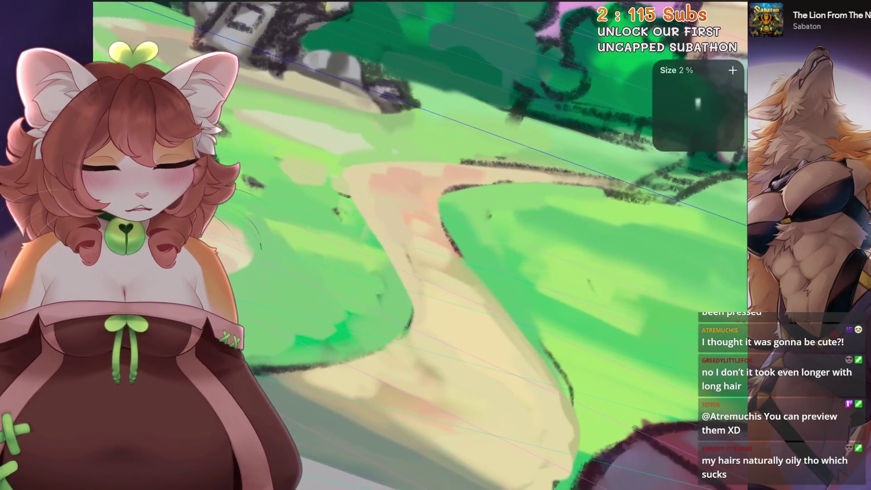
{"action": "scroll", "coordinate": [419, 245], "scroll_direction": "up", "scroll_amount": 1}
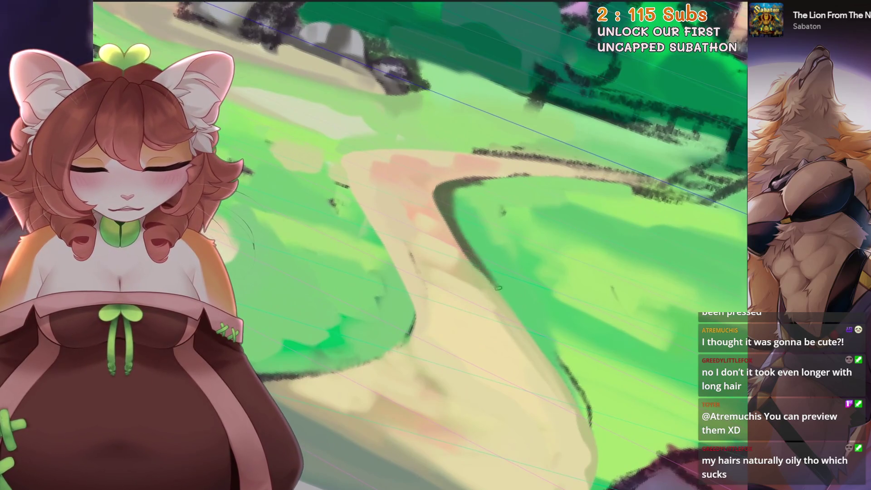
{"action": "scroll", "coordinate": [458, 235], "scroll_direction": "down", "scroll_amount": 1}
{"action": "scroll", "coordinate": [418, 245], "scroll_direction": "down", "scroll_amount": 1}
Paint a stroke along the path edge, undo it, and switch to selecting around the signpost
{"action": "left_click_drag", "start_coordinate": [376, 178], "coordinate": [408, 321]}
{"action": "key", "text": "ctrl+z"}
{"action": "scroll", "coordinate": [418, 245], "scroll_direction": "up", "scroll_amount": 1}
{"action": "scroll", "coordinate": [419, 245], "scroll_direction": "up", "scroll_amount": 2}
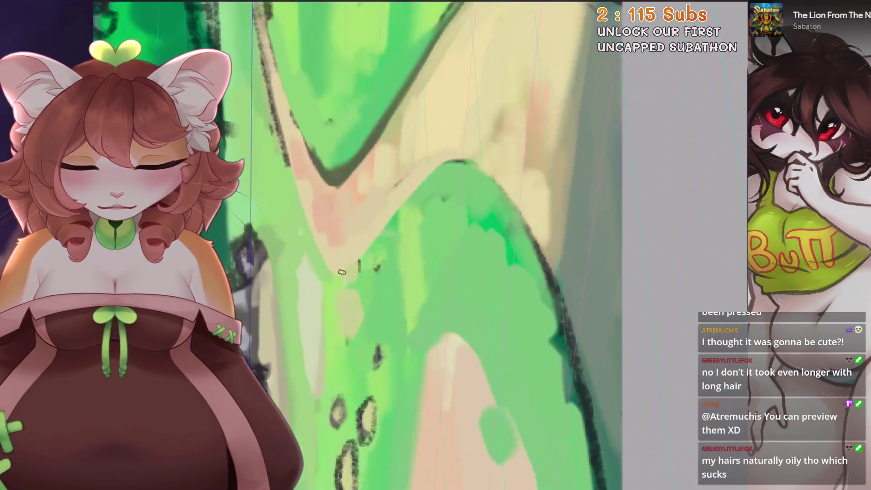
{"action": "scroll", "coordinate": [336, 295], "scroll_direction": "down", "scroll_amount": 2}
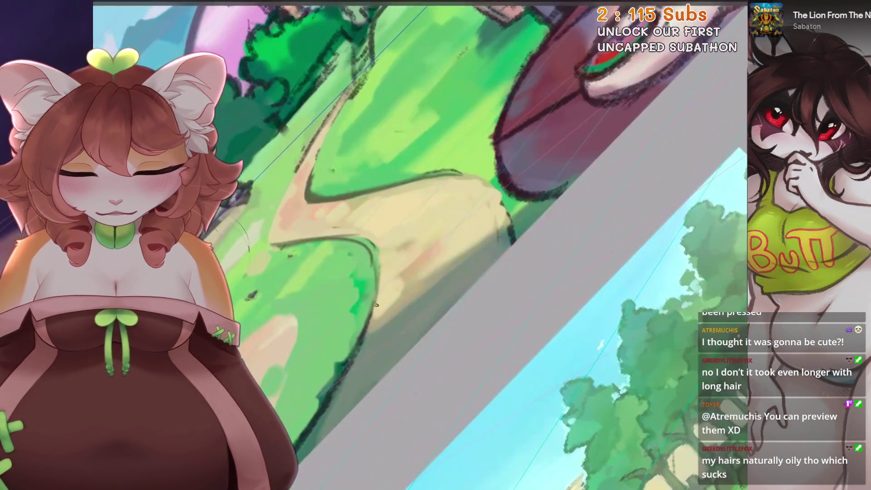
{"action": "scroll", "coordinate": [336, 295], "scroll_direction": "up", "scroll_amount": 1}
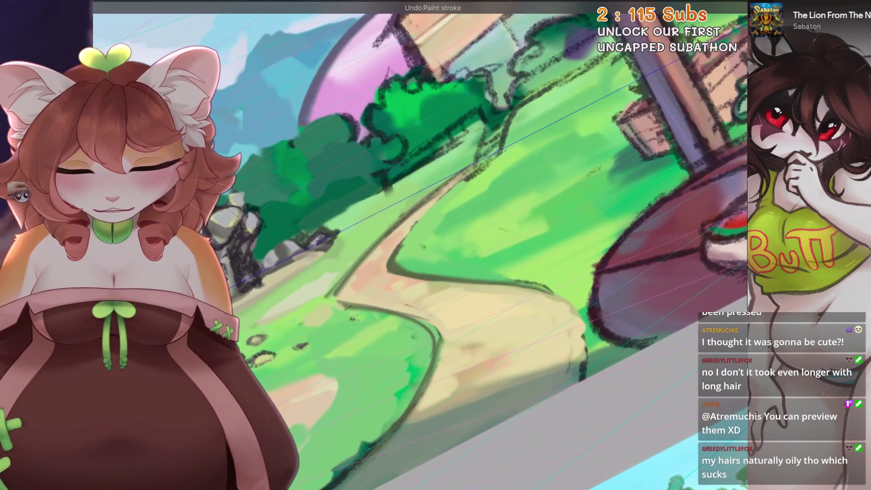
{"action": "scroll", "coordinate": [336, 295], "scroll_direction": "down", "scroll_amount": 2}
{"action": "scroll", "coordinate": [408, 245], "scroll_direction": "down", "scroll_amount": 2}
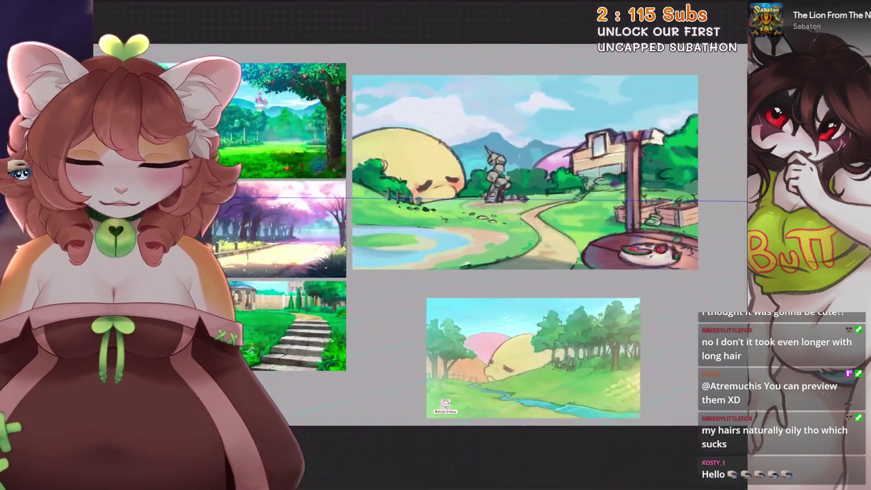
{"action": "scroll", "coordinate": [408, 245], "scroll_direction": "up", "scroll_amount": 2}
{"action": "scroll", "coordinate": [408, 245], "scroll_direction": "up", "scroll_amount": 1}
{"action": "scroll", "coordinate": [467, 139], "scroll_direction": "up", "scroll_amount": 2}
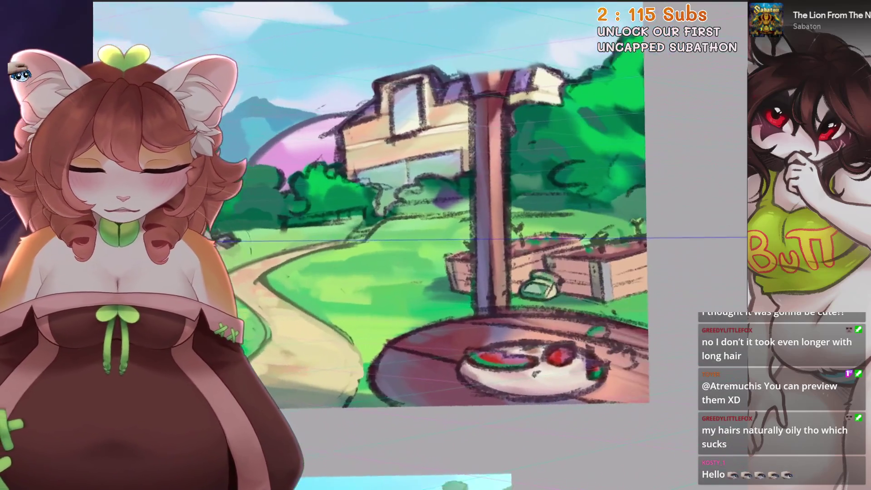
{"action": "key", "text": "s"}
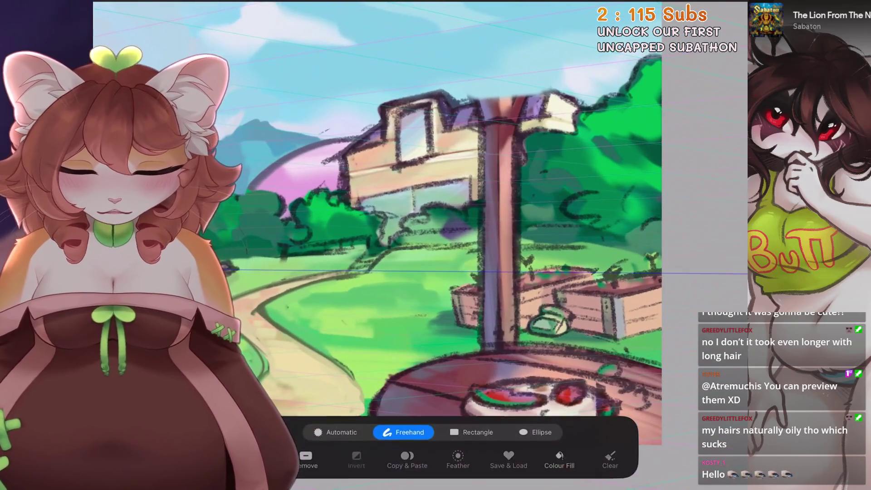
{"action": "scroll", "coordinate": [408, 245], "scroll_direction": "down", "scroll_amount": 1}
Trace a selection around the signpost and bushes, discard it, and reselect for moving
{"action": "left_click_drag", "start_coordinate": [575, 106], "coordinate": [320, 204]}
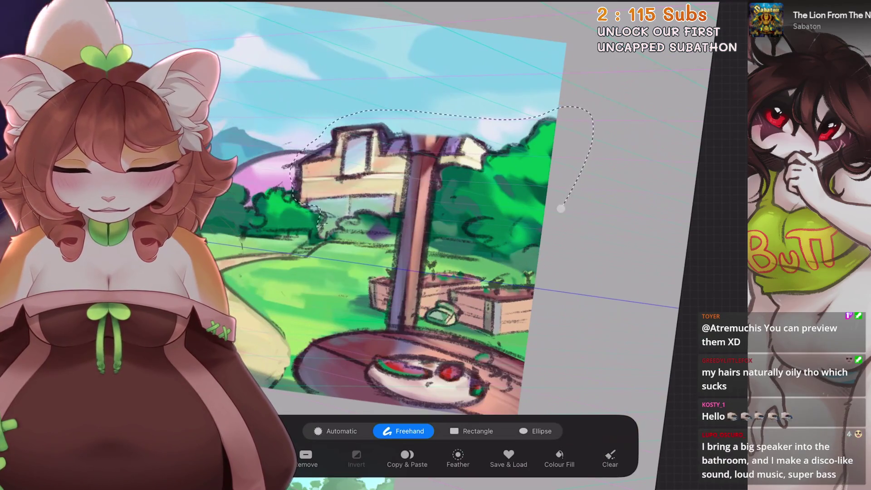
{"action": "key", "text": "b"}
{"action": "key", "text": "s"}
{"action": "scroll", "coordinate": [409, 204], "scroll_direction": "up", "scroll_amount": 2}
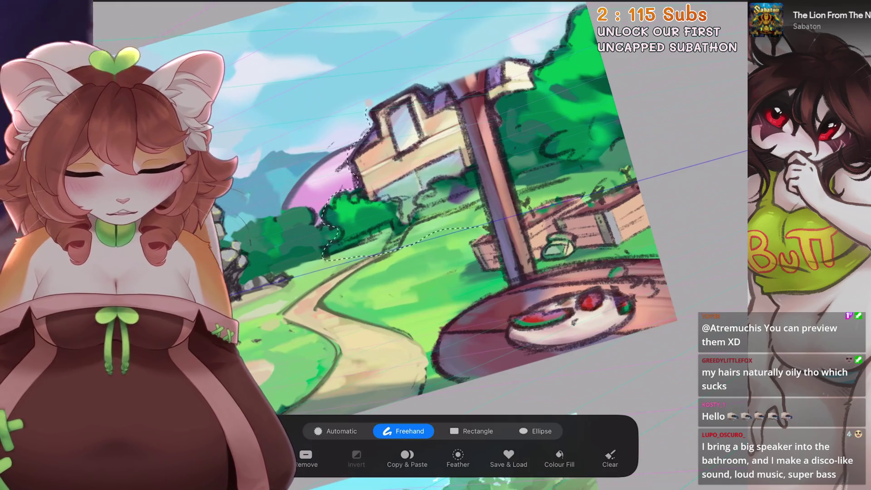
{"action": "scroll", "coordinate": [381, 232], "scroll_direction": "down", "scroll_amount": 2}
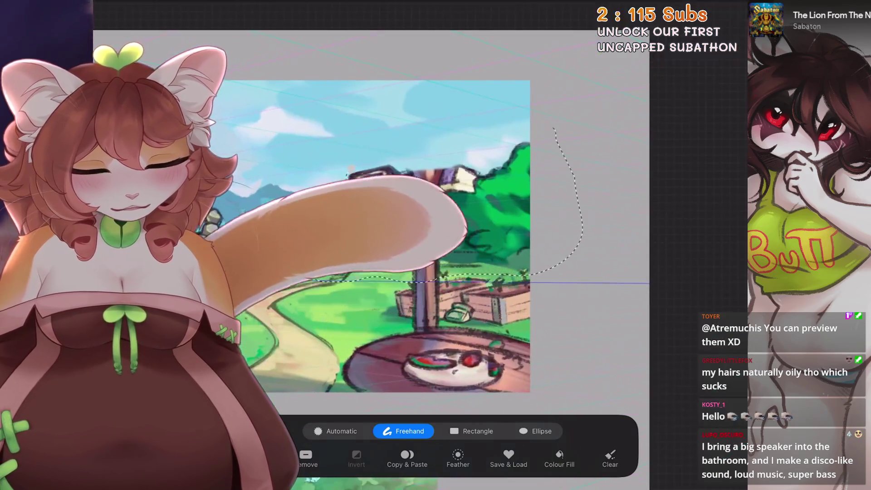
{"action": "key", "text": "v"}
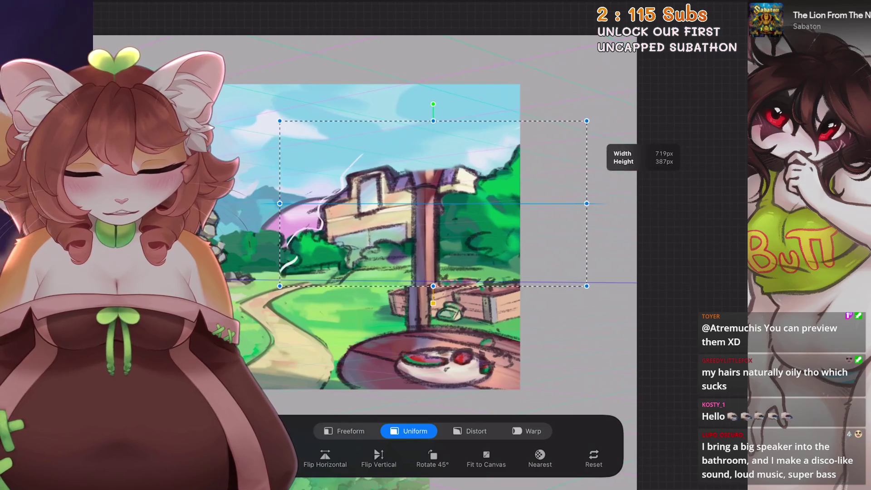
Shift the selected signpost area up and right, slightly larger, and commit the move
{"action": "mouse_move", "coordinate": [432, 203]}
{"action": "left_mouse_down"}
{"action": "mouse_move", "coordinate": [476, 188]}
{"action": "mouse_move", "coordinate": [462, 193]}
{"action": "left_mouse_up"}
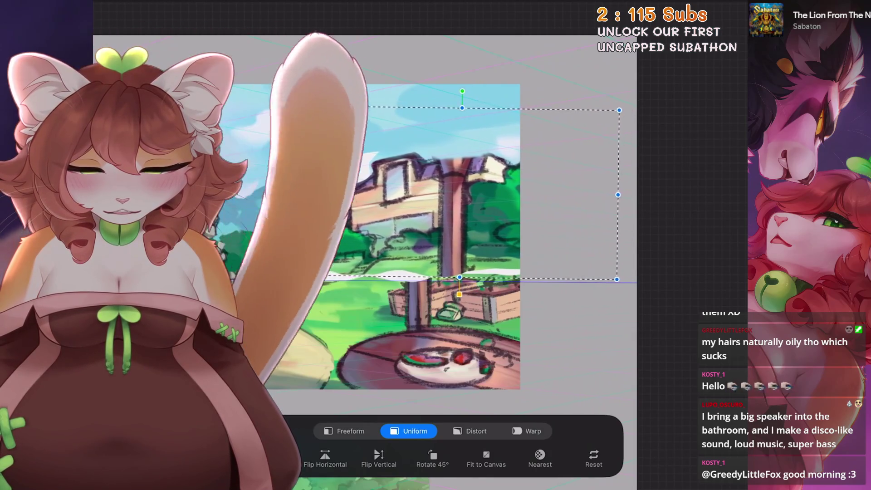
{"action": "left_click_drag", "start_coordinate": [462, 193], "coordinate": [466, 193]}
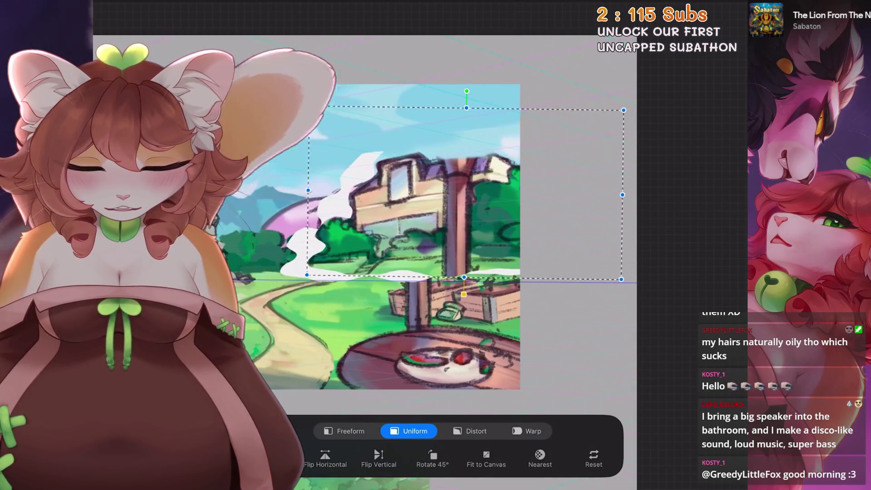
{"action": "key", "text": "Return"}
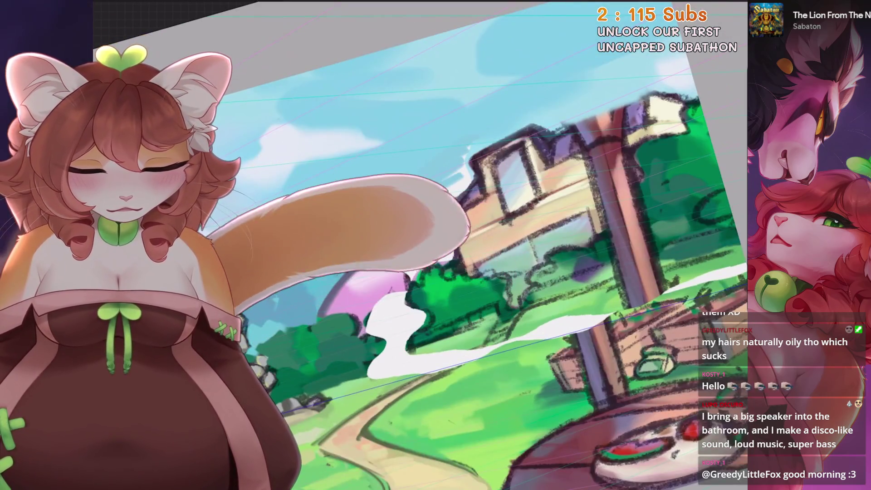
{"action": "scroll", "coordinate": [405, 146], "scroll_direction": "up", "scroll_amount": 2}
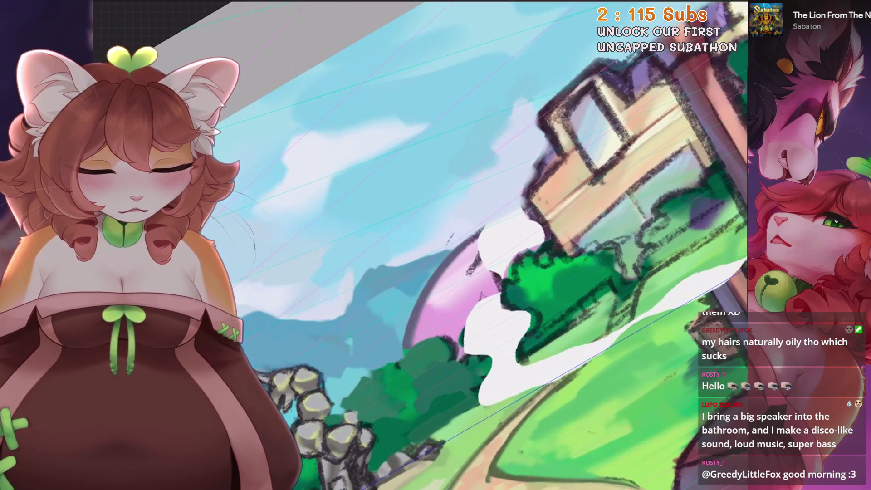
{"action": "left_click_drag", "start_coordinate": [564, 129], "coordinate": [535, 78]}
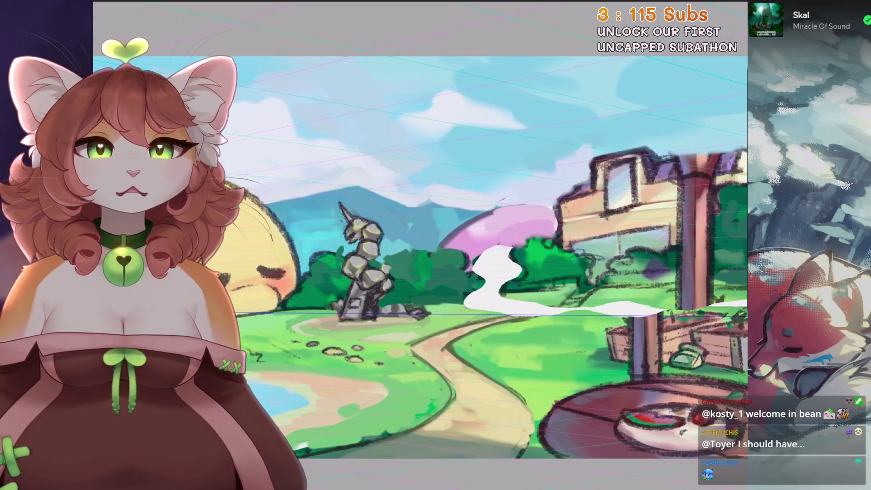
{"action": "scroll", "coordinate": [422, 258], "scroll_direction": "down", "scroll_amount": 5}
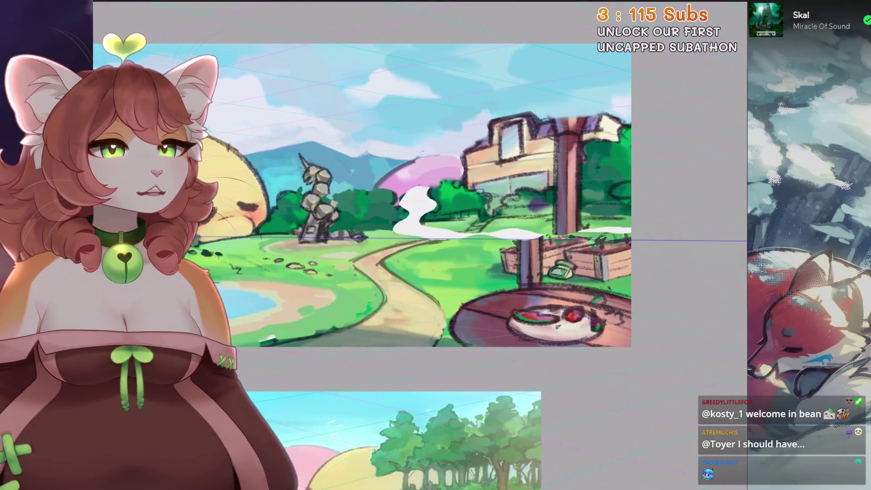
{"action": "scroll", "coordinate": [436, 204], "scroll_direction": "up", "scroll_amount": 4}
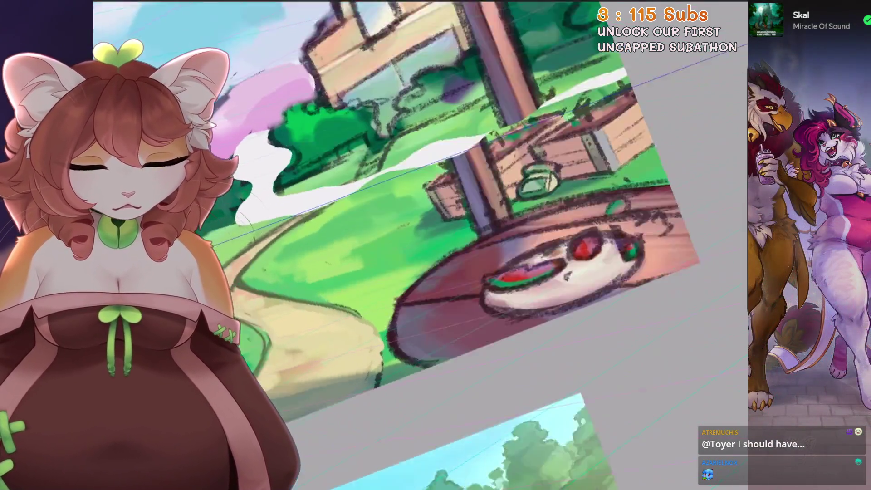
With a 14 % brush, paint green grass over the reddish table and watermelon plate
{"action": "mouse_move", "coordinate": [654, 408]}
{"action": "left_mouse_down"}
{"action": "mouse_move", "coordinate": [618, 447]}
{"action": "mouse_move", "coordinate": [680, 394]}
{"action": "left_mouse_up"}
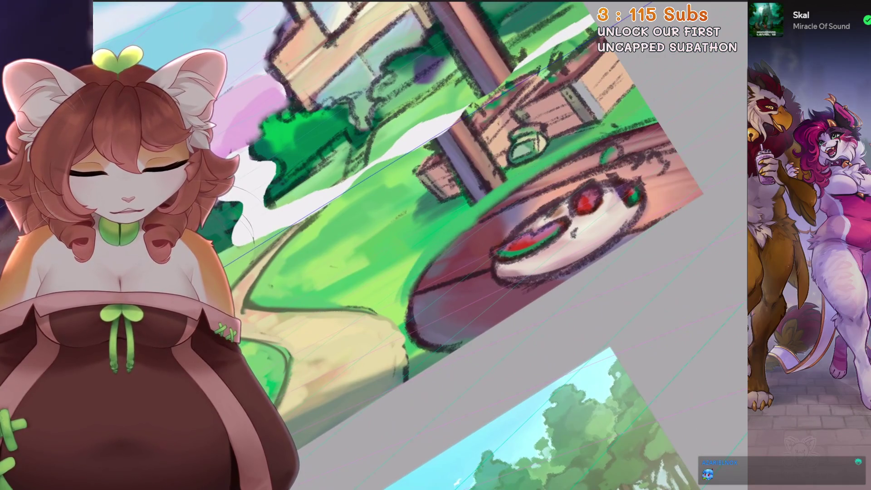
{"action": "left_click_drag", "start_coordinate": [413, 277], "coordinate": [476, 204]}
{"action": "left_click_drag", "start_coordinate": [14, 170], "coordinate": [14, 191]}
{"action": "mouse_move", "coordinate": [476, 204]}
{"action": "left_mouse_down"}
{"action": "mouse_move", "coordinate": [517, 286]}
{"action": "mouse_move", "coordinate": [501, 349]}
{"action": "left_mouse_up"}
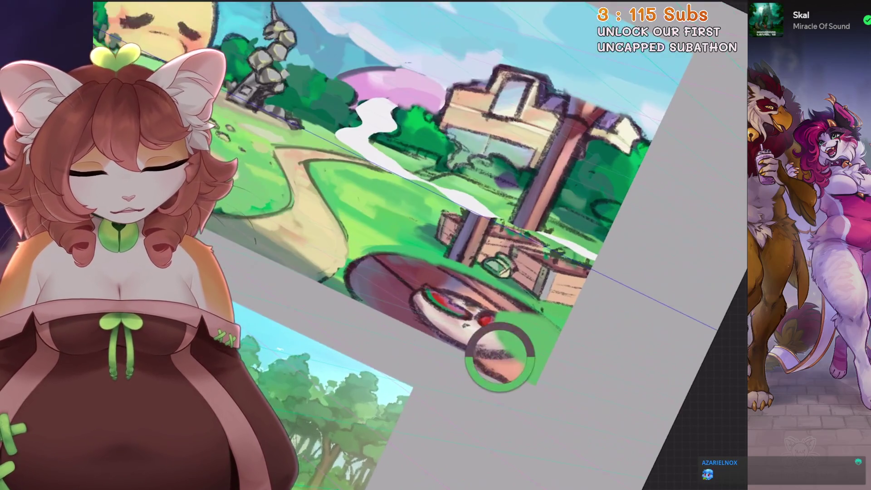
{"action": "left_click_drag", "start_coordinate": [408, 266], "coordinate": [529, 378]}
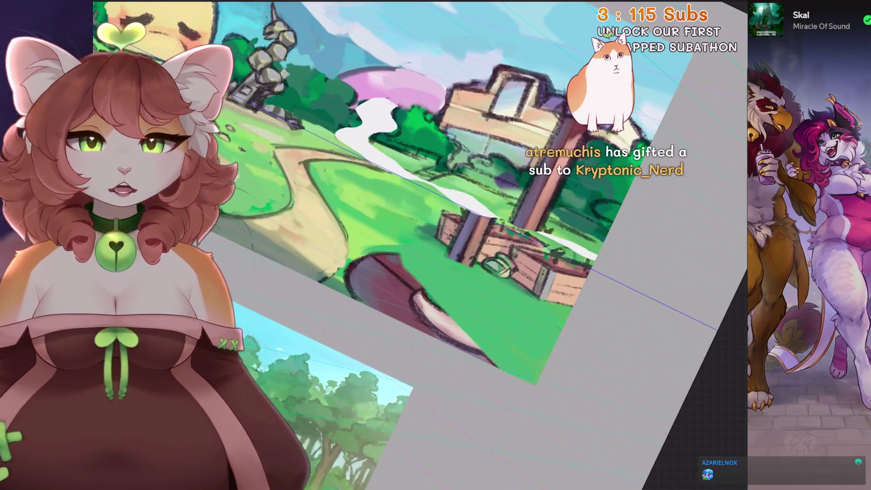
{"action": "key", "text": "5"}
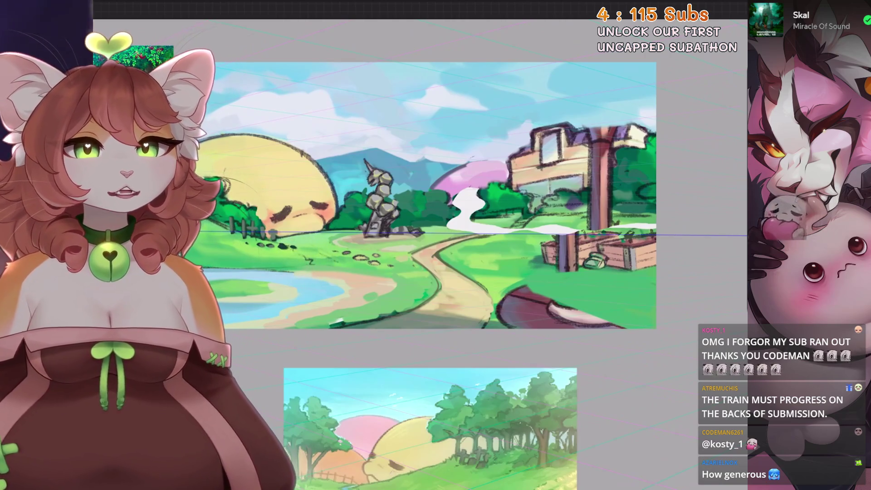
{"action": "scroll", "coordinate": [436, 197], "scroll_direction": "up", "scroll_amount": 2}
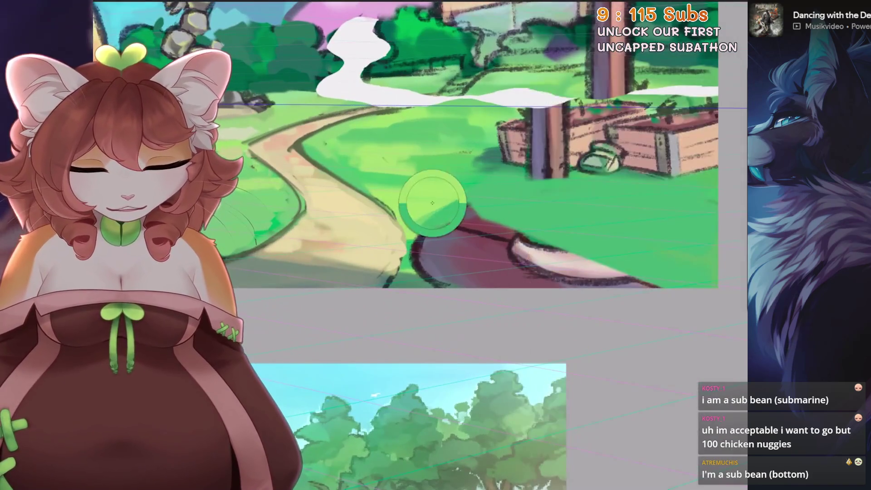
Paint green over the leftover table patch and lay a dark shadow across the grass
{"action": "mouse_move", "coordinate": [425, 197]}
{"action": "left_mouse_down"}
{"action": "mouse_move", "coordinate": [425, 287]}
{"action": "mouse_move", "coordinate": [439, 253]}
{"action": "left_mouse_up"}
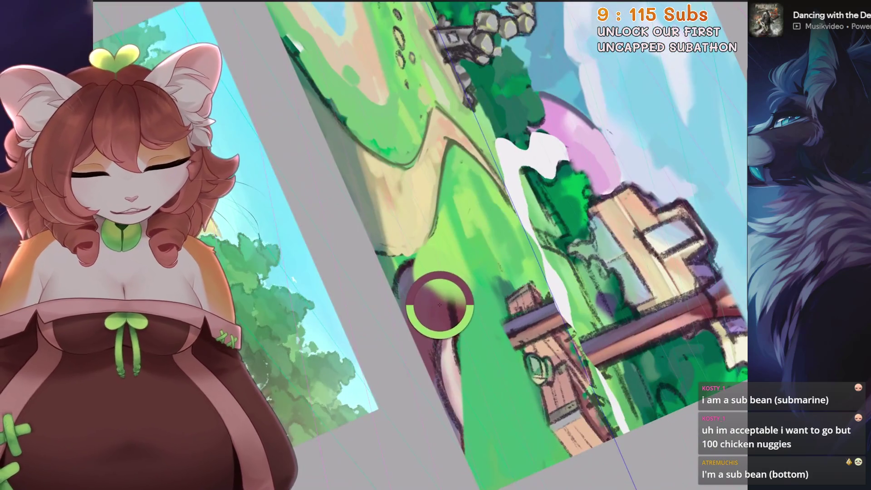
{"action": "left_click_drag", "start_coordinate": [444, 369], "coordinate": [419, 285]}
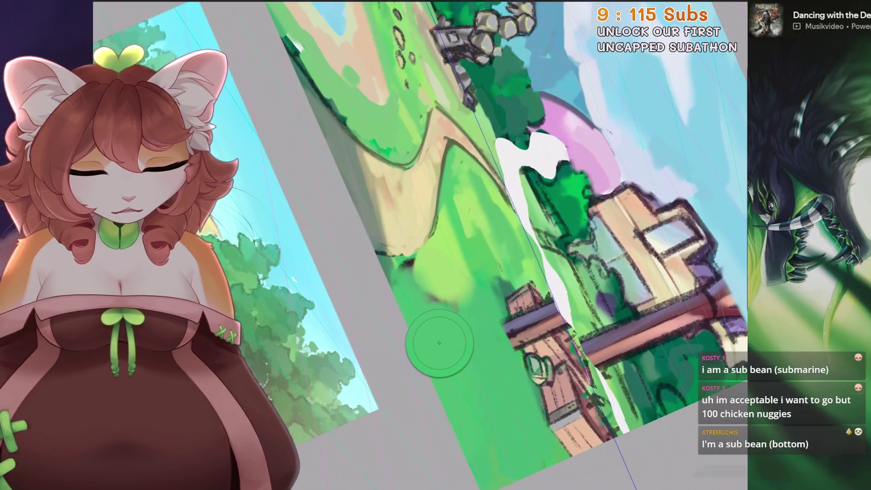
{"action": "key", "text": "5"}
{"action": "mouse_move", "coordinate": [429, 259]}
{"action": "left_mouse_down"}
{"action": "mouse_move", "coordinate": [573, 253]}
{"action": "mouse_move", "coordinate": [575, 208]}
{"action": "mouse_move", "coordinate": [592, 286]}
{"action": "left_mouse_up"}
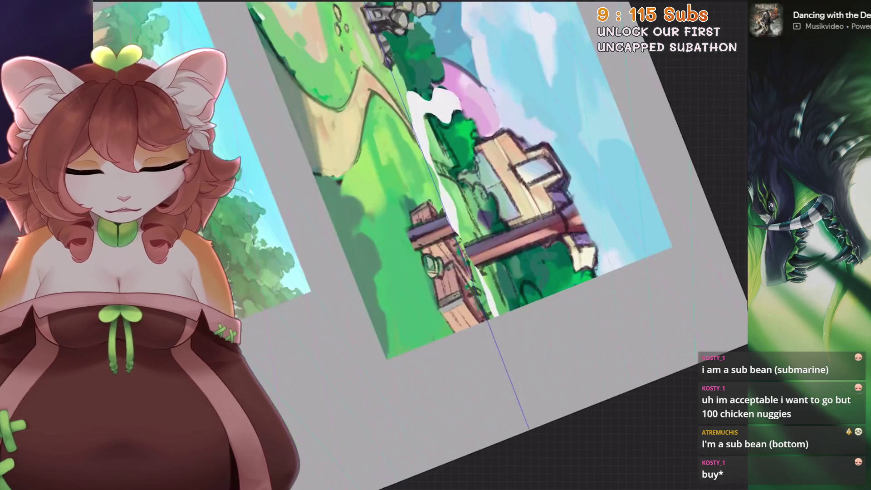
{"action": "left_click_drag", "start_coordinate": [387, 343], "coordinate": [453, 315]}
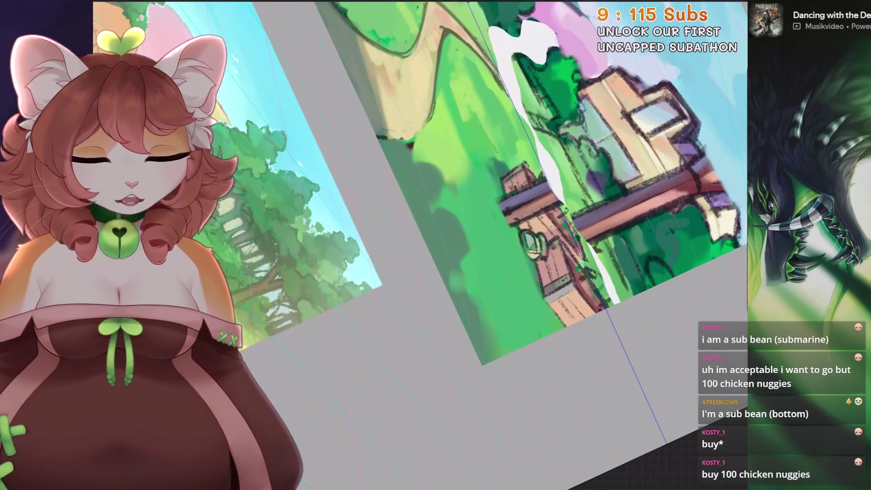
{"action": "key", "text": "5"}
{"action": "key", "text": "5"}
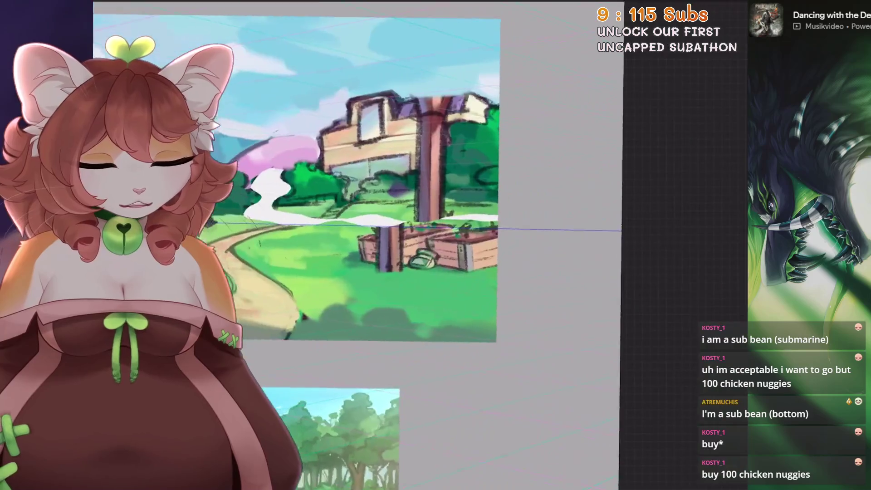
Undo a bad stroke and paint a grey-green shadow diagonally across the lawn
{"action": "mouse_move", "coordinate": [453, 156]}
{"action": "left_mouse_down"}
{"action": "mouse_move", "coordinate": [543, 156]}
{"action": "mouse_move", "coordinate": [527, 166]}
{"action": "left_mouse_up"}
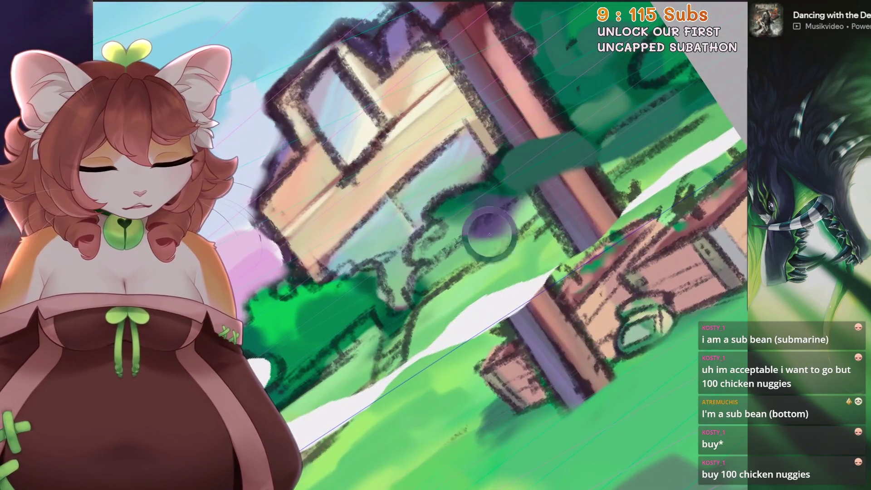
{"action": "key", "text": "ctrl+z"}
{"action": "mouse_move", "coordinate": [422, 276]}
{"action": "left_mouse_down"}
{"action": "mouse_move", "coordinate": [606, 160]}
{"action": "mouse_move", "coordinate": [585, 245]}
{"action": "mouse_move", "coordinate": [524, 252]}
{"action": "left_mouse_up"}
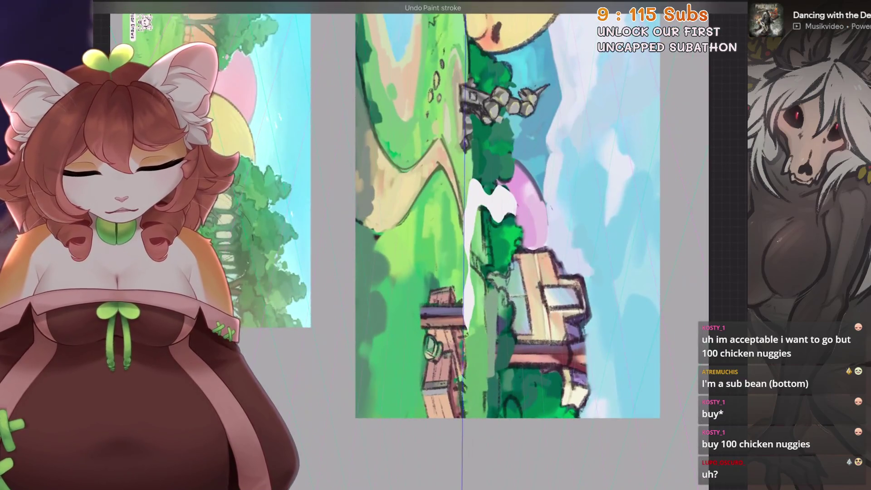
{"action": "mouse_move", "coordinate": [349, 301]}
{"action": "left_mouse_down"}
{"action": "mouse_move", "coordinate": [476, 228]}
{"action": "mouse_move", "coordinate": [275, 205]}
{"action": "left_mouse_up"}
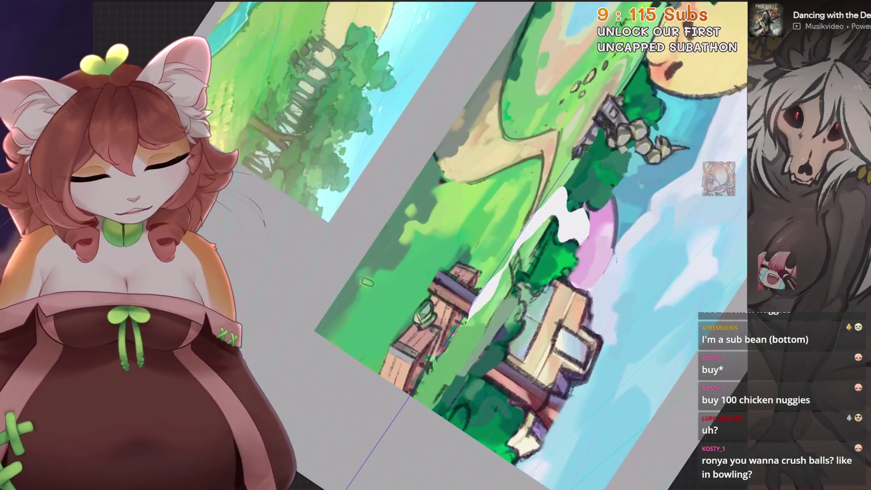
{"action": "scroll", "coordinate": [390, 282], "scroll_direction": "up", "scroll_amount": 1}
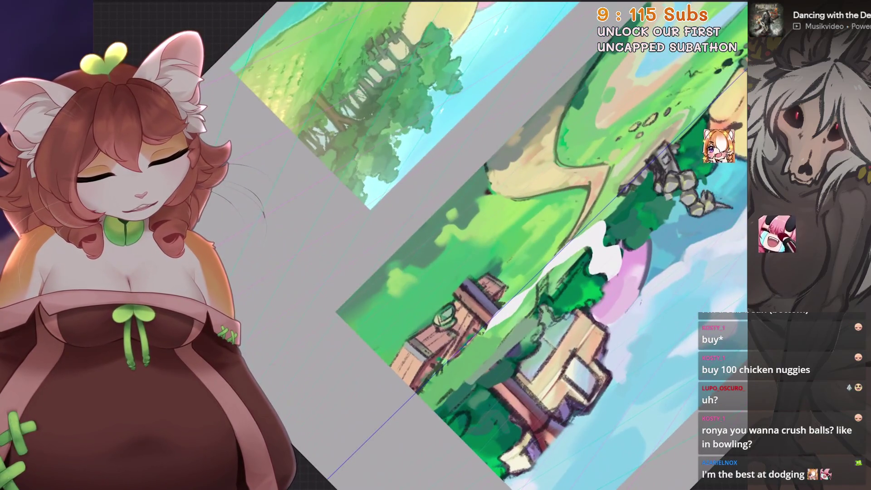
{"action": "mouse_move", "coordinate": [476, 245]}
{"action": "left_mouse_down"}
{"action": "mouse_move", "coordinate": [381, 232]}
{"action": "mouse_move", "coordinate": [409, 204]}
{"action": "mouse_move", "coordinate": [551, 294]}
{"action": "mouse_move", "coordinate": [517, 327]}
{"action": "left_mouse_up"}
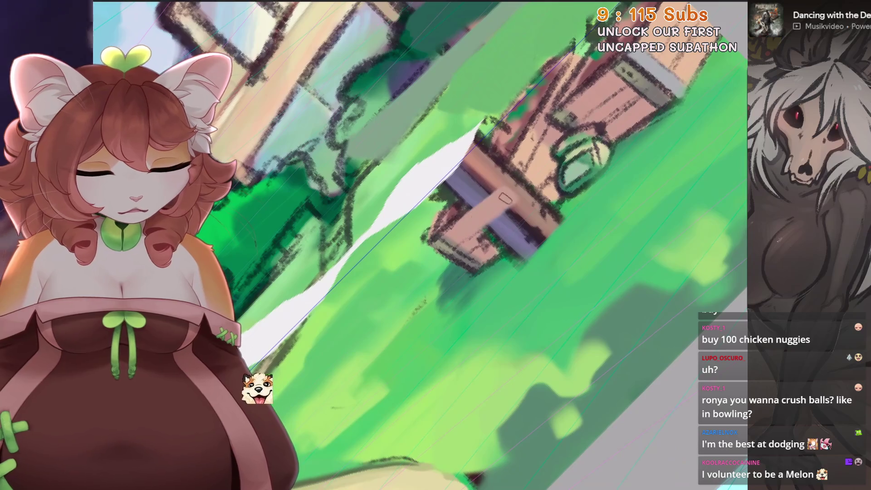
Frame the garden bed level, undo a stray stroke, and shrink the brush to 3 %
{"action": "left_click_drag", "start_coordinate": [518, 326], "coordinate": [476, 252]}
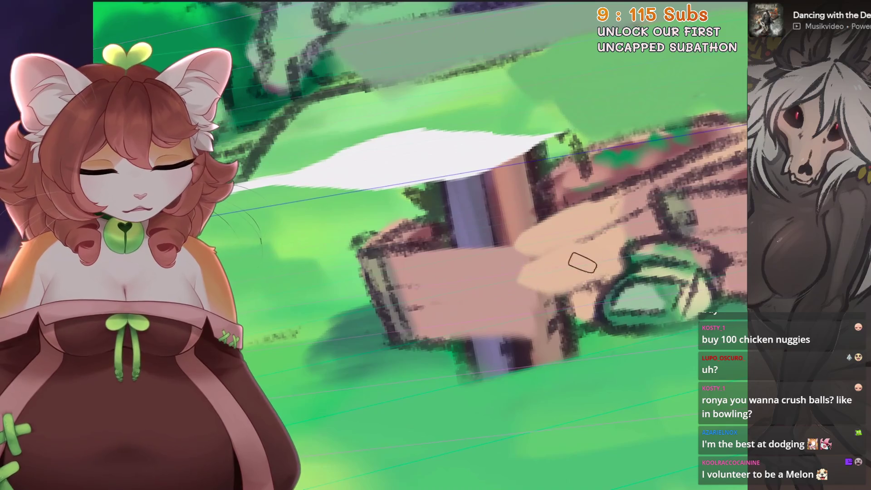
{"action": "mouse_move", "coordinate": [571, 308]}
{"action": "left_mouse_down"}
{"action": "mouse_move", "coordinate": [541, 365]}
{"action": "mouse_move", "coordinate": [374, 286]}
{"action": "left_mouse_up"}
{"action": "key", "text": "ctrl+z"}
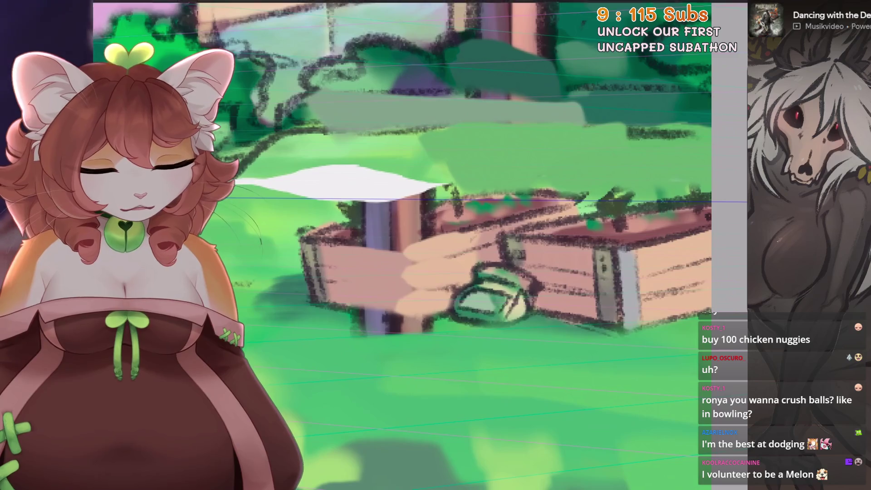
{"action": "mouse_move", "coordinate": [511, 243]}
{"action": "left_mouse_down"}
{"action": "mouse_move", "coordinate": [534, 274]}
{"action": "mouse_move", "coordinate": [517, 249]}
{"action": "mouse_move", "coordinate": [509, 255]}
{"action": "left_mouse_up"}
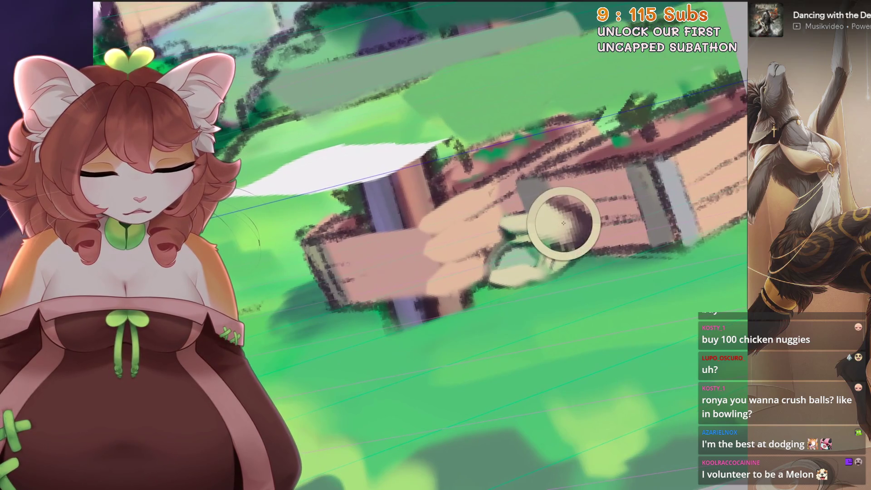
{"action": "key", "text": "bracketleft"}
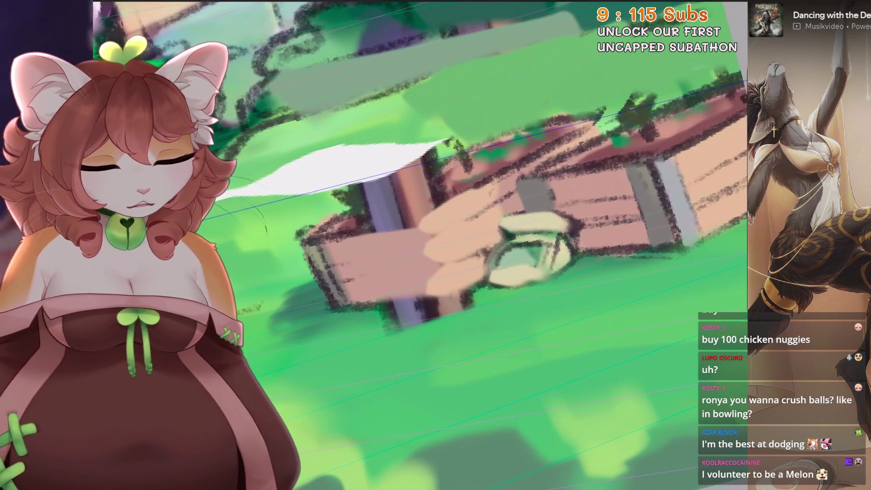
Zoom closer on the garden bed, undo a misplaced plank highlight, and reorient the bed vertically
{"action": "left_click_drag", "start_coordinate": [503, 293], "coordinate": [492, 273]}
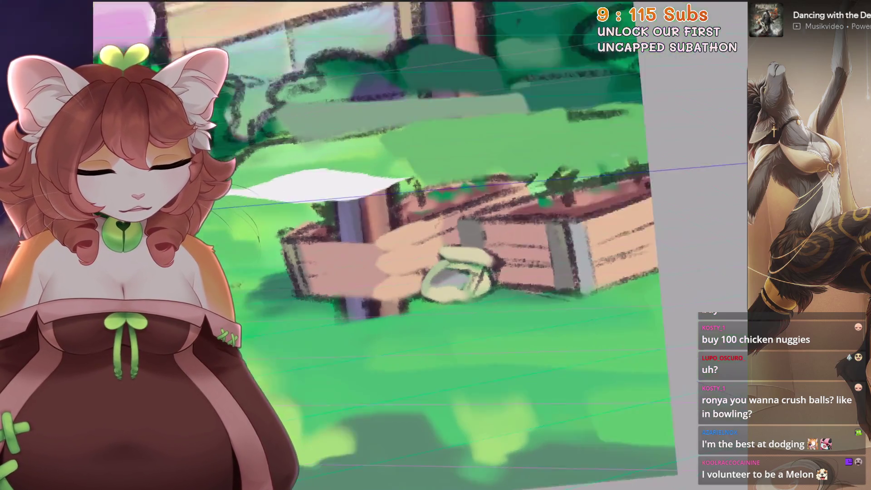
{"action": "left_click_drag", "start_coordinate": [496, 242], "coordinate": [524, 228]}
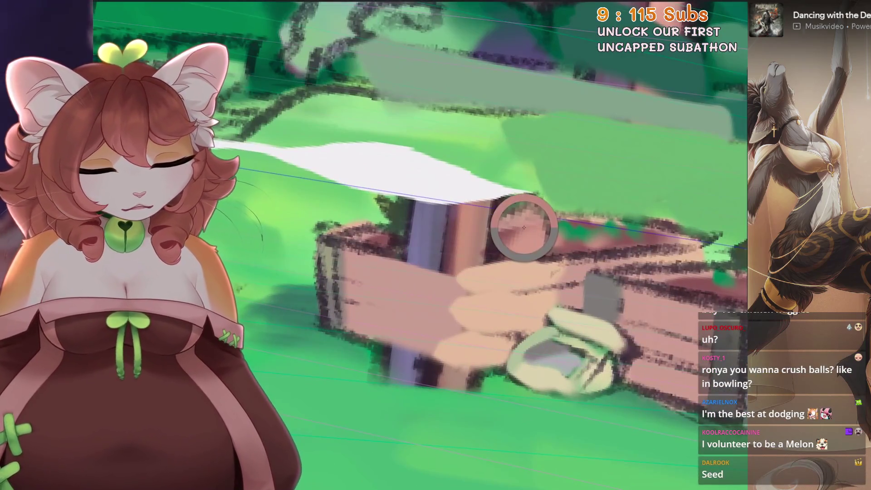
{"action": "mouse_move", "coordinate": [355, 306]}
{"action": "left_mouse_down"}
{"action": "mouse_move", "coordinate": [371, 317]}
{"action": "mouse_move", "coordinate": [373, 340]}
{"action": "mouse_move", "coordinate": [381, 327]}
{"action": "left_mouse_up"}
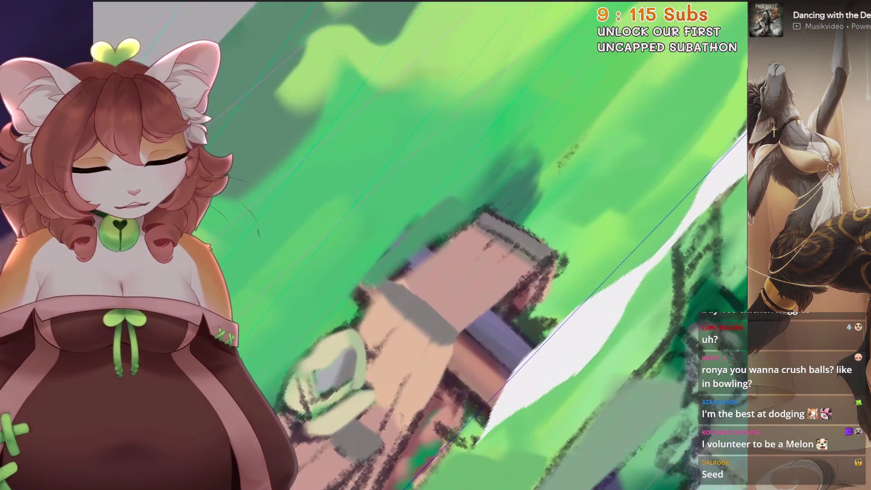
{"action": "key", "text": "ctrl+z"}
{"action": "left_click_drag", "start_coordinate": [476, 204], "coordinate": [486, 188]}
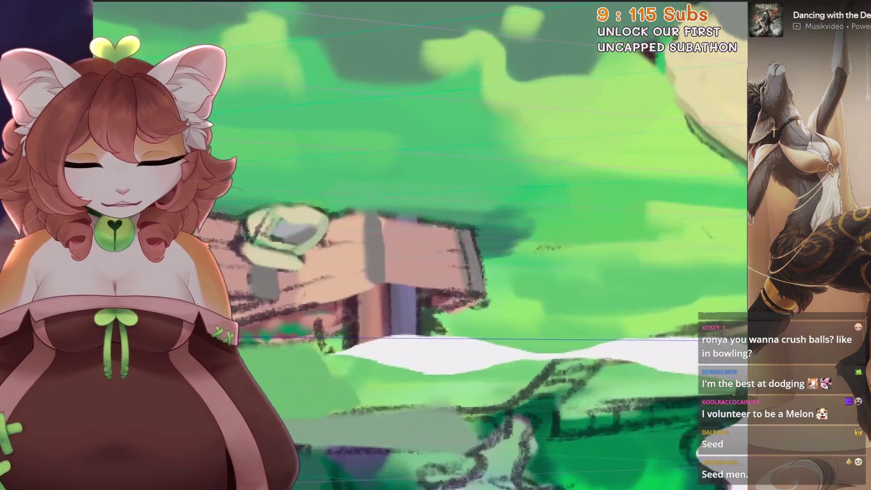
{"action": "mouse_move", "coordinate": [486, 188]}
{"action": "left_mouse_down"}
{"action": "mouse_move", "coordinate": [518, 232]}
{"action": "mouse_move", "coordinate": [469, 307]}
{"action": "left_mouse_up"}
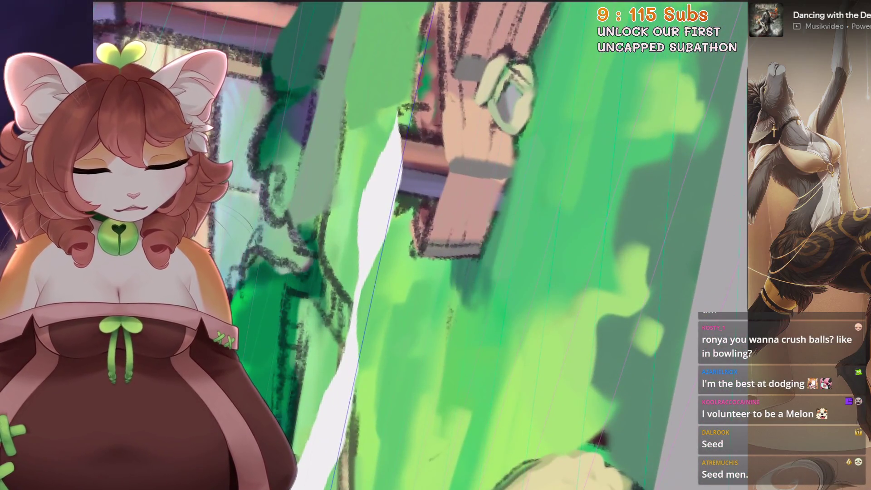
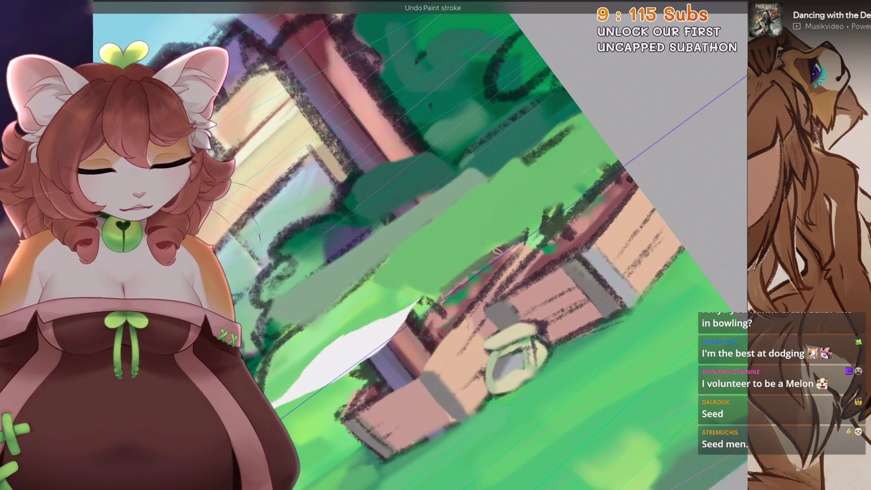
Paint green over the stray white mark in the grass and along the path edge
{"action": "left_click_drag", "start_coordinate": [439, 272], "coordinate": [476, 259]}
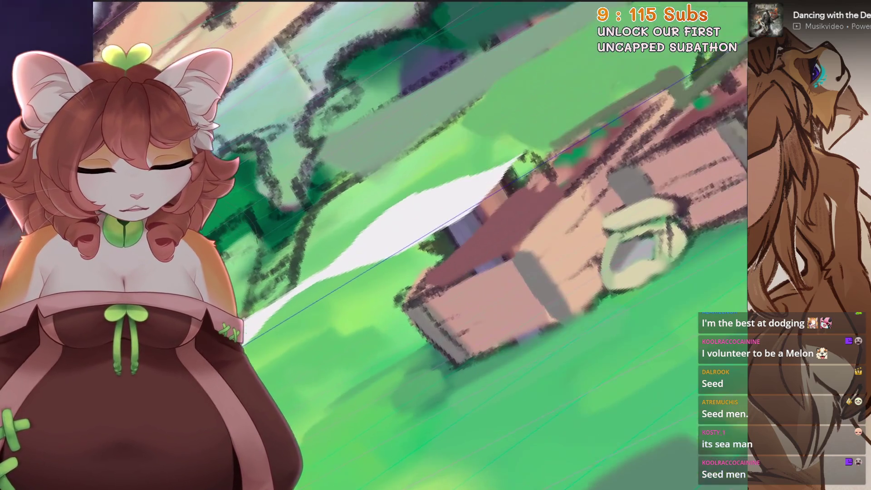
{"action": "left_click_drag", "start_coordinate": [480, 261], "coordinate": [510, 249]}
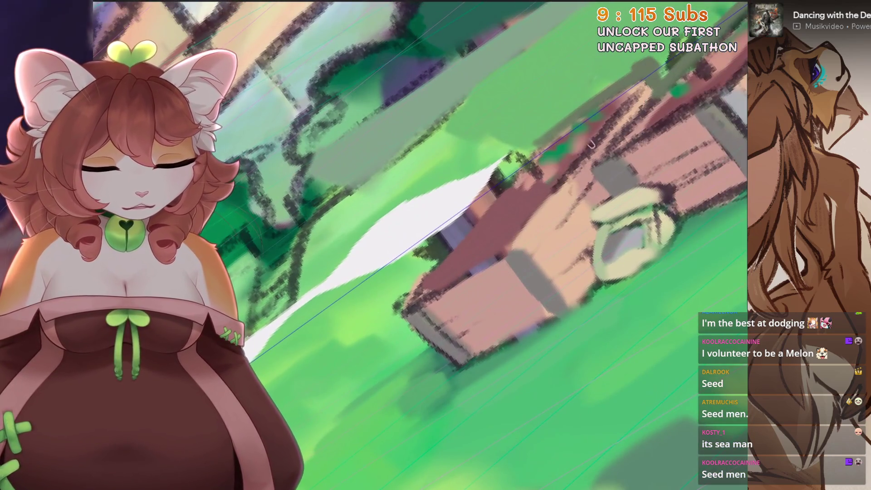
{"action": "left_click_drag", "start_coordinate": [480, 197], "coordinate": [490, 225]}
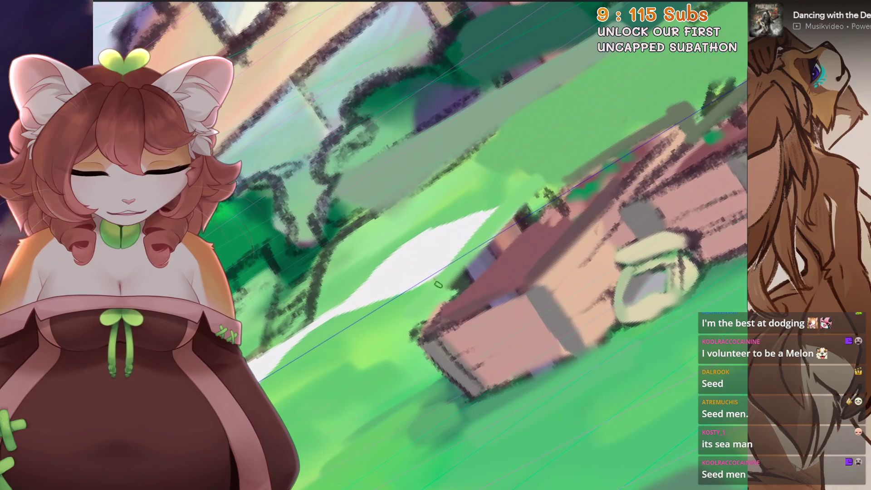
{"action": "left_click_drag", "start_coordinate": [423, 304], "coordinate": [324, 324]}
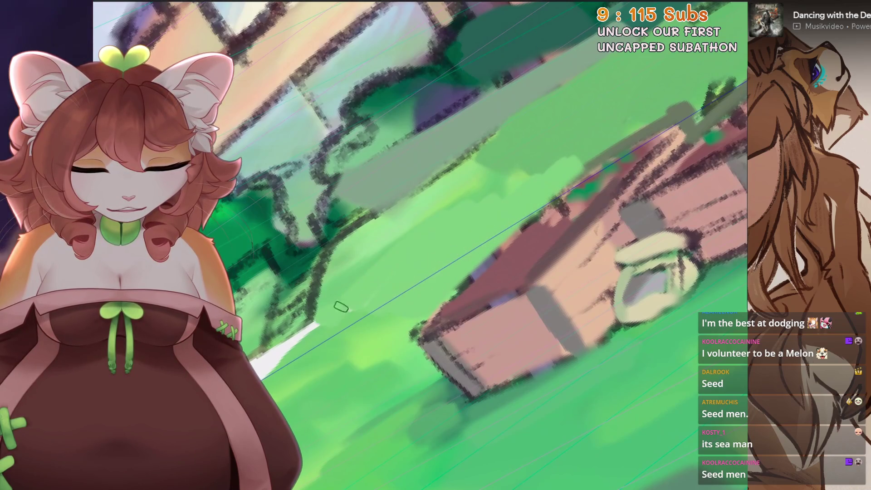
{"action": "left_click_drag", "start_coordinate": [477, 286], "coordinate": [564, 197]}
{"action": "key", "text": "5"}
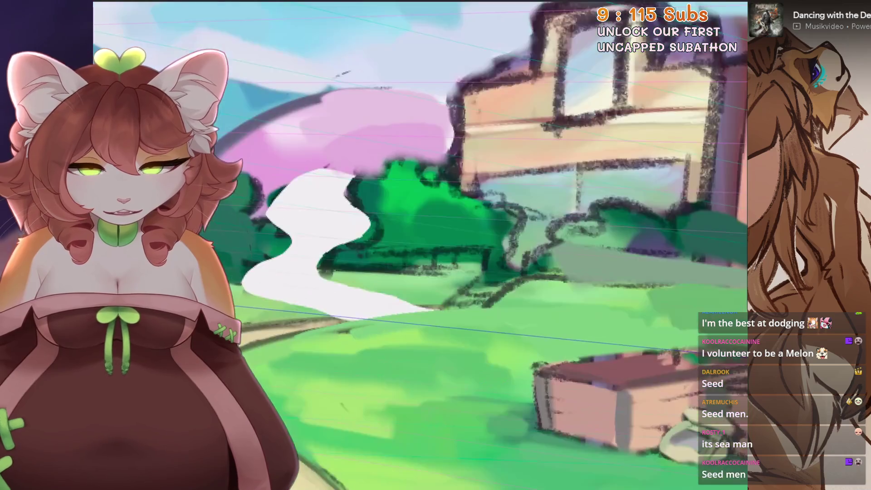
{"action": "left_click_drag", "start_coordinate": [309, 376], "coordinate": [477, 225]}
{"action": "left_click_drag", "start_coordinate": [409, 286], "coordinate": [534, 170]}
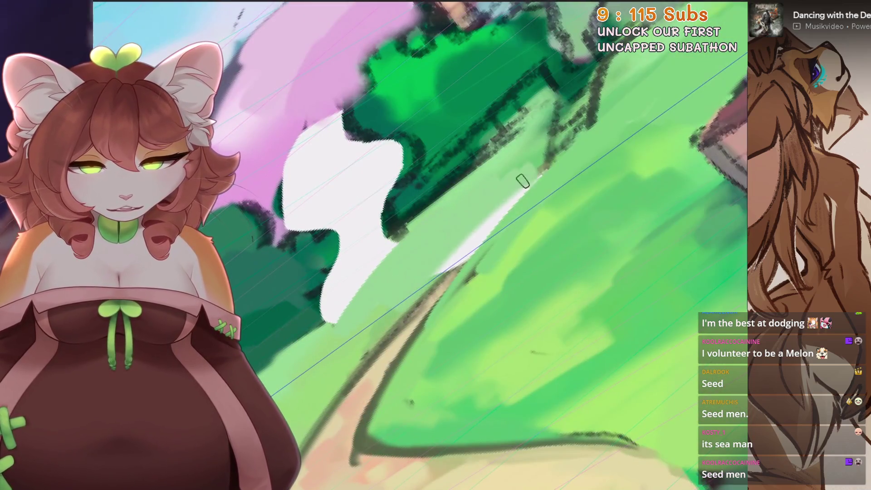
{"action": "scroll", "coordinate": [389, 320], "scroll_direction": "down", "scroll_amount": 3}
{"action": "scroll", "coordinate": [389, 320], "scroll_direction": "up", "scroll_amount": 3}
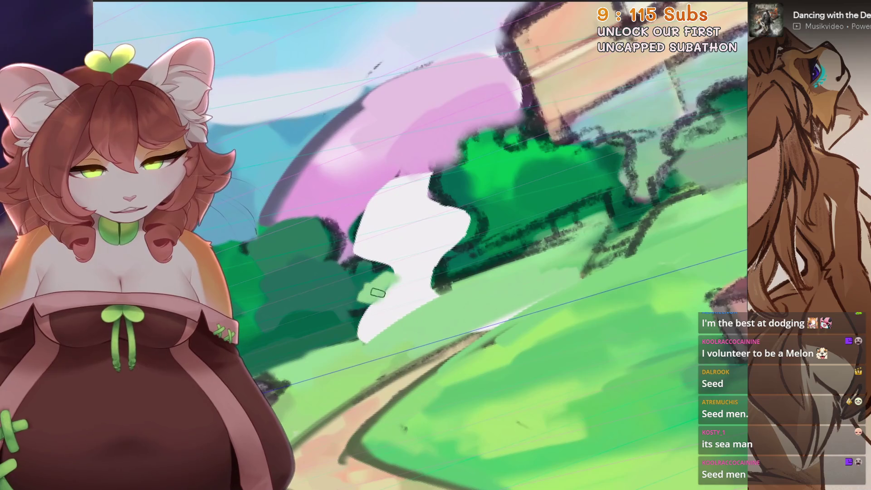
{"action": "key", "text": "ctrl+z"}
{"action": "scroll", "coordinate": [505, 296], "scroll_direction": "down", "scroll_amount": 2}
{"action": "scroll", "coordinate": [505, 296], "scroll_direction": "up", "scroll_amount": 2}
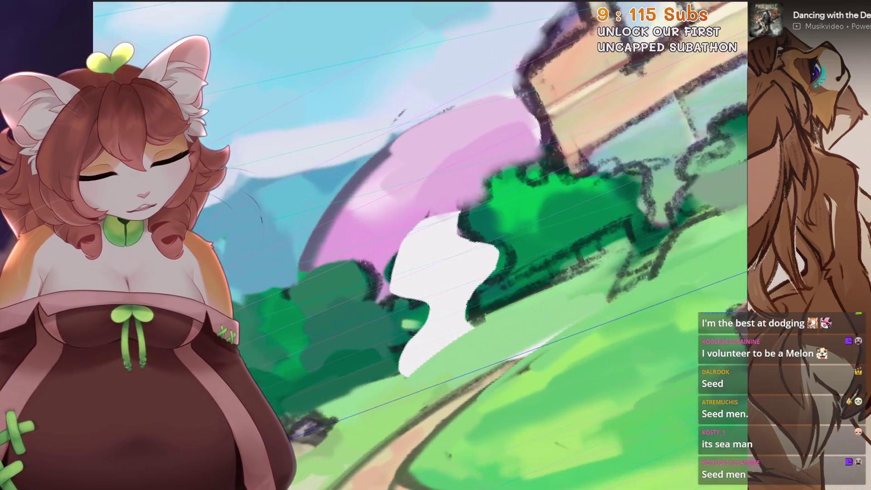
{"action": "left_click_drag", "start_coordinate": [500, 310], "coordinate": [436, 305]}
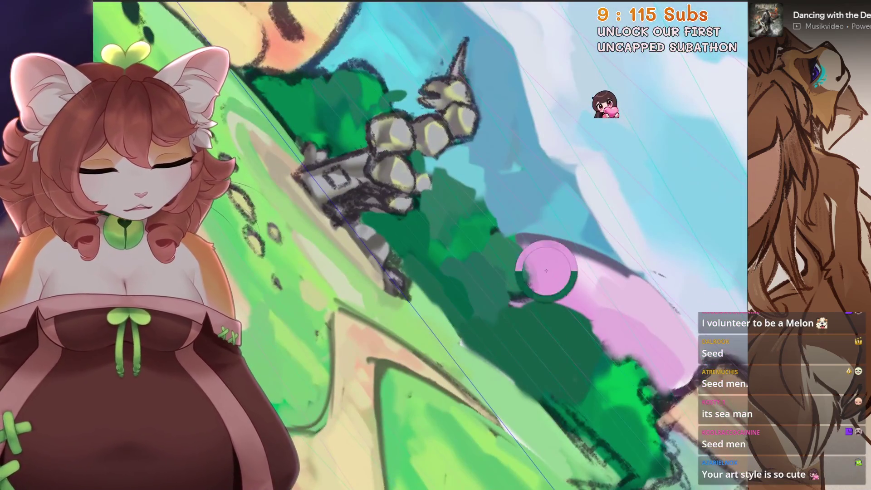
Extend the pink tree downward over the green, redoing the stroke once
{"action": "left_click_drag", "start_coordinate": [504, 308], "coordinate": [494, 347]}
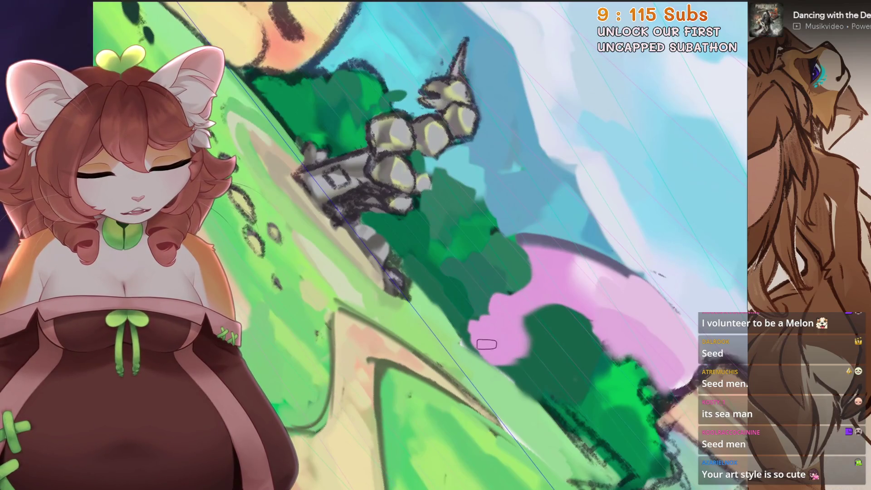
{"action": "key", "text": "5"}
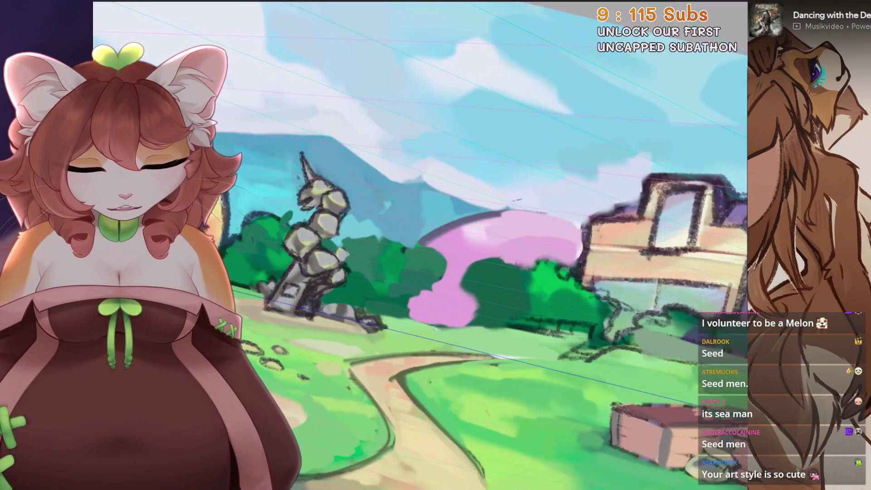
{"action": "key", "text": "ctrl+z"}
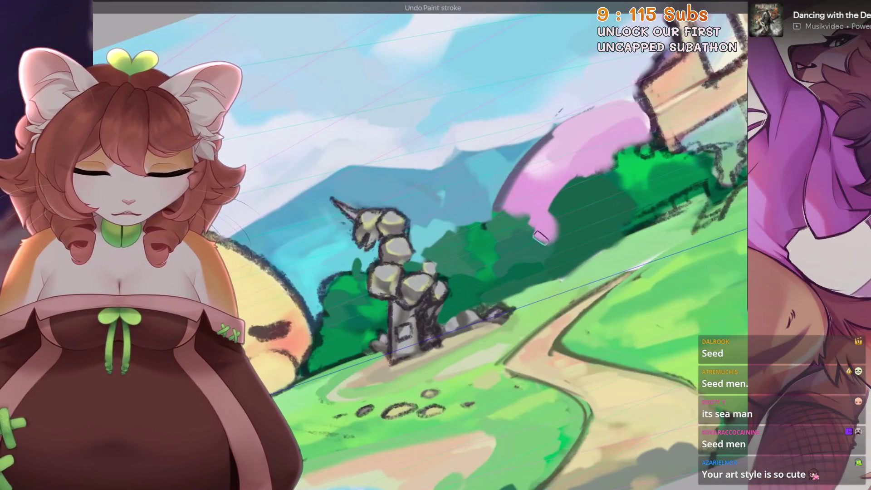
{"action": "left_click_drag", "start_coordinate": [547, 230], "coordinate": [565, 256]}
{"action": "key", "text": "5"}
{"action": "key", "text": "4"}
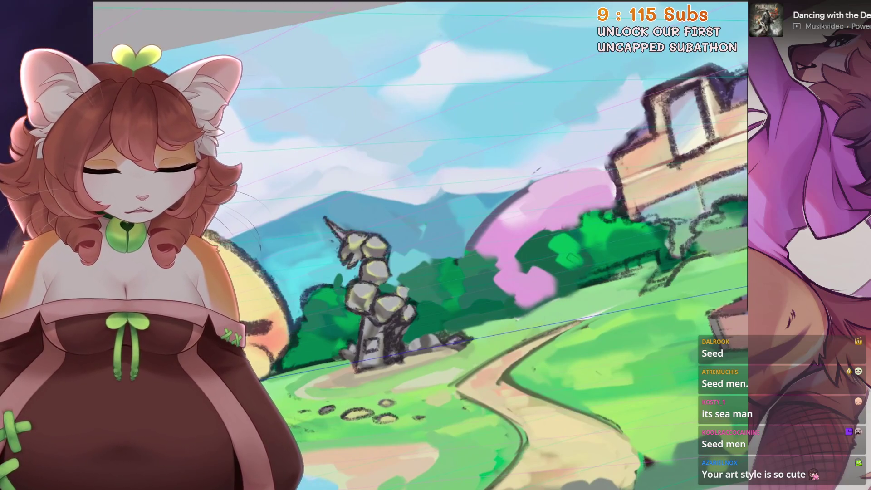
{"action": "scroll", "coordinate": [422, 245], "scroll_direction": "down", "scroll_amount": 2}
{"action": "scroll", "coordinate": [422, 245], "scroll_direction": "down", "scroll_amount": 2}
{"action": "scroll", "coordinate": [422, 245], "scroll_direction": "down", "scroll_amount": 3}
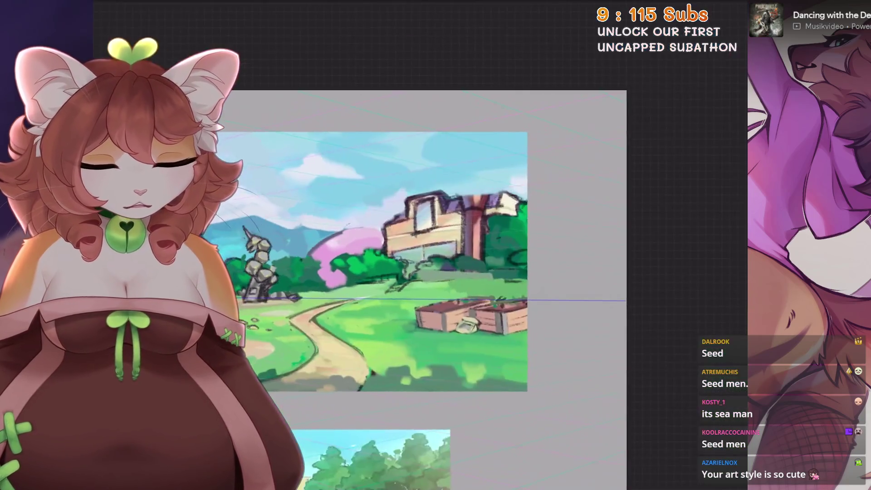
{"action": "scroll", "coordinate": [422, 245], "scroll_direction": "down", "scroll_amount": 2}
{"action": "scroll", "coordinate": [357, 340], "scroll_direction": "up", "scroll_amount": 2}
{"action": "scroll", "coordinate": [357, 340], "scroll_direction": "up", "scroll_amount": 2}
{"action": "scroll", "coordinate": [358, 341], "scroll_direction": "up", "scroll_amount": 3}
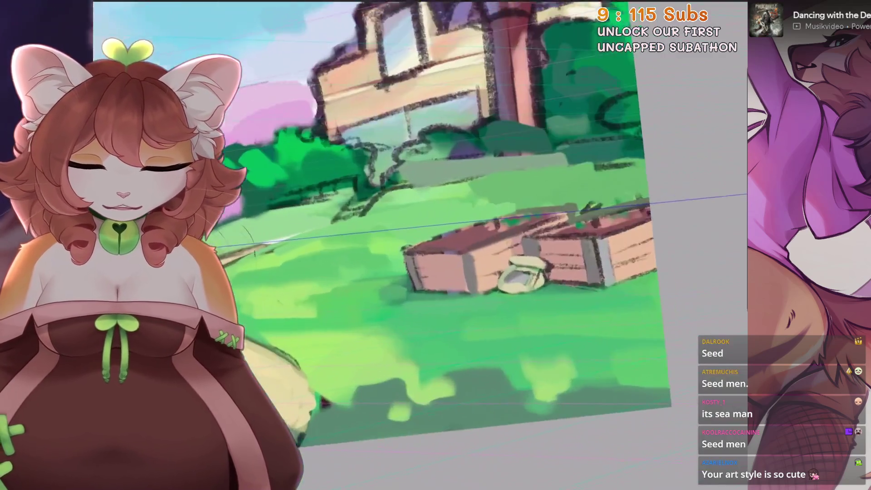
{"action": "scroll", "coordinate": [357, 340], "scroll_direction": "up", "scroll_amount": 2}
Lasso the wooden planter boxes with a freehand selection and start transforming them
{"action": "left_click_drag", "start_coordinate": [545, 252], "coordinate": [517, 272]}
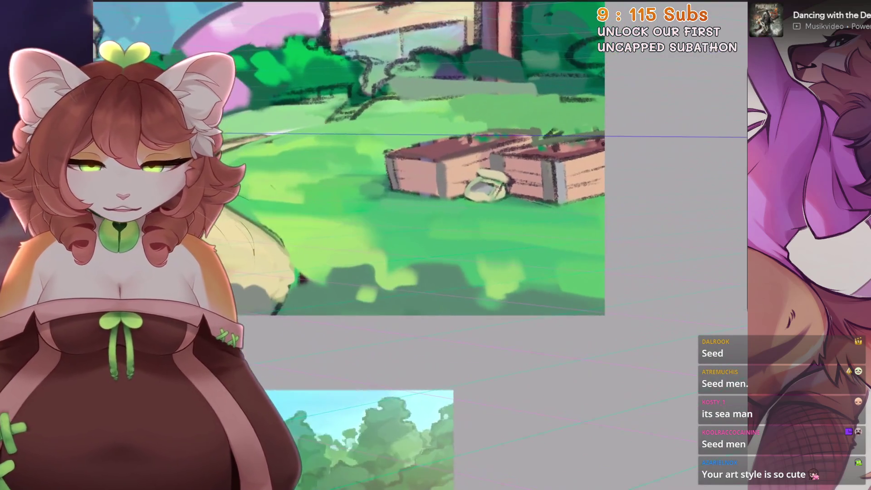
{"action": "key", "text": "s"}
{"action": "key", "text": "v"}
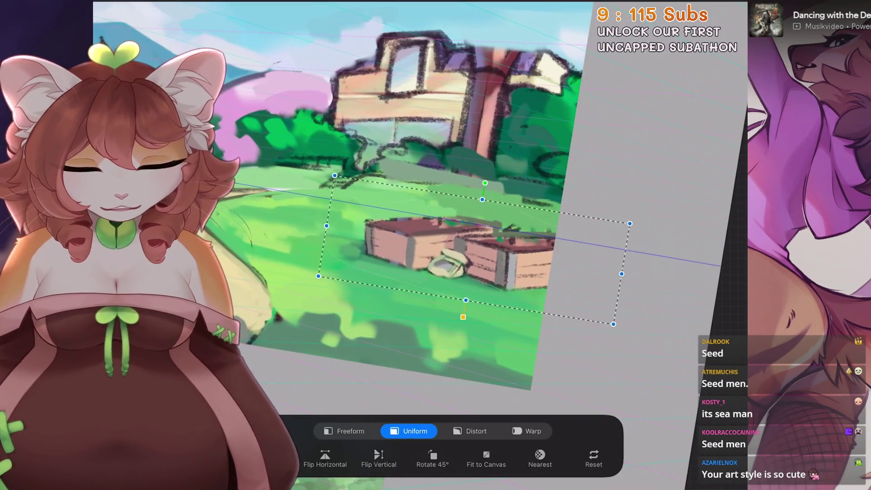
Nudge the planter boxes and rotate them slightly clockwise in Uniform Transform
{"action": "mouse_move", "coordinate": [469, 248]}
{"action": "left_mouse_down"}
{"action": "mouse_move", "coordinate": [465, 258]}
{"action": "mouse_move", "coordinate": [466, 243]}
{"action": "left_mouse_up"}
{"action": "key", "text": "ctrl+z"}
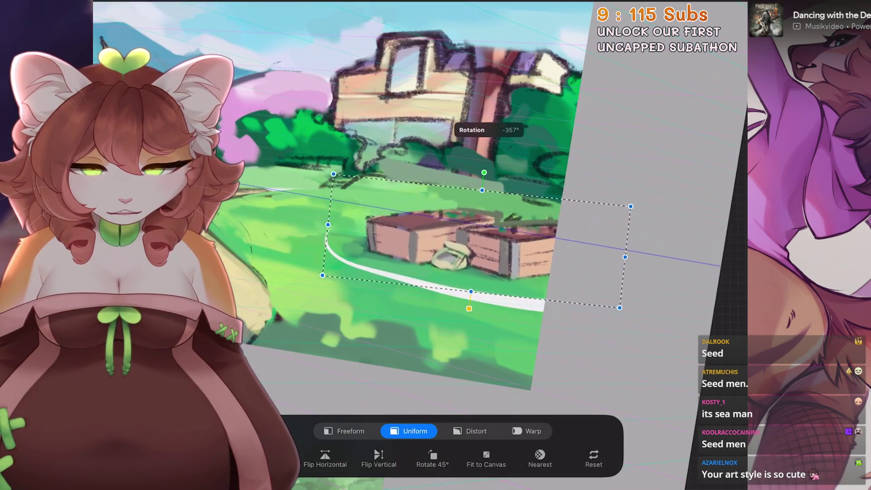
{"action": "key", "text": "ctrl+z"}
{"action": "left_click_drag", "start_coordinate": [485, 174], "coordinate": [488, 174]}
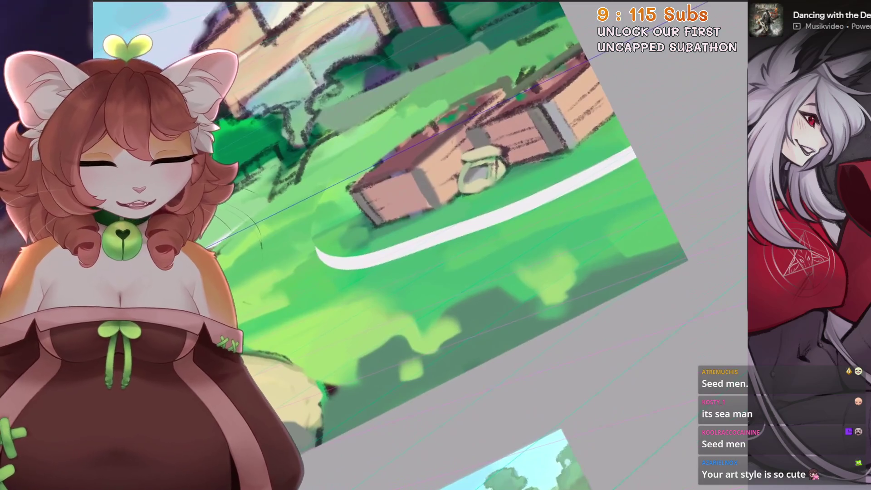
Erase the white curved stroke beneath the planters after undoing its extension
{"action": "left_click_drag", "start_coordinate": [594, 156], "coordinate": [548, 203]}
{"action": "key", "text": "ctrl+z"}
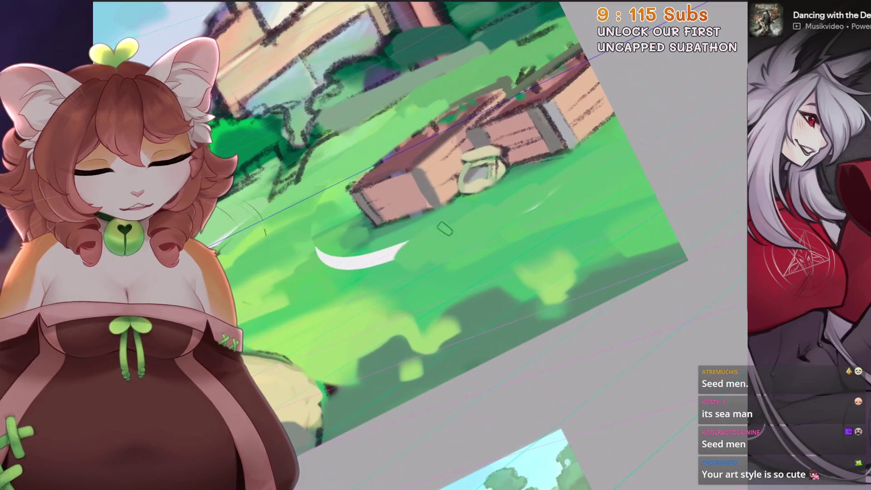
{"action": "left_click_drag", "start_coordinate": [425, 244], "coordinate": [313, 256]}
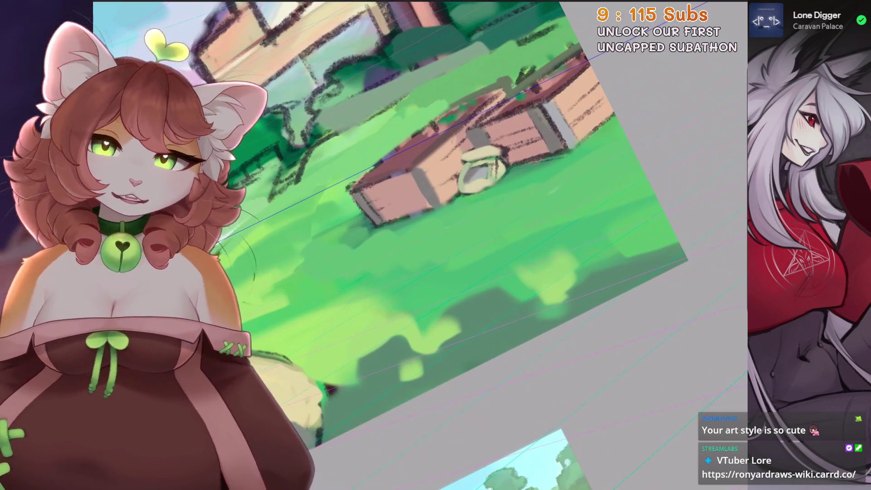
{"action": "key", "text": "ctrl+0"}
{"action": "key", "text": "s"}
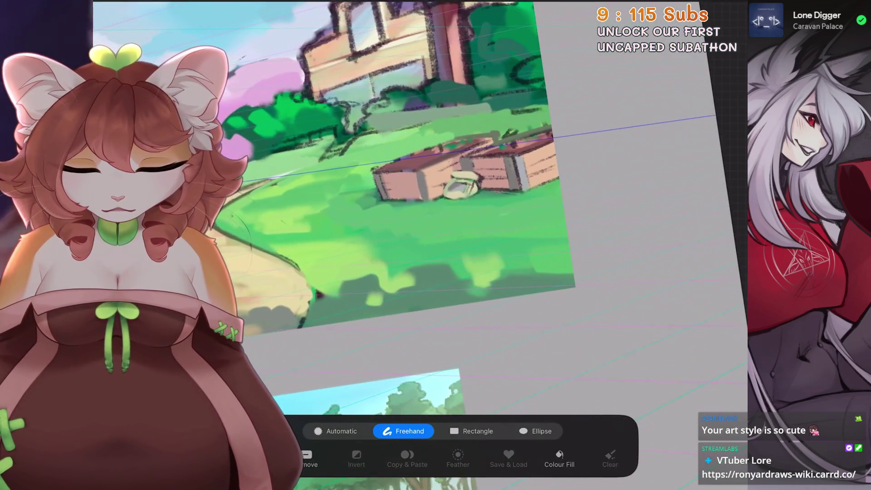
Draw and close a freehand selection outlining the wedge-shaped picnic blanket on the grass
{"action": "key", "text": "ctrl+z"}
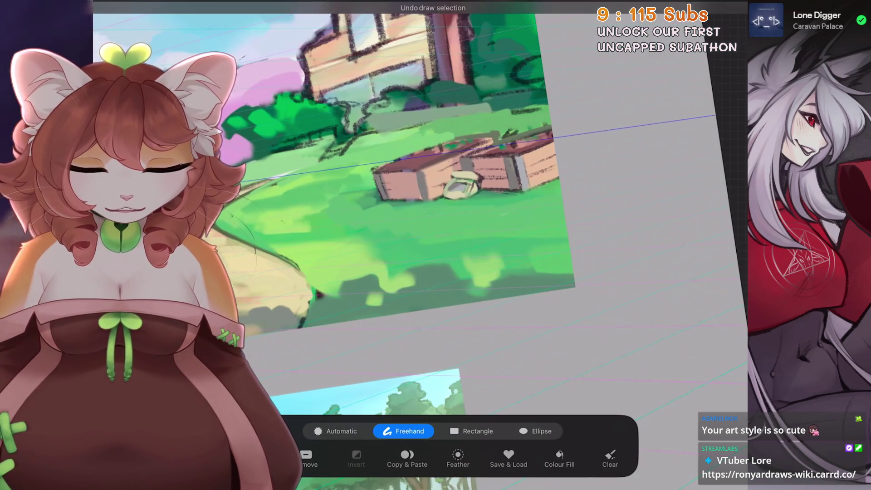
{"action": "key", "text": "ctrl+z"}
{"action": "key", "text": "ctrl+z"}
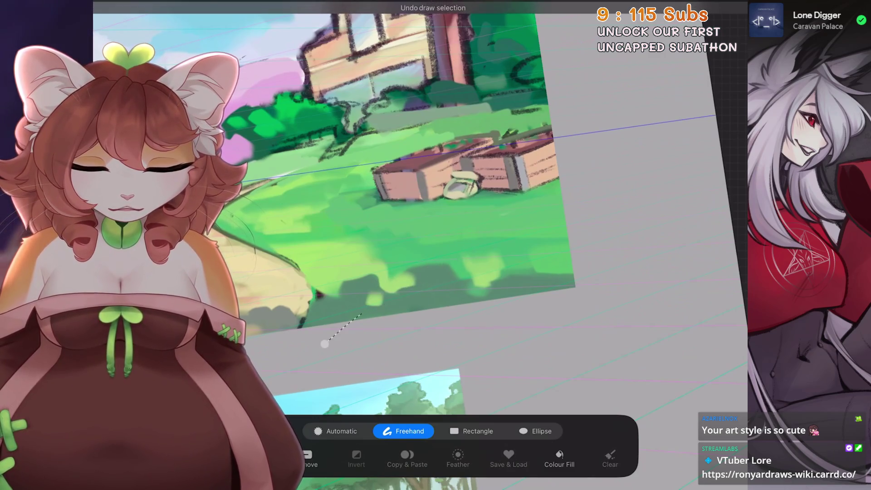
{"action": "left_click_drag", "start_coordinate": [316, 343], "coordinate": [471, 238]}
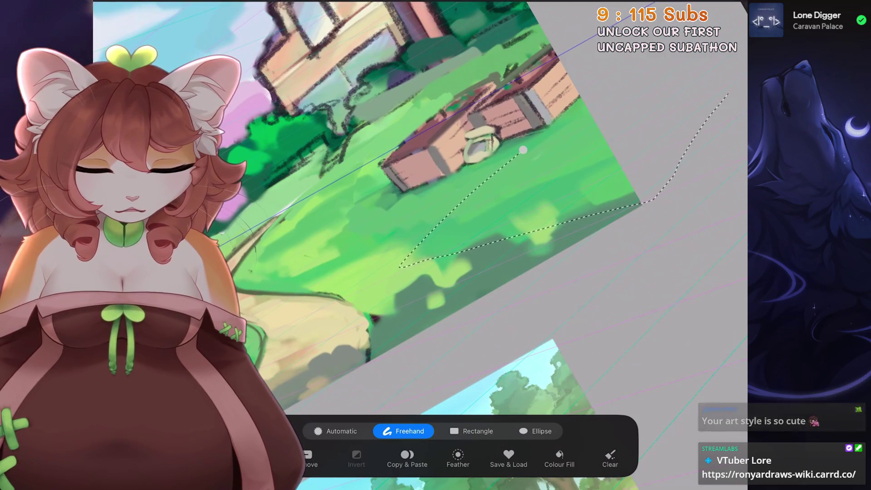
{"action": "left_click_drag", "start_coordinate": [651, 201], "coordinate": [593, 122]}
{"action": "left_click", "coordinate": [523, 150]}
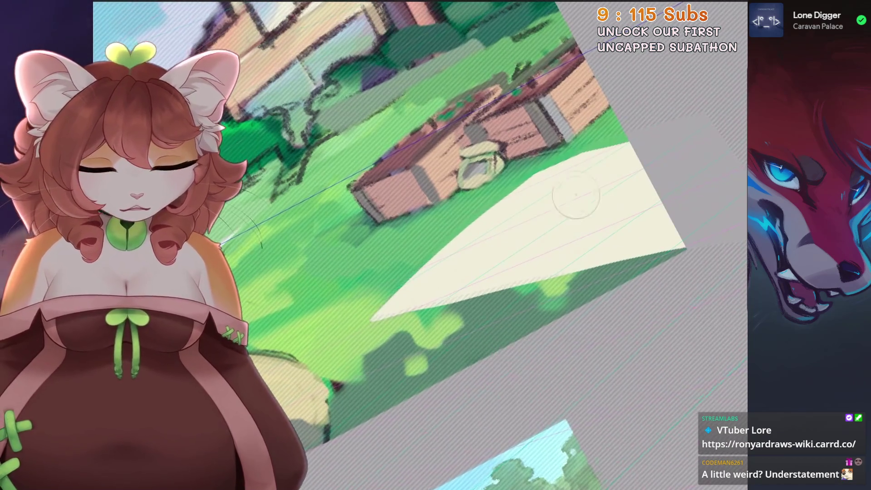
Rotate the view around the picnic blanket before painting its diamond checks
{"action": "left_click_drag", "start_coordinate": [264, 246], "coordinate": [464, 389]}
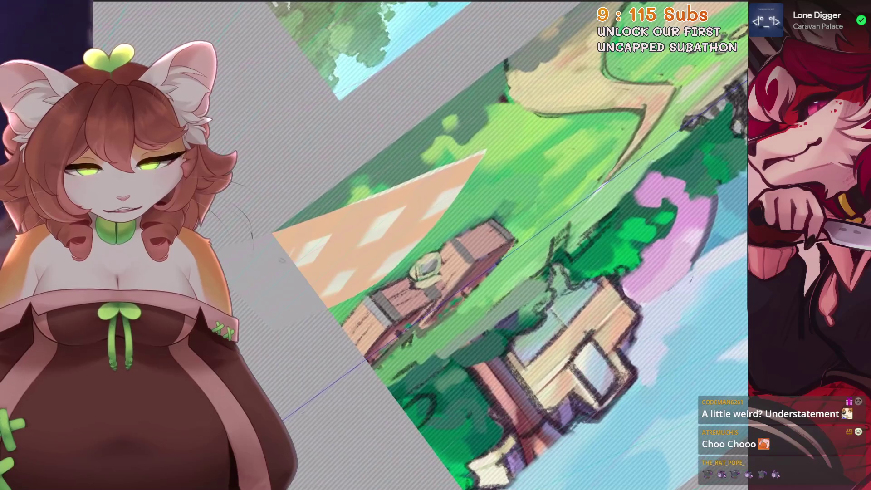
{"action": "scroll", "coordinate": [399, 237], "scroll_direction": "up", "scroll_amount": 3}
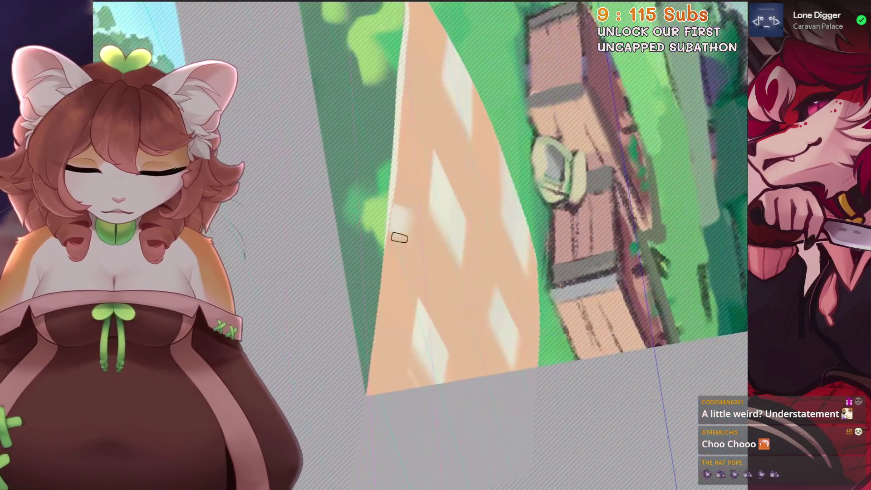
{"action": "key", "text": "bracketleft"}
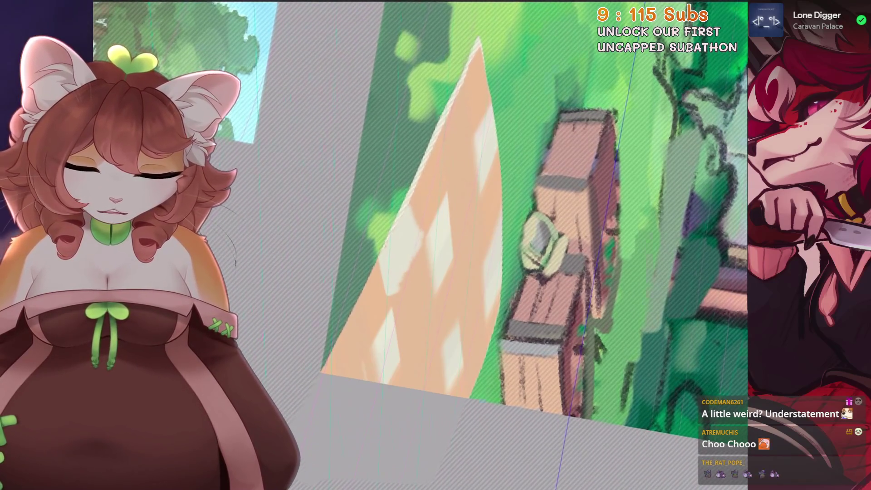
{"action": "key", "text": "Home"}
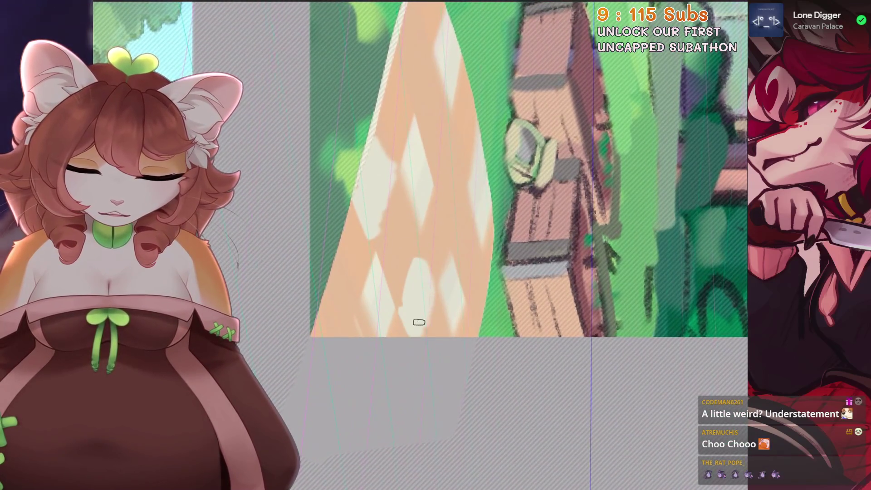
{"action": "scroll", "coordinate": [418, 322], "scroll_direction": "down", "scroll_amount": 1}
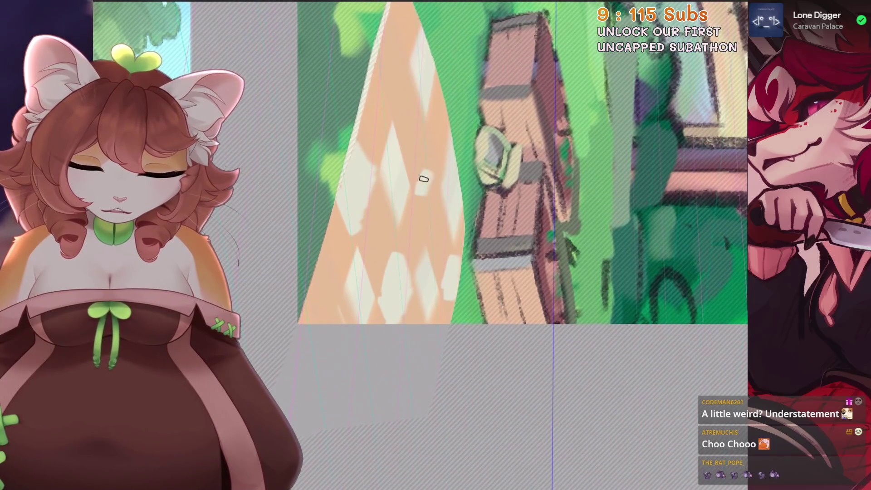
{"action": "left_click_drag", "start_coordinate": [432, 170], "coordinate": [450, 225]}
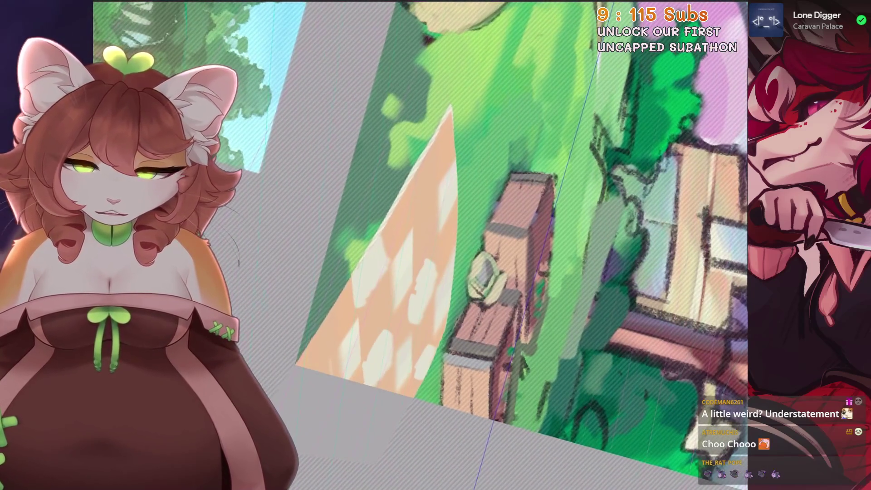
{"action": "mouse_move", "coordinate": [422, 415]}
{"action": "left_mouse_down"}
{"action": "mouse_move", "coordinate": [341, 246]}
{"action": "mouse_move", "coordinate": [248, 256]}
{"action": "left_mouse_up"}
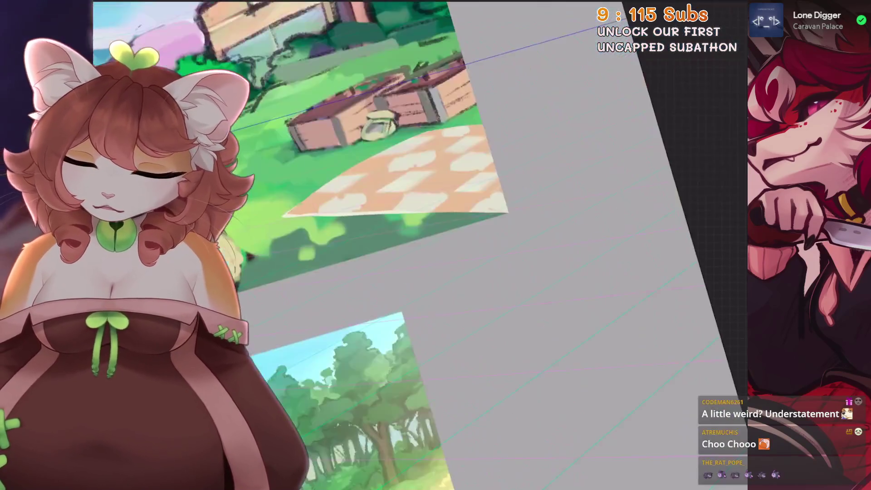
Zoom into the path and pick a beige paint colour from the Colours panel
{"action": "key", "text": "ctrl+0"}
{"action": "left_click_drag", "start_coordinate": [435, 245], "coordinate": [409, 205]}
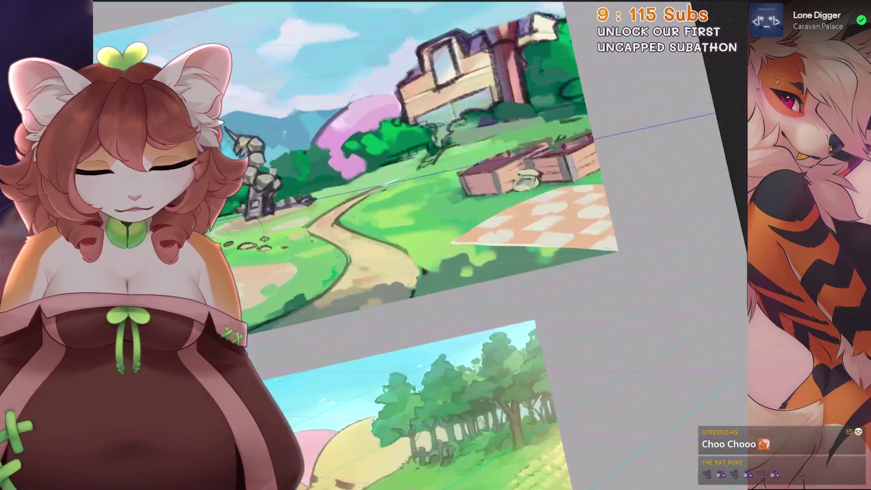
{"action": "left_click_drag", "start_coordinate": [422, 272], "coordinate": [402, 289]}
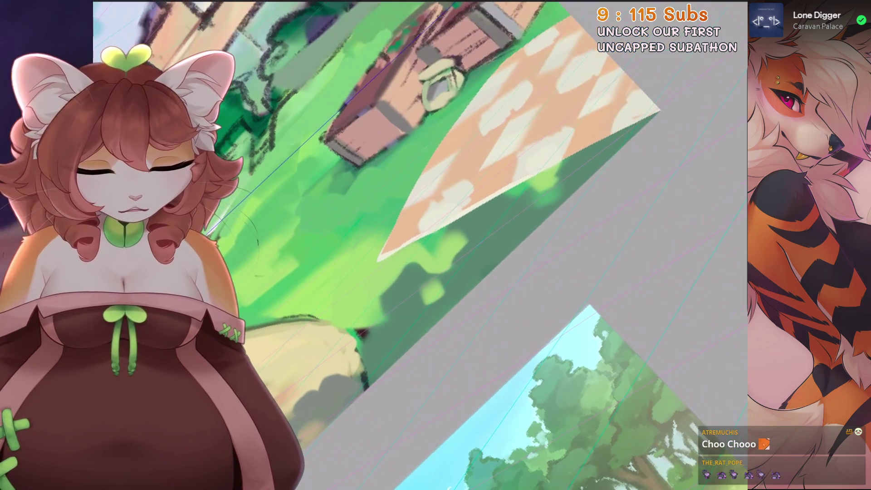
{"action": "left_click_drag", "start_coordinate": [565, 93], "coordinate": [544, 123]}
{"action": "left_click", "coordinate": [728, 4]}
{"action": "left_click", "coordinate": [609, 364]}
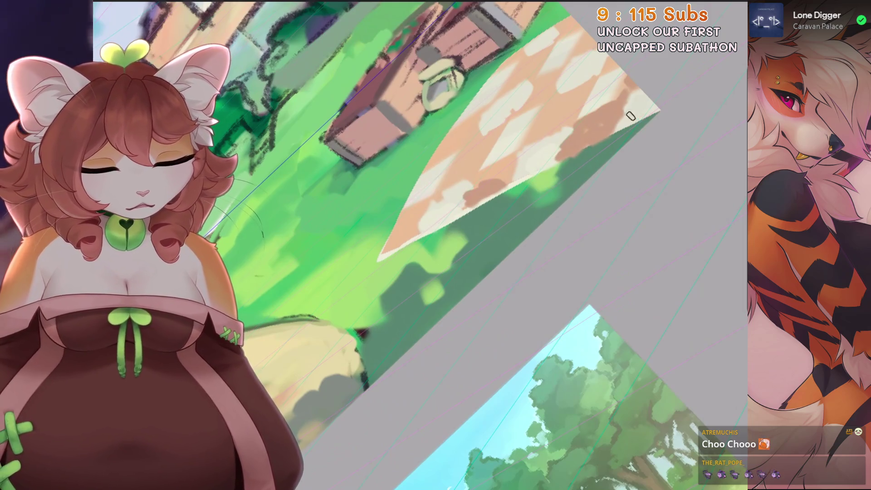
{"action": "left_click", "coordinate": [722, 25]}
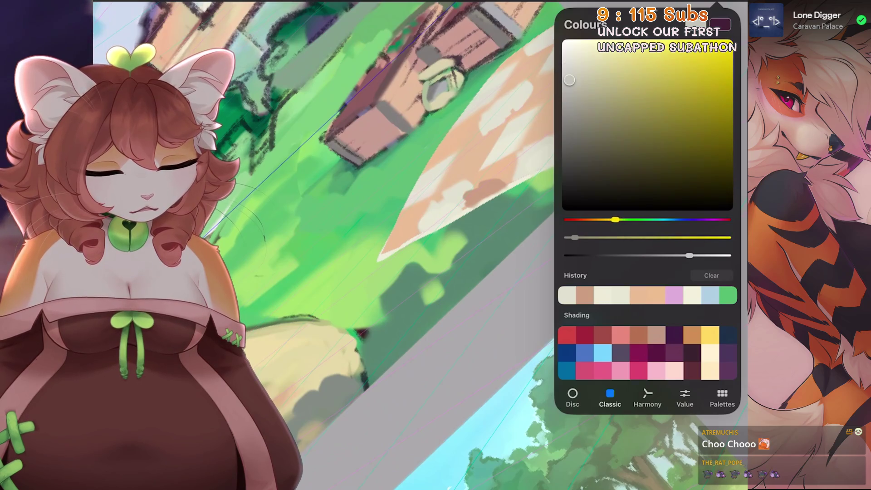
{"action": "left_click", "coordinate": [721, 24]}
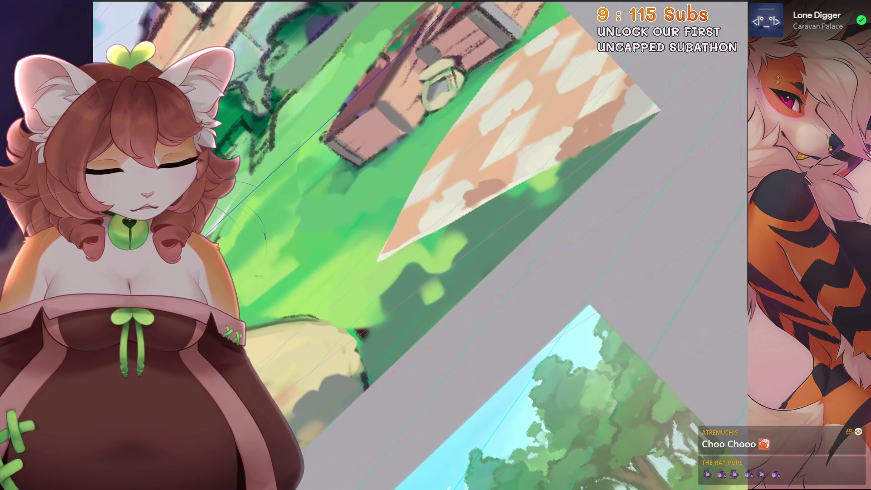
{"action": "scroll", "coordinate": [551, 162], "scroll_direction": "down", "scroll_amount": 5}
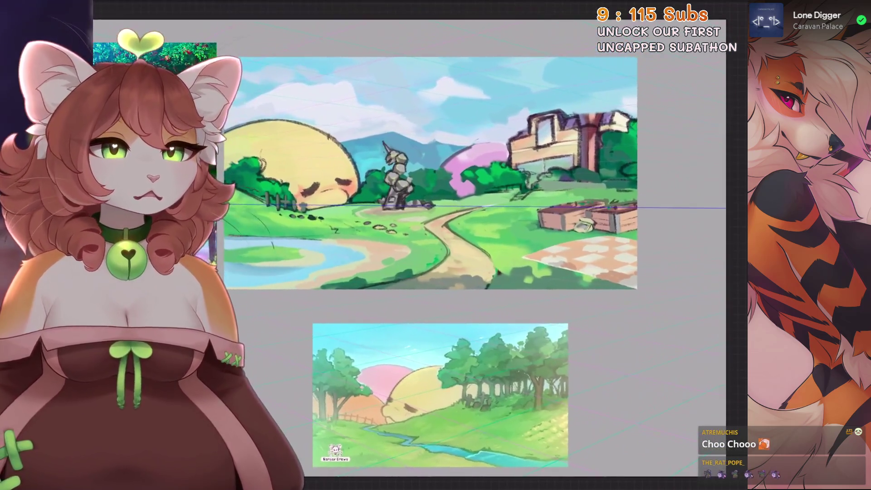
{"action": "scroll", "coordinate": [553, 159], "scroll_direction": "up", "scroll_amount": 5}
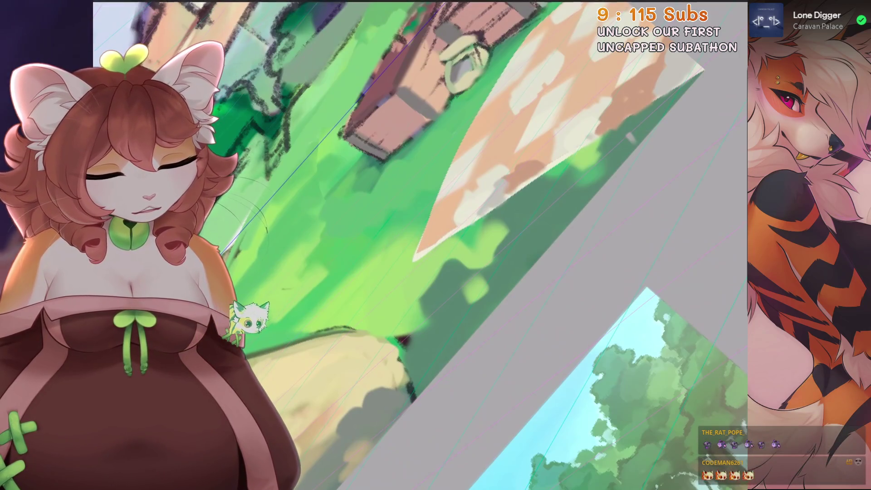
Undo the stray stroke near the blanket and brush beige and dark shadow strokes over the path
{"action": "key", "text": "ctrl+z"}
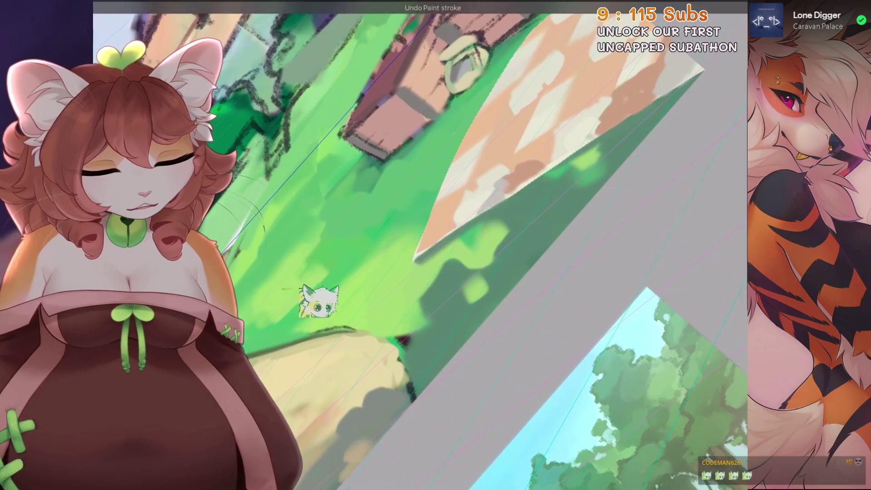
{"action": "scroll", "coordinate": [310, 302], "scroll_direction": "down", "scroll_amount": 3}
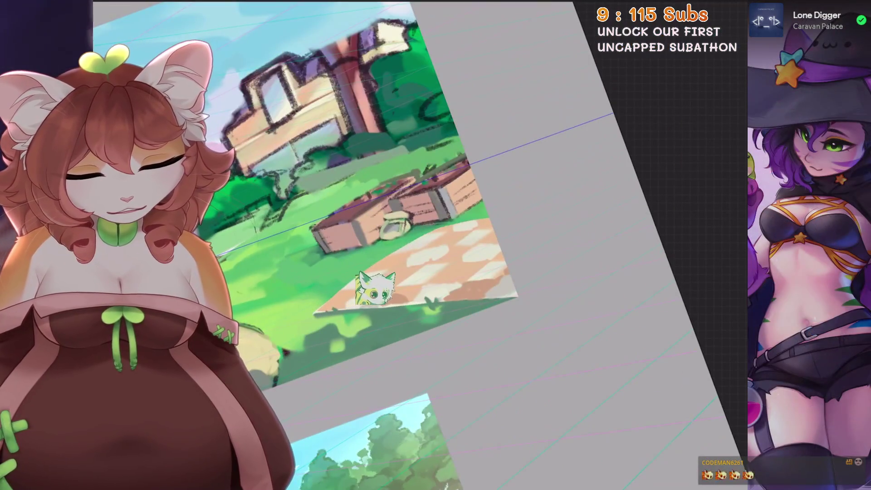
{"action": "scroll", "coordinate": [389, 289], "scroll_direction": "up", "scroll_amount": 3}
{"action": "scroll", "coordinate": [410, 280], "scroll_direction": "up", "scroll_amount": 5}
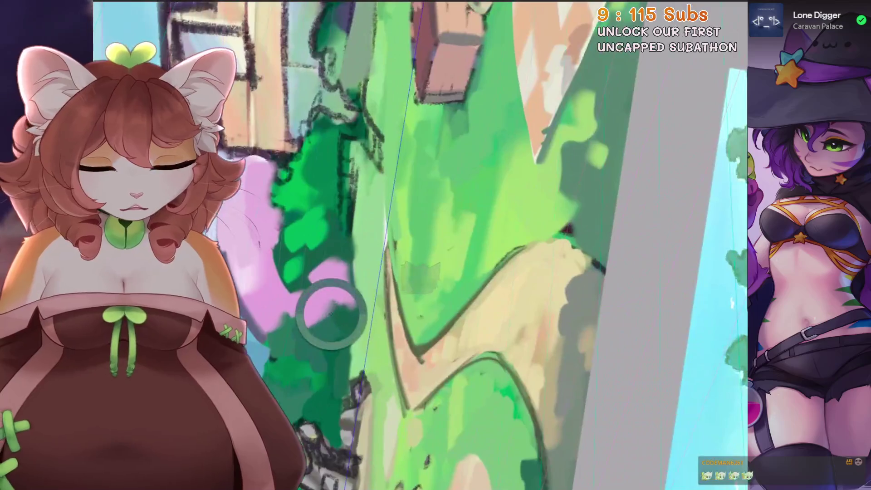
{"action": "scroll", "coordinate": [443, 334], "scroll_direction": "up", "scroll_amount": 2}
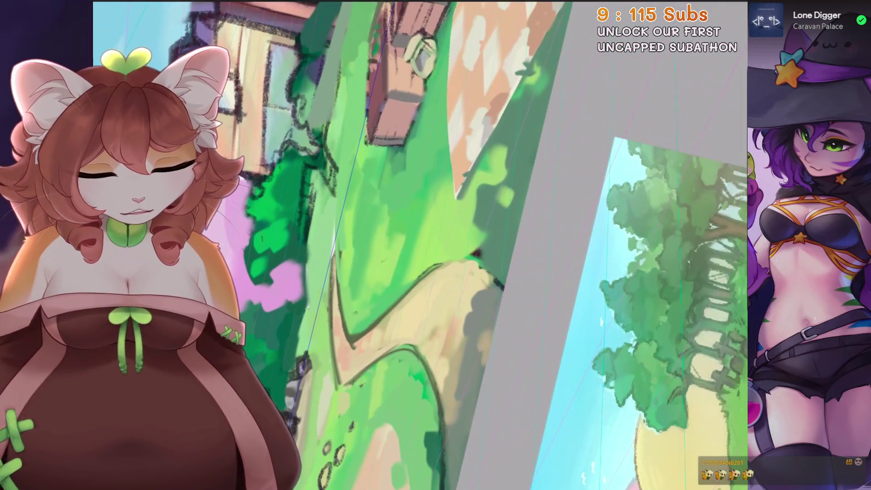
{"action": "left_click_drag", "start_coordinate": [381, 313], "coordinate": [449, 266]}
{"action": "key", "text": "ctrl+z"}
{"action": "mouse_move", "coordinate": [387, 307]}
{"action": "left_mouse_down"}
{"action": "mouse_move", "coordinate": [490, 245]}
{"action": "mouse_move", "coordinate": [477, 299]}
{"action": "left_mouse_up"}
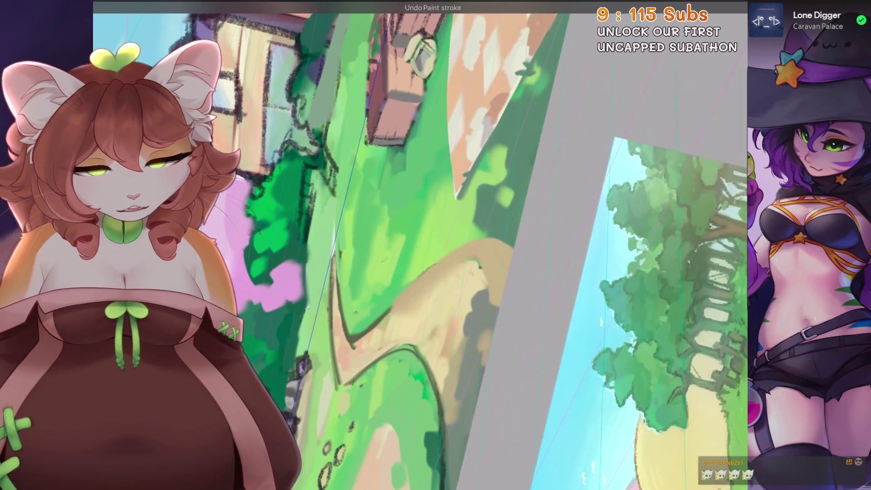
{"action": "scroll", "coordinate": [476, 299], "scroll_direction": "down", "scroll_amount": 5}
{"action": "scroll", "coordinate": [504, 314], "scroll_direction": "up", "scroll_amount": 5}
{"action": "mouse_move", "coordinate": [479, 238]}
{"action": "left_mouse_down"}
{"action": "mouse_move", "coordinate": [531, 197]}
{"action": "mouse_move", "coordinate": [546, 235]}
{"action": "left_mouse_up"}
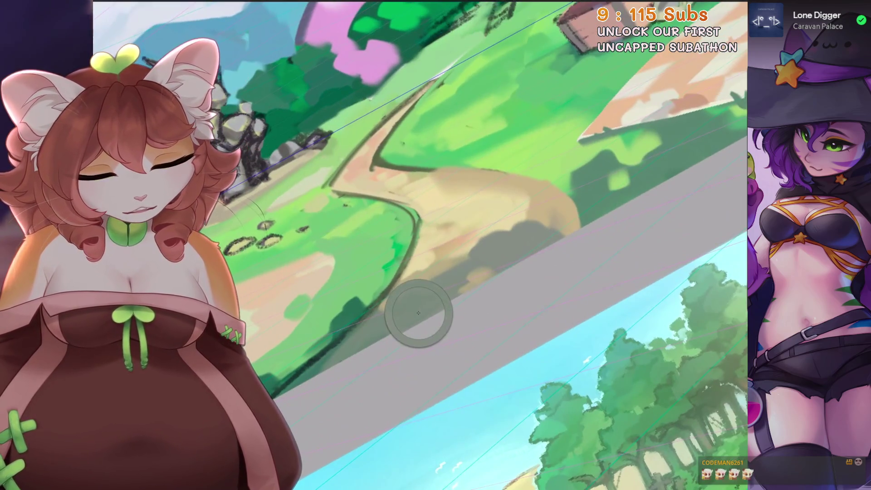
{"action": "scroll", "coordinate": [408, 320], "scroll_direction": "down", "scroll_amount": 5}
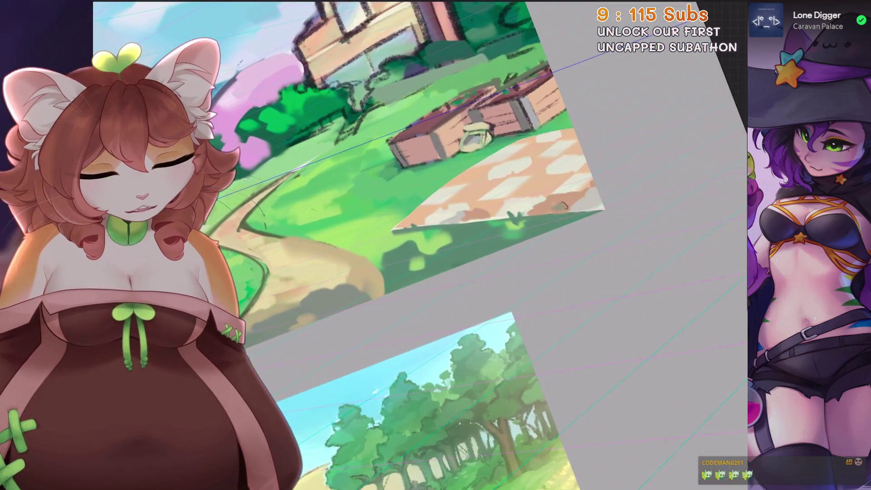
{"action": "scroll", "coordinate": [468, 218], "scroll_direction": "down", "scroll_amount": 3}
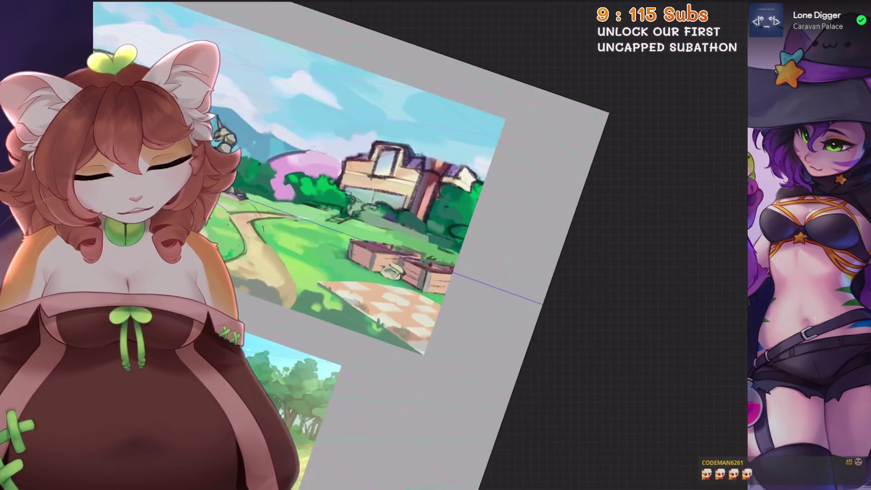
Mute the bright green foliage along the top with a grey-green stroke, then view the references
{"action": "key", "text": "ctrl+0"}
{"action": "scroll", "coordinate": [476, 204], "scroll_direction": "up", "scroll_amount": 1}
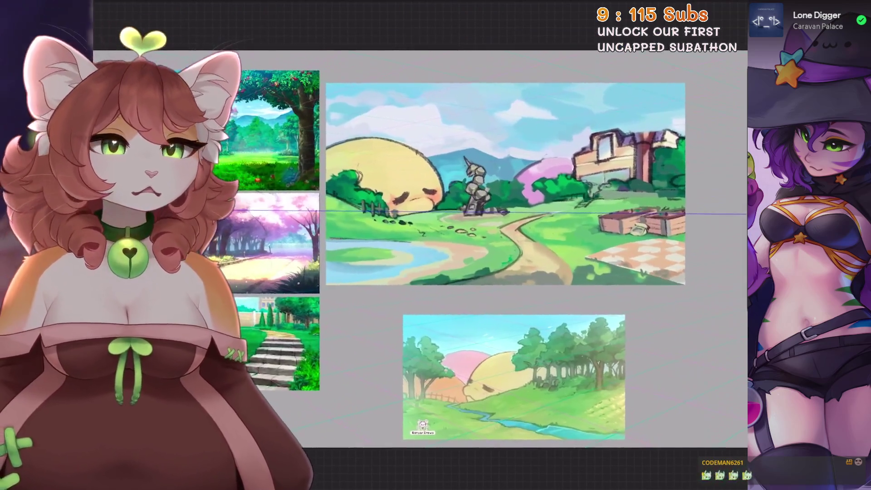
{"action": "scroll", "coordinate": [476, 205], "scroll_direction": "up", "scroll_amount": 1}
{"action": "scroll", "coordinate": [477, 204], "scroll_direction": "up", "scroll_amount": 1}
{"action": "scroll", "coordinate": [476, 205], "scroll_direction": "up", "scroll_amount": 1}
{"action": "scroll", "coordinate": [436, 245], "scroll_direction": "up", "scroll_amount": 1}
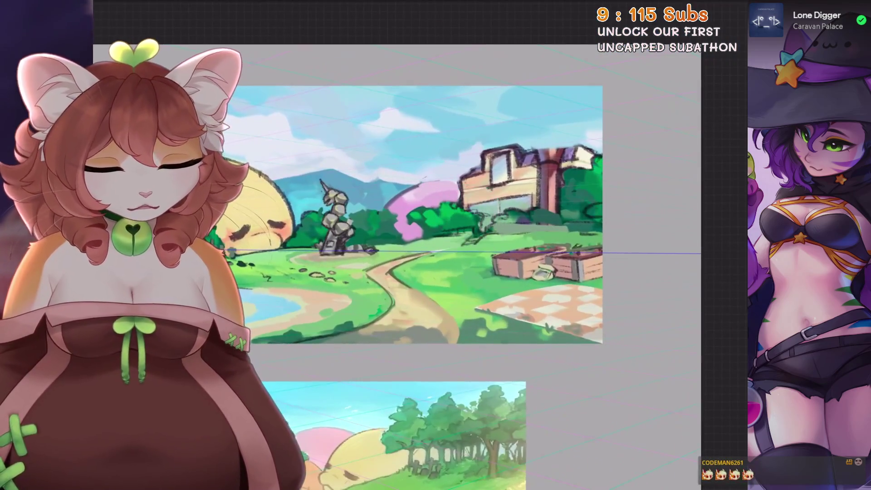
{"action": "scroll", "coordinate": [435, 245], "scroll_direction": "down", "scroll_amount": 2}
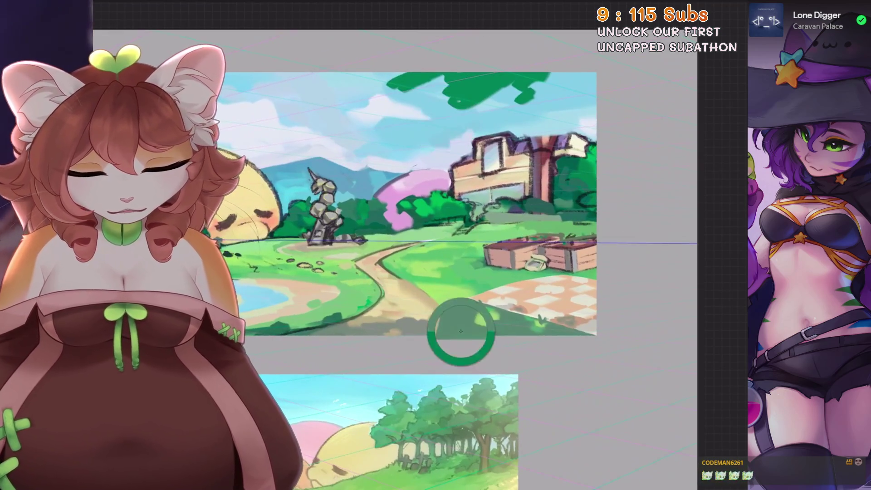
{"action": "left_click_drag", "start_coordinate": [455, 334], "coordinate": [477, 320]}
{"action": "left_click_drag", "start_coordinate": [438, 160], "coordinate": [507, 179]}
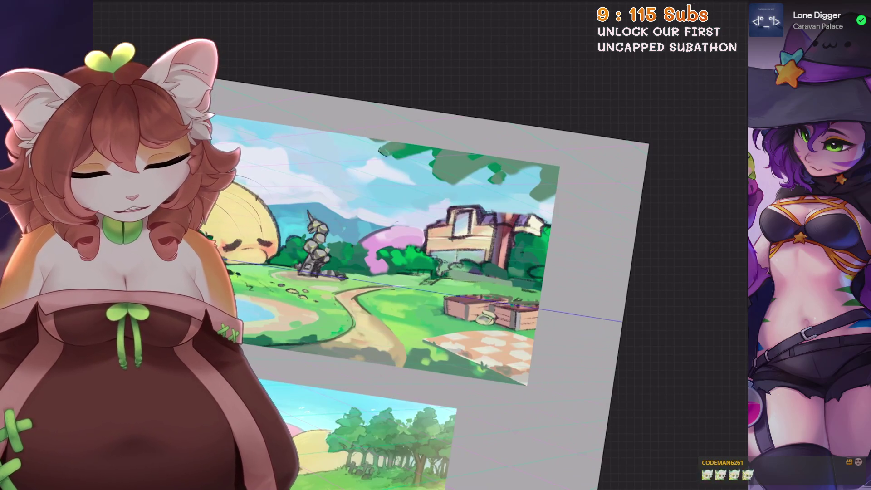
{"action": "left_click_drag", "start_coordinate": [422, 272], "coordinate": [354, 204]}
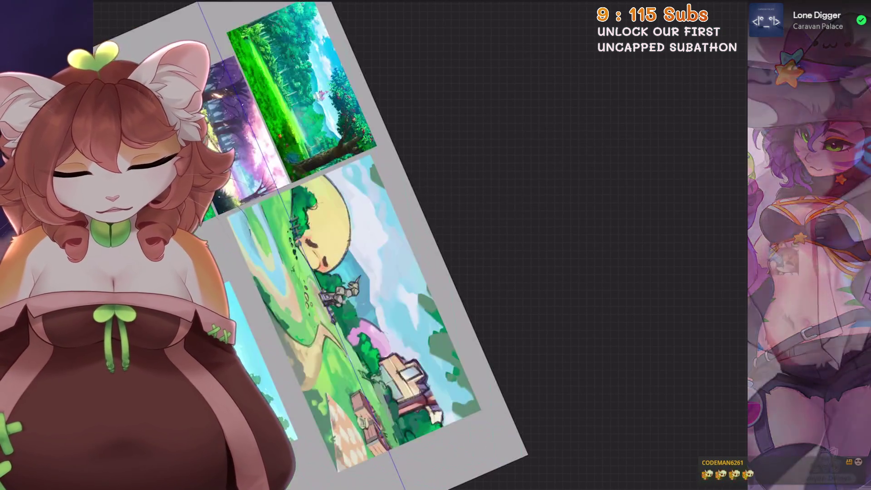
{"action": "scroll", "coordinate": [428, 238], "scroll_direction": "up", "scroll_amount": 5}
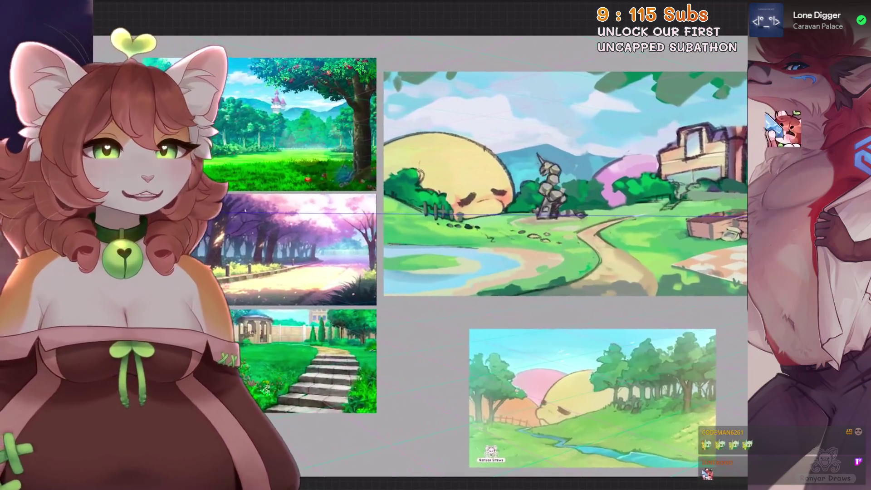
{"action": "scroll", "coordinate": [429, 238], "scroll_direction": "up", "scroll_amount": 2}
{"action": "scroll", "coordinate": [428, 238], "scroll_direction": "up", "scroll_amount": 2}
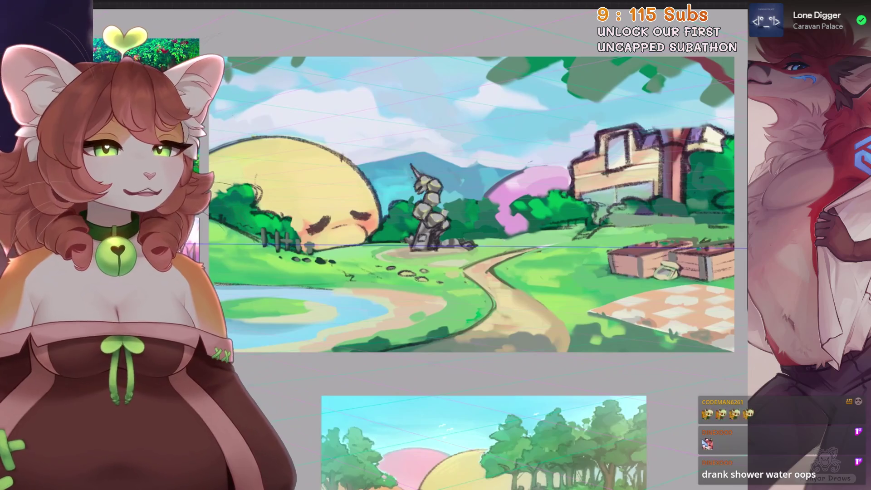
{"action": "key", "text": "l"}
{"action": "scroll", "coordinate": [646, 272], "scroll_direction": "up", "scroll_amount": 2}
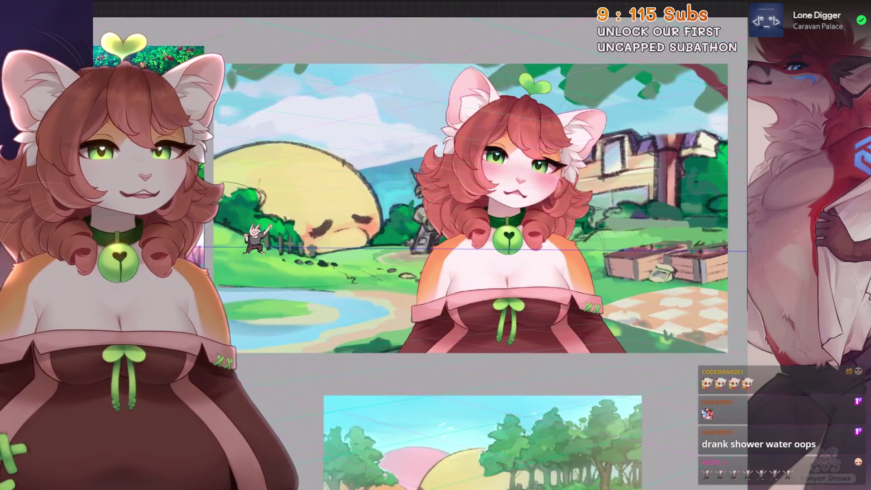
In Layers, collapse Layer 54's group and turn on the next two New groups
{"action": "key", "text": "l"}
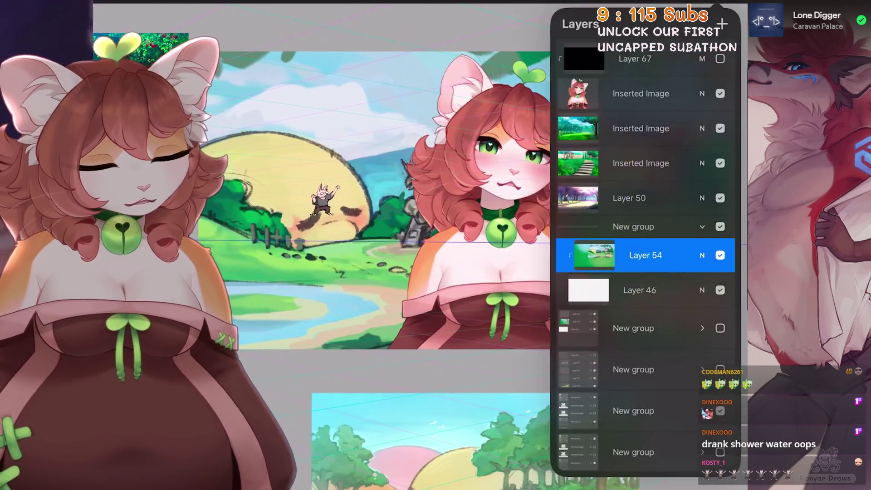
{"action": "left_click", "coordinate": [702, 192]}
{"action": "scroll", "coordinate": [646, 272], "scroll_direction": "up", "scroll_amount": 2}
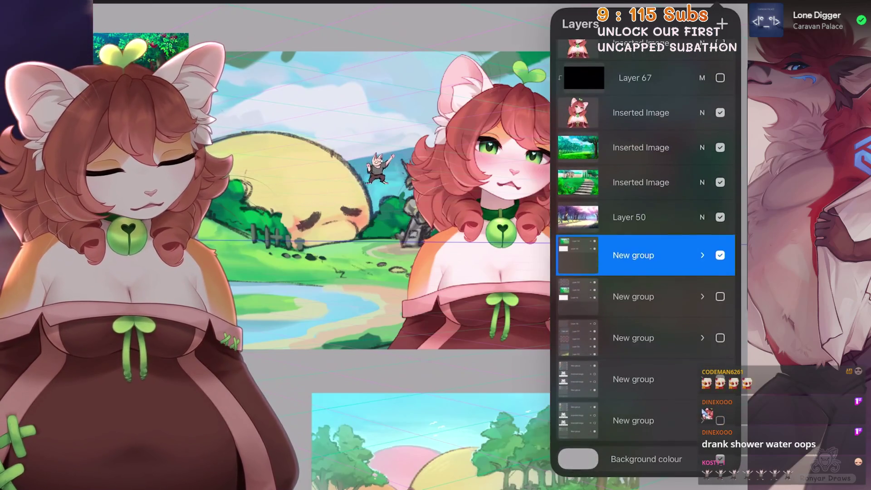
{"action": "left_click", "coordinate": [720, 296]}
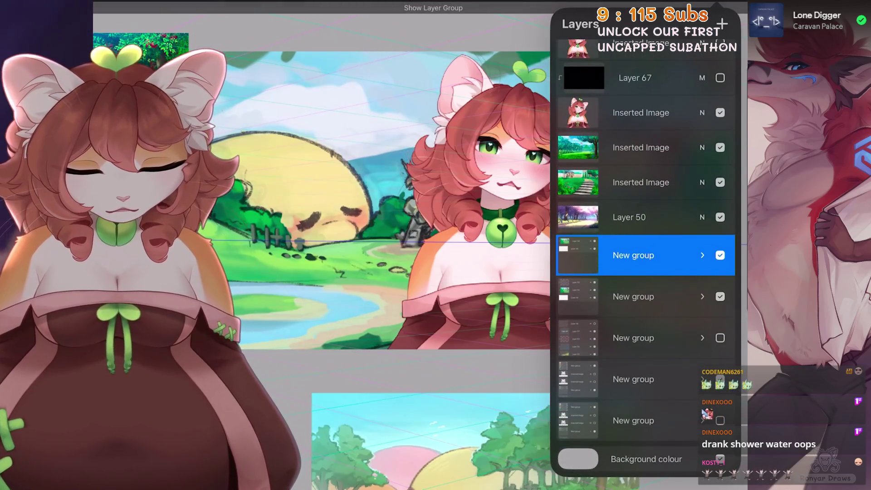
{"action": "left_click", "coordinate": [720, 337]}
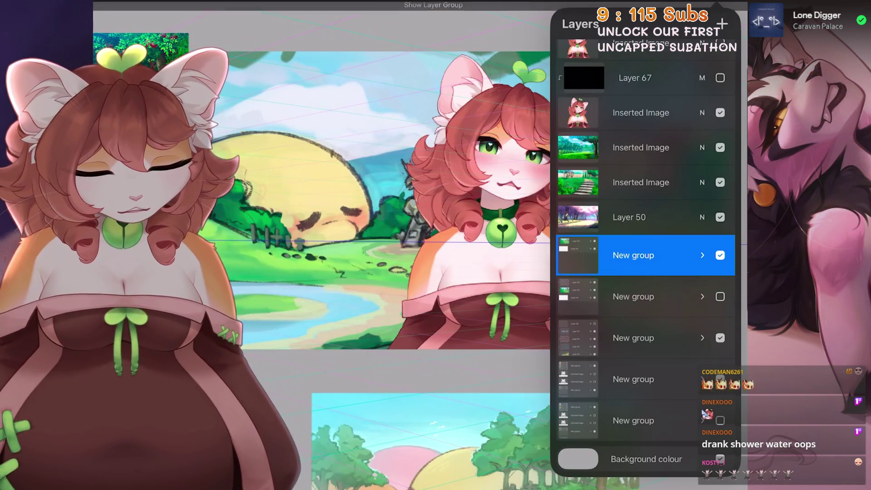
{"action": "scroll", "coordinate": [476, 211], "scroll_direction": "up", "scroll_amount": 2}
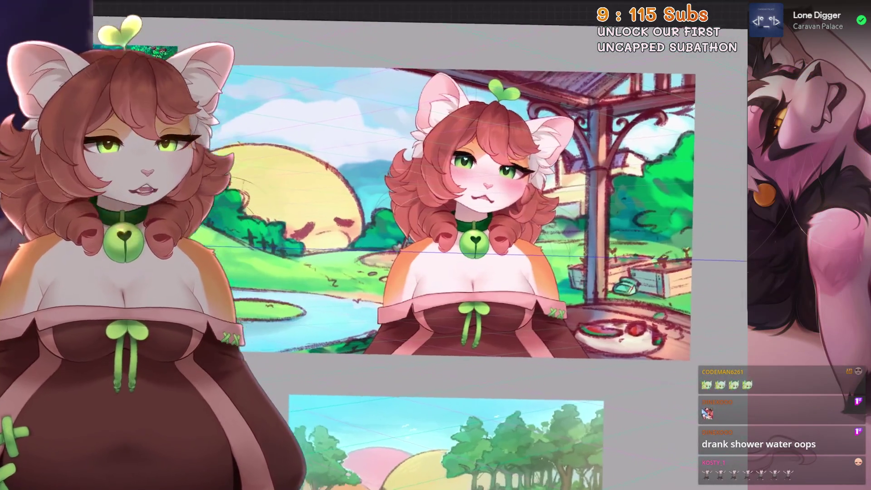
Flip the group visibility back and forth to compare gazebo and house versions, ending on the house
{"action": "key", "text": "ctrl+z"}
{"action": "key", "text": "ctrl+shift+z"}
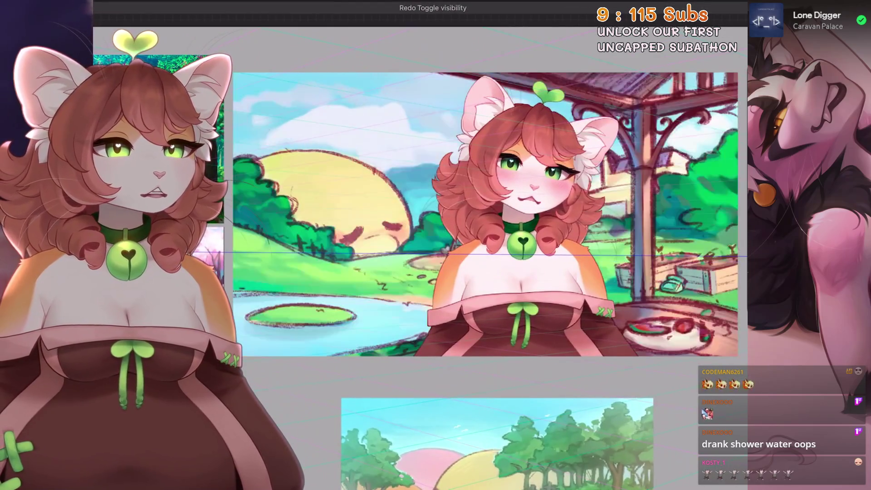
{"action": "key", "text": "ctrl+z"}
{"action": "key", "text": "ctrl+shift+z"}
{"action": "key", "text": "ctrl+z"}
{"action": "key", "text": "ctrl+shift+z"}
{"action": "key", "text": "ctrl+z"}
{"action": "key", "text": "ctrl+shift+z"}
{"action": "key", "text": "ctrl+z"}
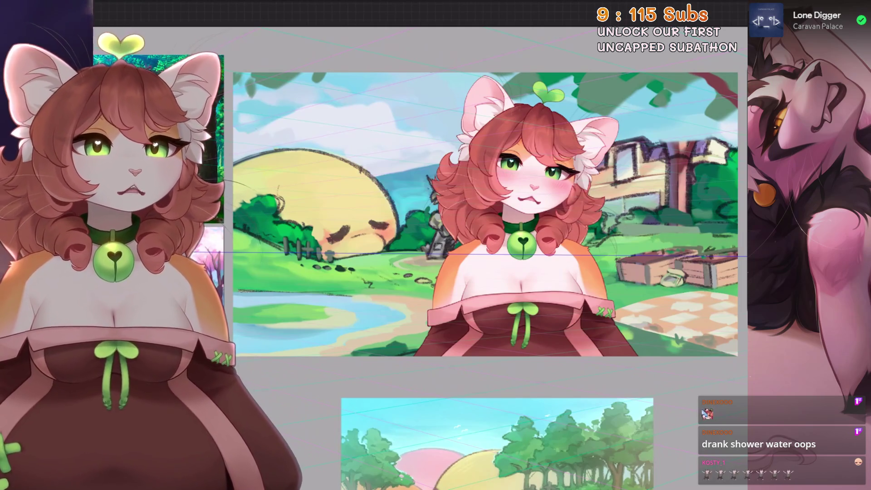
{"action": "key", "text": "ctrl+shift+z"}
{"action": "key", "text": "ctrl+z"}
{"action": "key", "text": "ctrl+shift+z"}
{"action": "key", "text": "ctrl+z"}
{"action": "key", "text": "ctrl+shift+z"}
{"action": "key", "text": "ctrl+z"}
{"action": "key", "text": "ctrl+shift+z"}
{"action": "key", "text": "ctrl+z"}
{"action": "key", "text": "ctrl+shift+z"}
{"action": "key", "text": "ctrl+z"}
{"action": "key", "text": "ctrl+shift+z"}
{"action": "key", "text": "ctrl+z"}
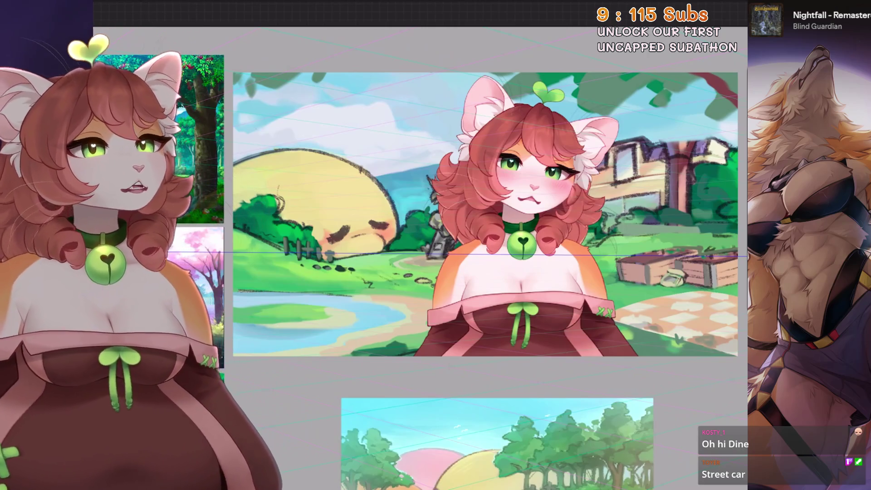
{"action": "scroll", "coordinate": [408, 239], "scroll_direction": "up", "scroll_amount": 3}
{"action": "key", "text": "l"}
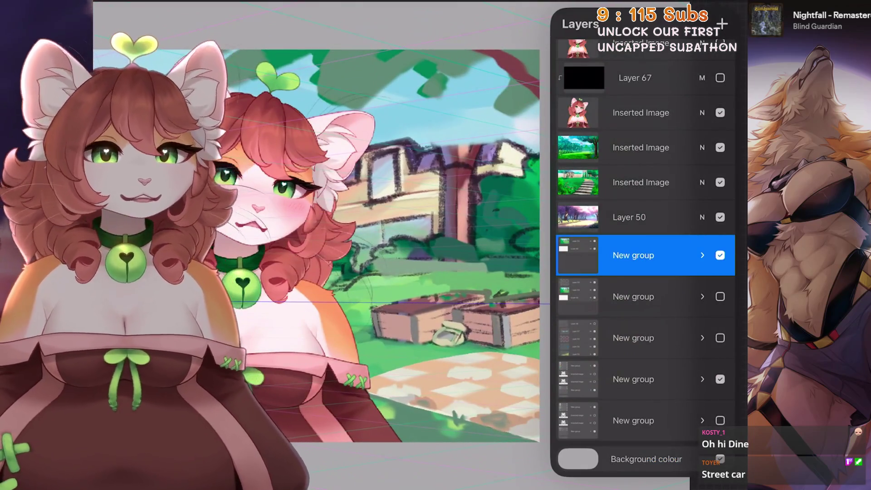
Expand the New group and check Layer 54's blend and opacity settings
{"action": "left_click", "coordinate": [702, 255]}
{"action": "left_click", "coordinate": [646, 274]}
{"action": "left_click", "coordinate": [703, 275]}
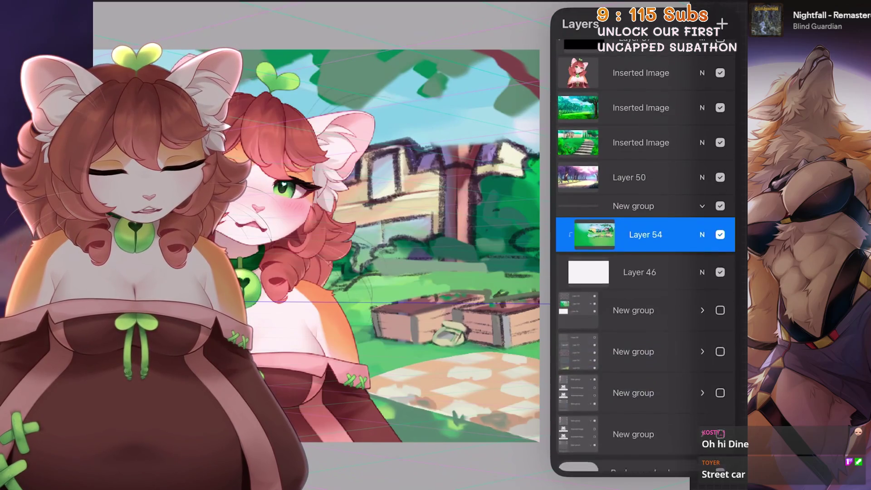
{"action": "left_click", "coordinate": [702, 273]}
{"action": "left_click", "coordinate": [702, 199]}
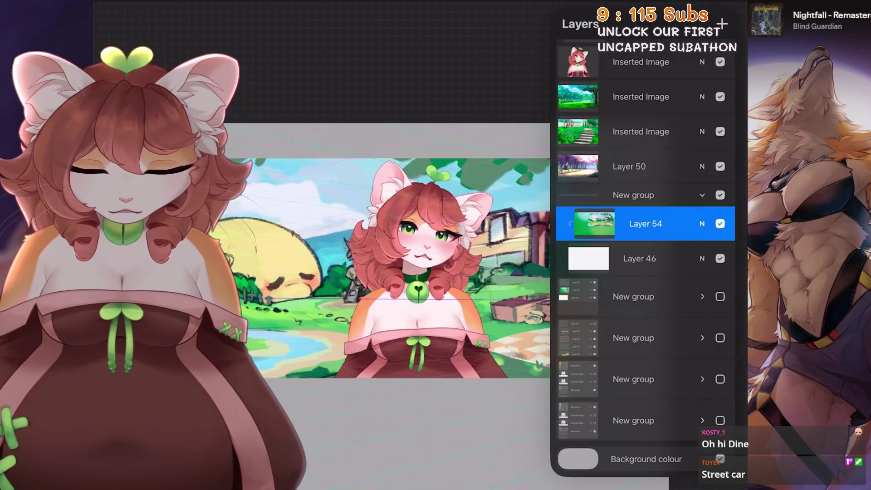
{"action": "key", "text": "ctrl+shift+z"}
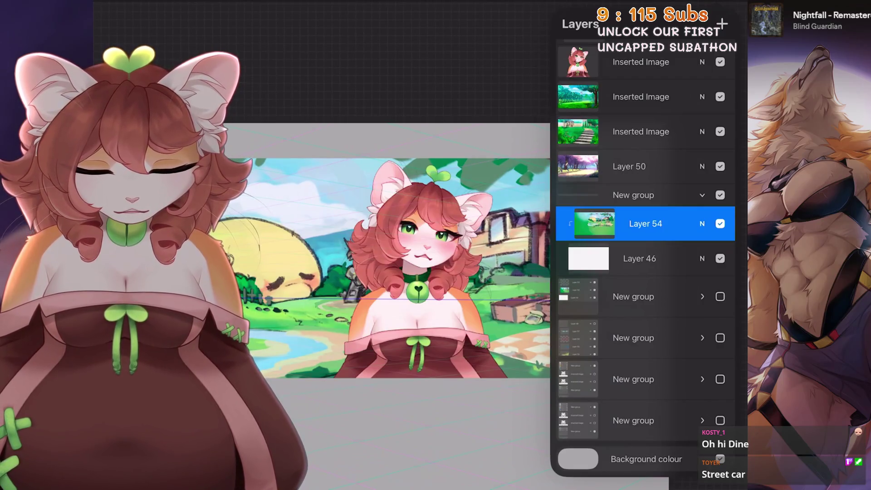
{"action": "key", "text": "ctrl+z"}
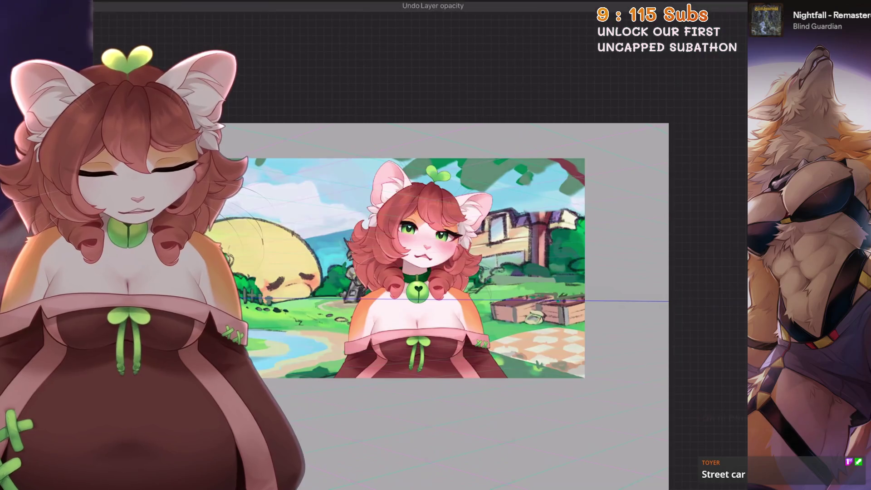
Merge Layer 54 down into Layer 46 and review Layer 46's settings
{"action": "left_click", "coordinate": [583, 255]}
{"action": "left_click", "coordinate": [486, 454]}
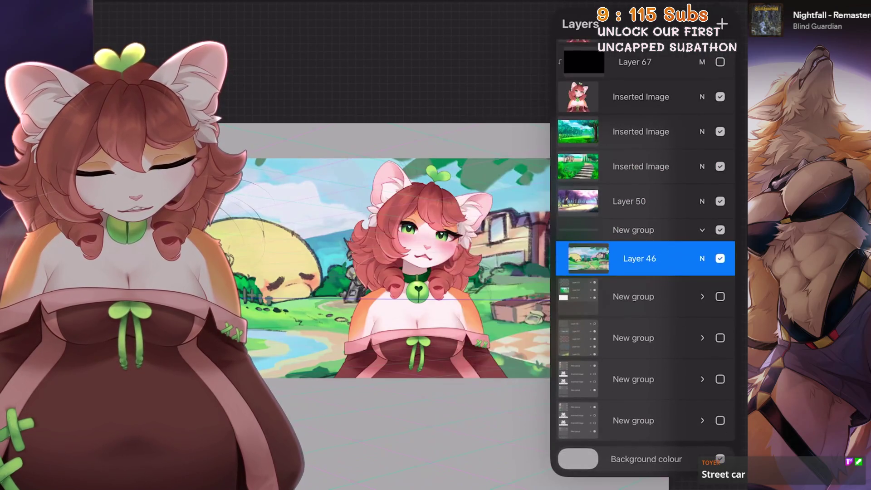
{"action": "left_click", "coordinate": [587, 259]}
{"action": "left_click", "coordinate": [702, 258]}
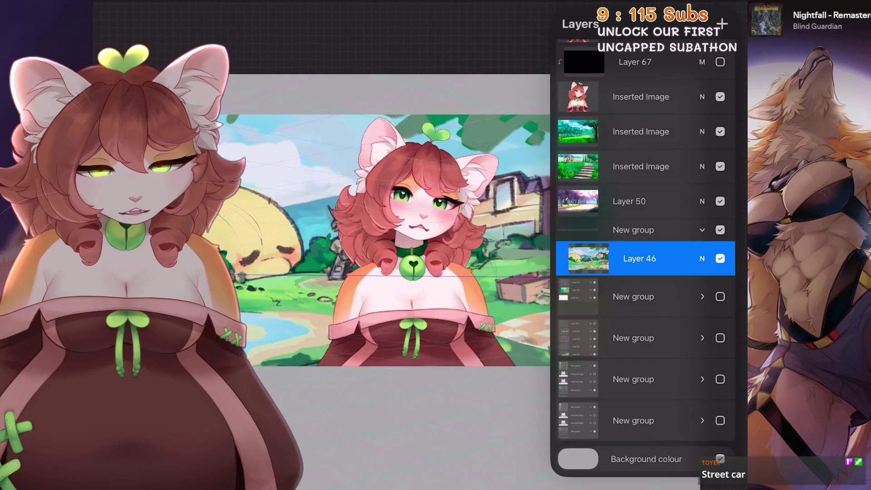
{"action": "left_click", "coordinate": [702, 259]}
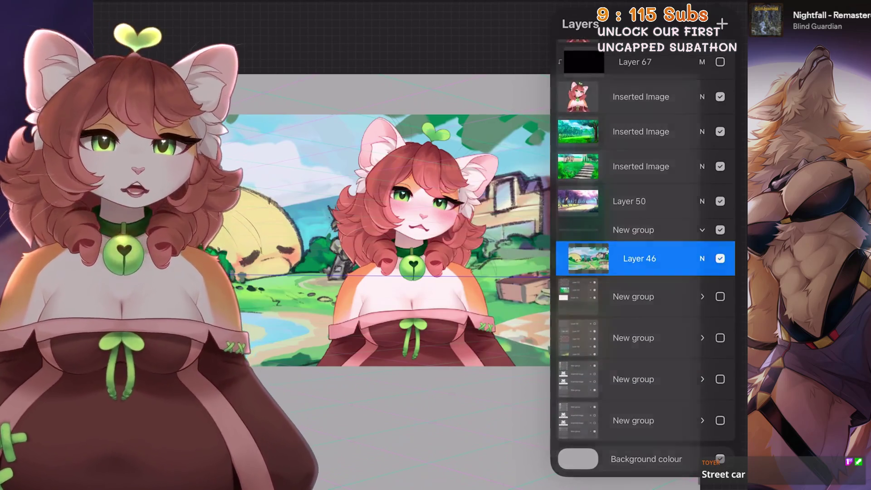
Hide the character reference image layers from the canvas
{"action": "left_click", "coordinate": [409, 408]}
{"action": "scroll", "coordinate": [388, 272], "scroll_direction": "up", "scroll_amount": 5}
{"action": "left_click", "coordinate": [721, 7]}
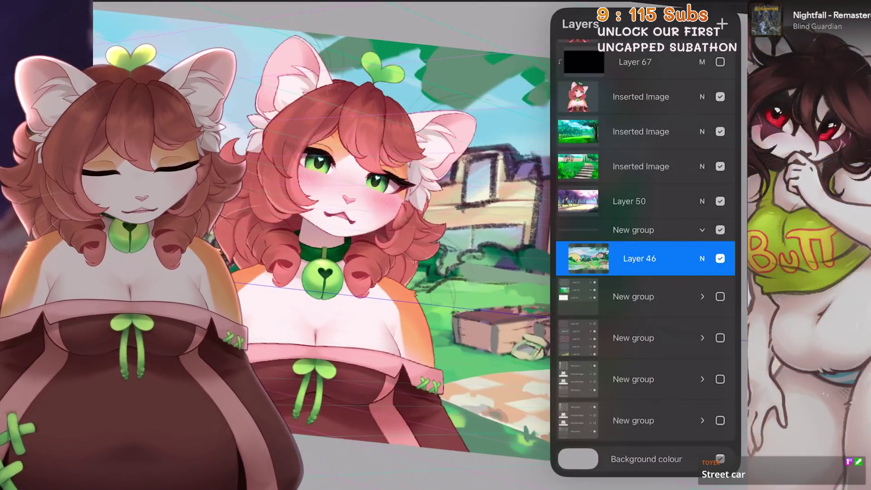
{"action": "scroll", "coordinate": [645, 259], "scroll_direction": "up", "scroll_amount": 2}
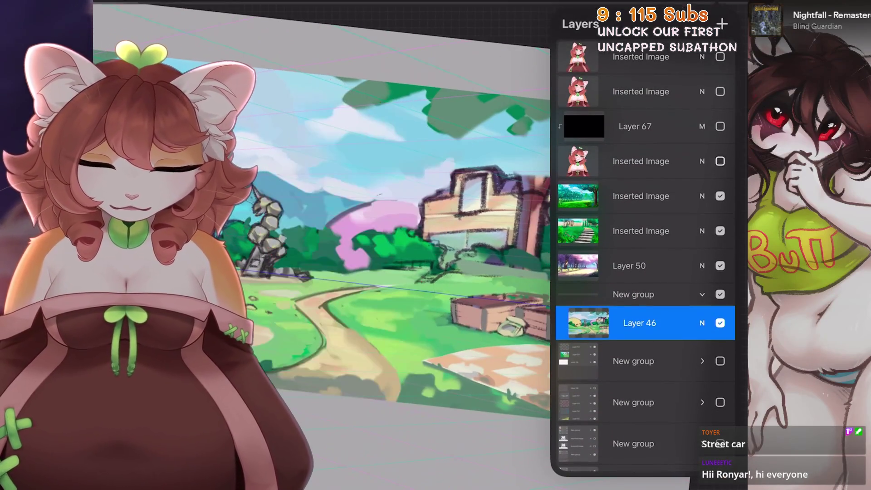
{"action": "left_click", "coordinate": [721, 7]}
{"action": "scroll", "coordinate": [409, 246], "scroll_direction": "up", "scroll_amount": 2}
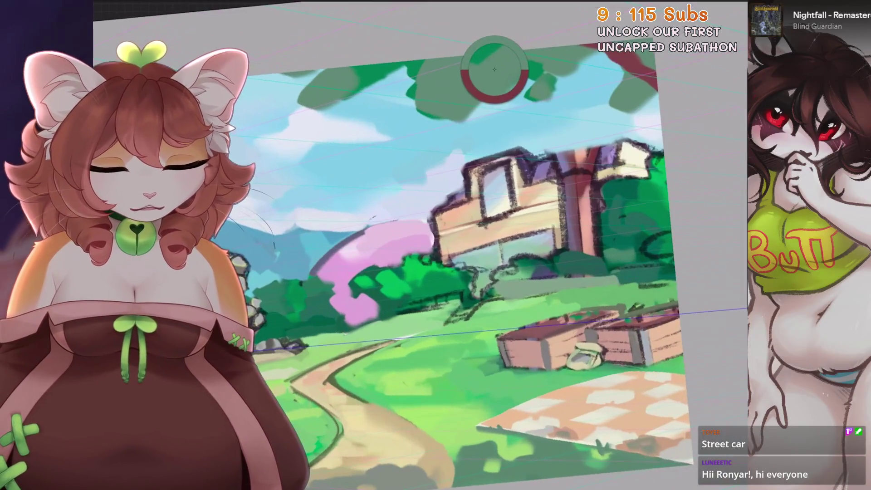
Brush sky blue and dark green foliage over the wooden sign, undoing unwanted strokes
{"action": "key", "text": "ctrl+bracketleft"}
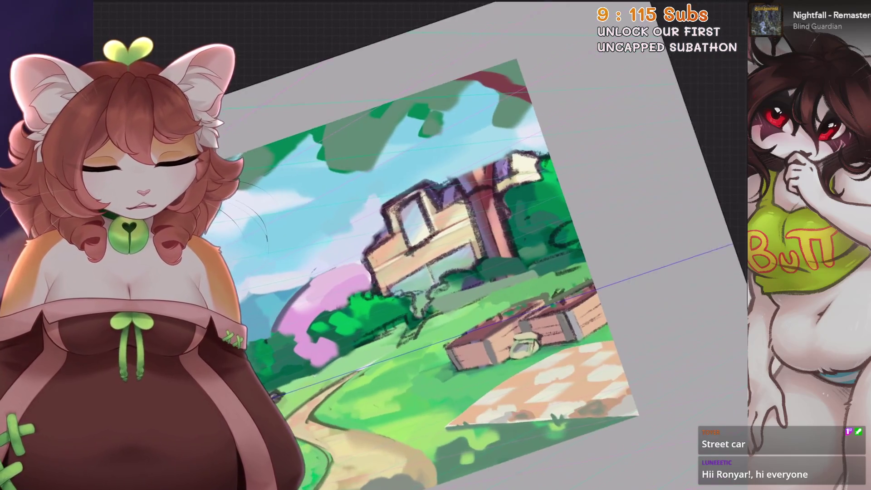
{"action": "mouse_move", "coordinate": [530, 156]}
{"action": "left_mouse_down"}
{"action": "mouse_move", "coordinate": [408, 205]}
{"action": "mouse_move", "coordinate": [475, 160]}
{"action": "mouse_move", "coordinate": [517, 197]}
{"action": "mouse_move", "coordinate": [408, 206]}
{"action": "left_mouse_up"}
{"action": "key", "text": "ctrl+z"}
{"action": "mouse_move", "coordinate": [596, 173]}
{"action": "left_mouse_down"}
{"action": "mouse_move", "coordinate": [551, 229]}
{"action": "mouse_move", "coordinate": [535, 228]}
{"action": "left_mouse_up"}
{"action": "mouse_move", "coordinate": [498, 251]}
{"action": "left_mouse_down"}
{"action": "mouse_move", "coordinate": [422, 286]}
{"action": "mouse_move", "coordinate": [409, 309]}
{"action": "mouse_move", "coordinate": [449, 293]}
{"action": "left_mouse_up"}
{"action": "scroll", "coordinate": [435, 299], "scroll_direction": "up", "scroll_amount": 2}
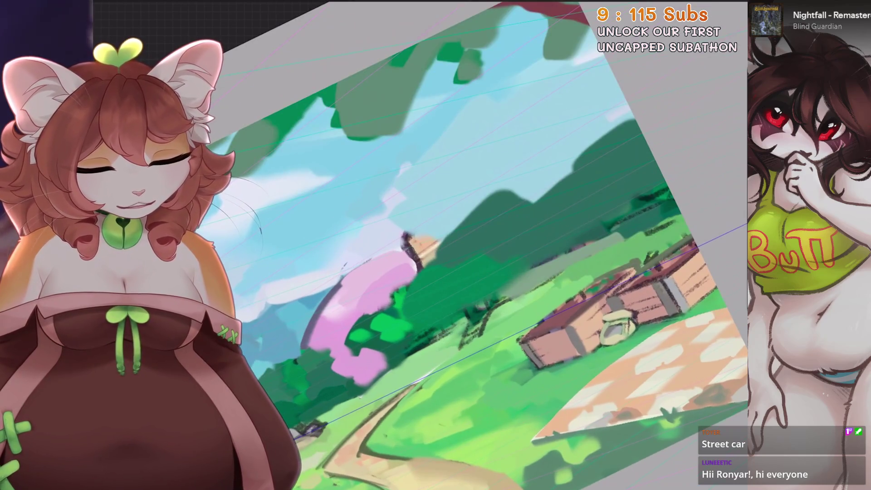
{"action": "key", "text": "ctrl+z"}
{"action": "key", "text": "ctrl+z"}
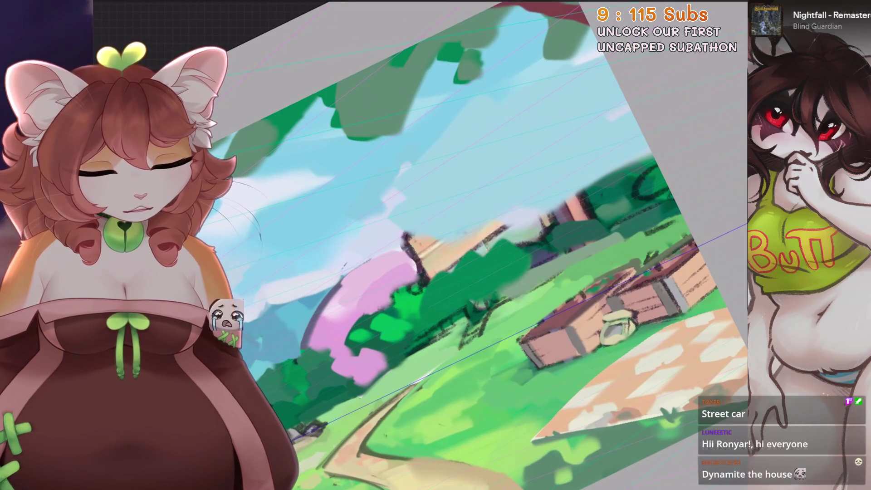
Sample grass and dark foliage colours from the painting and undo two more strokes
{"action": "left_click_drag", "start_coordinate": [528, 276], "coordinate": [407, 382]}
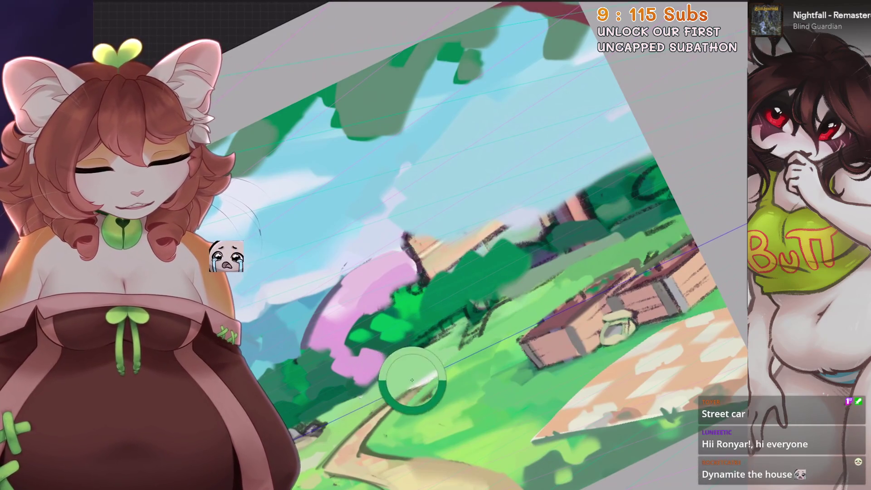
{"action": "scroll", "coordinate": [401, 391], "scroll_direction": "up", "scroll_amount": 1}
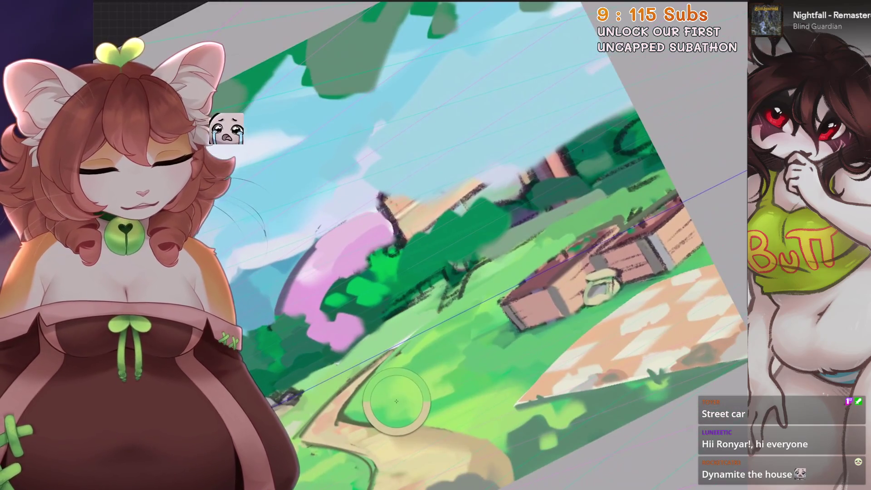
{"action": "left_click_drag", "start_coordinate": [397, 402], "coordinate": [406, 307]}
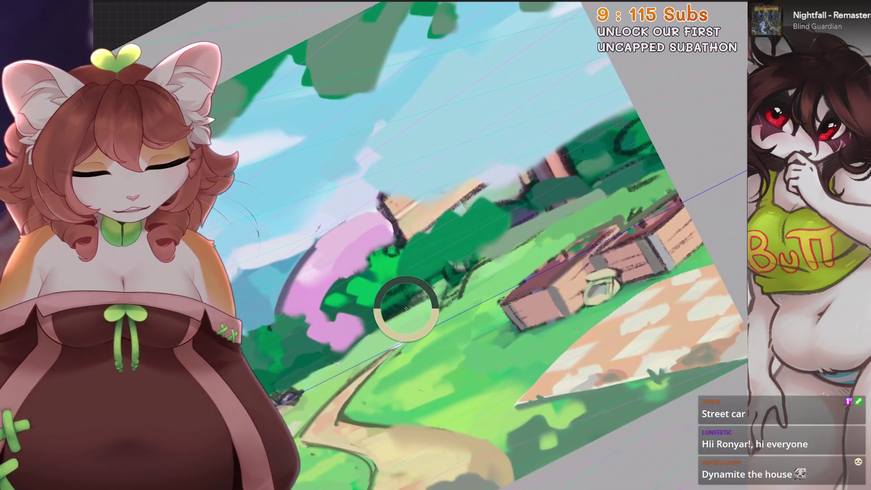
{"action": "key", "text": "ctrl+z"}
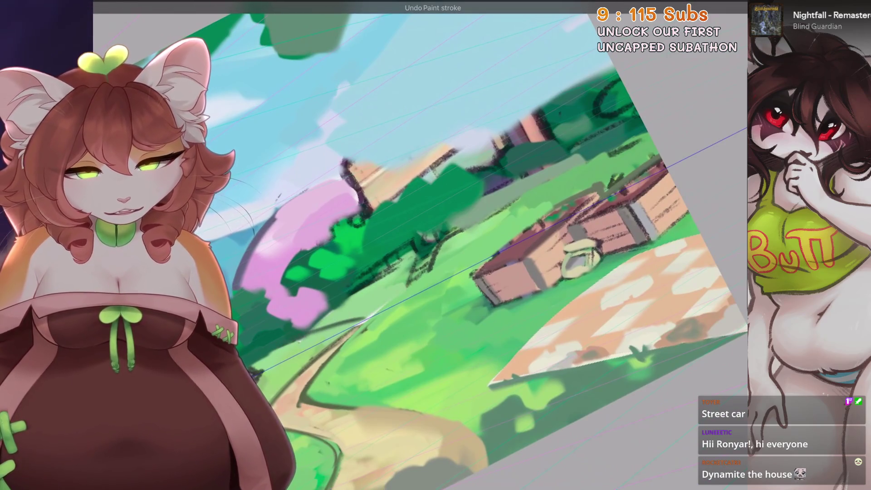
{"action": "scroll", "coordinate": [352, 330], "scroll_direction": "down", "scroll_amount": 1}
{"action": "key", "text": "ctrl+z"}
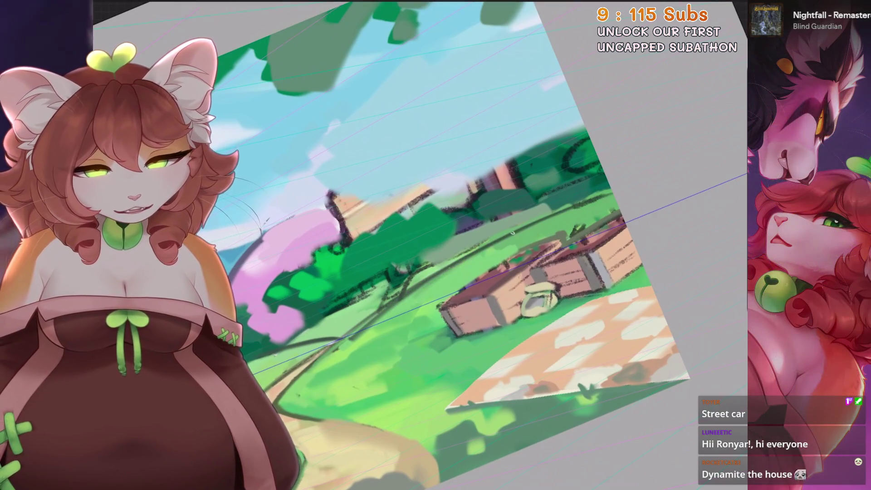
{"action": "scroll", "coordinate": [436, 245], "scroll_direction": "up", "scroll_amount": 2}
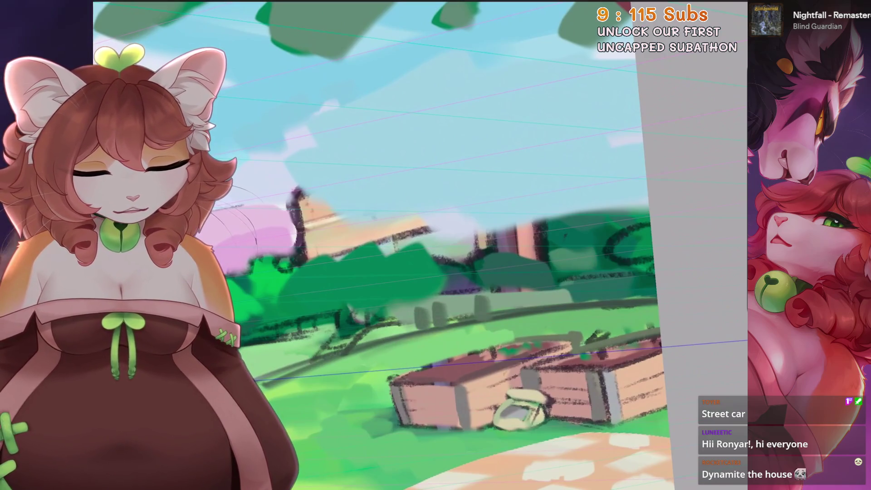
{"action": "scroll", "coordinate": [435, 245], "scroll_direction": "down", "scroll_amount": 5}
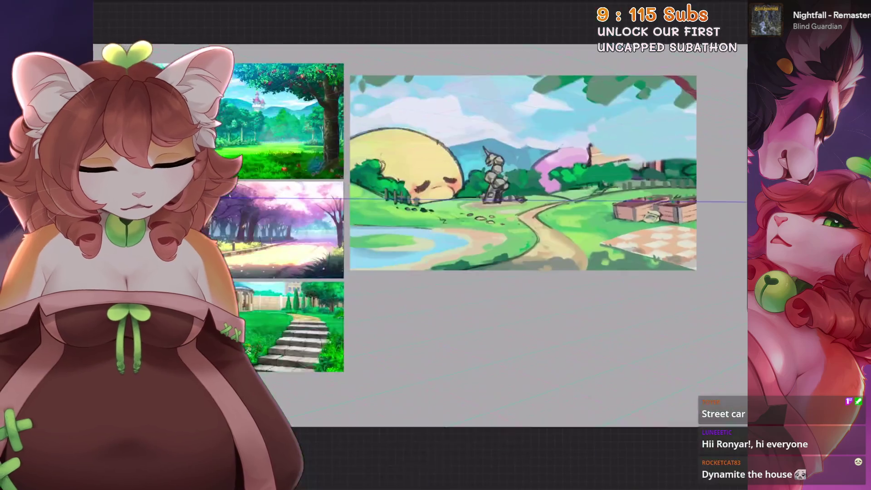
{"action": "scroll", "coordinate": [436, 245], "scroll_direction": "up", "scroll_amount": 1}
{"action": "scroll", "coordinate": [435, 244], "scroll_direction": "up", "scroll_amount": 2}
{"action": "scroll", "coordinate": [436, 246], "scroll_direction": "up", "scroll_amount": 2}
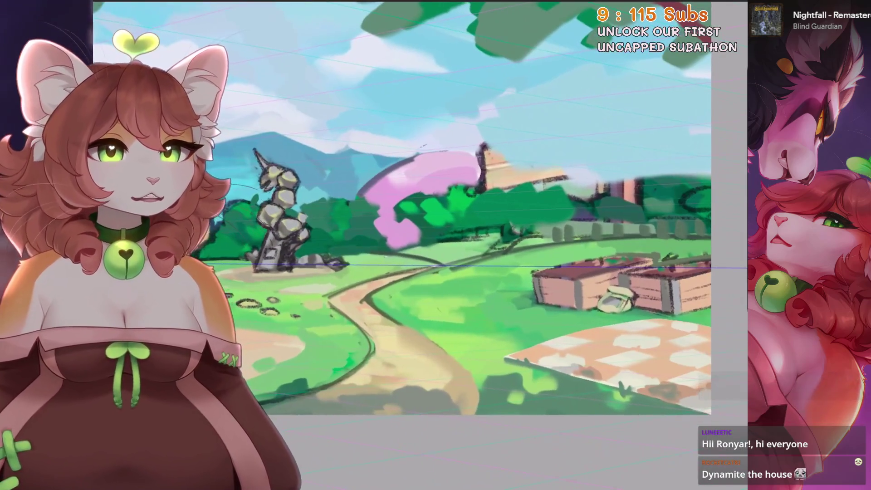
{"action": "scroll", "coordinate": [436, 245], "scroll_direction": "up", "scroll_amount": 2}
{"action": "scroll", "coordinate": [435, 245], "scroll_direction": "up", "scroll_amount": 1}
{"action": "scroll", "coordinate": [436, 245], "scroll_direction": "down", "scroll_amount": 1}
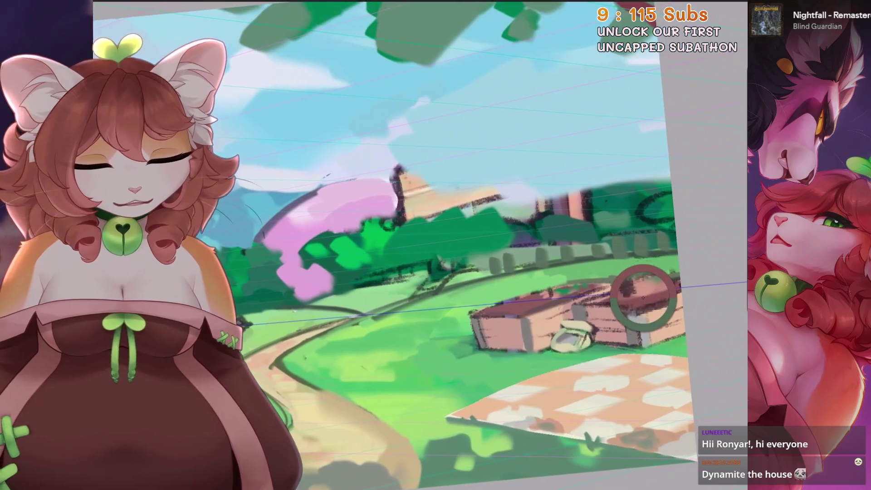
{"action": "scroll", "coordinate": [435, 245], "scroll_direction": "down", "scroll_amount": 2}
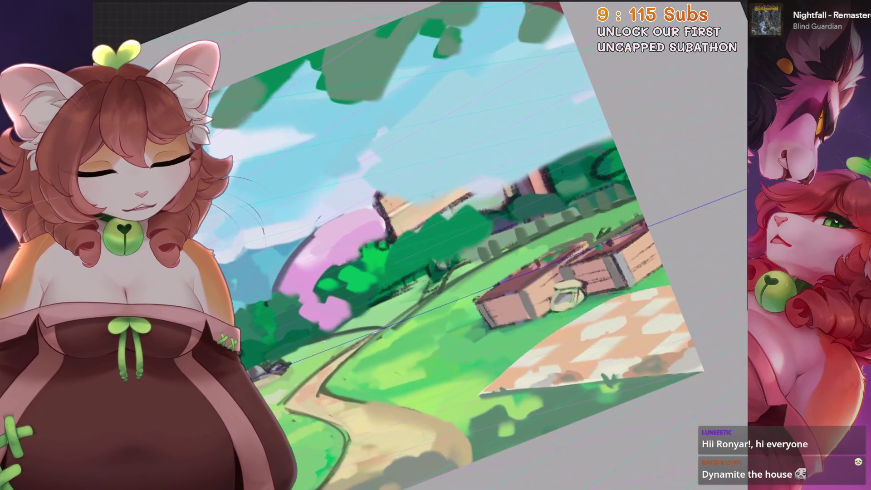
{"action": "scroll", "coordinate": [482, 178], "scroll_direction": "up", "scroll_amount": 1}
Undo two recent strokes over the buildings and pick up the green foliage colour
{"action": "left_click_drag", "start_coordinate": [483, 179], "coordinate": [510, 181]}
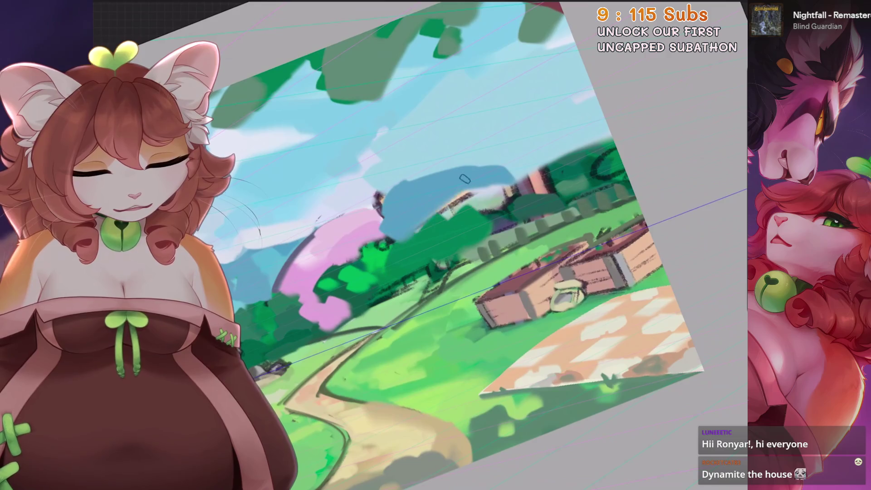
{"action": "key", "text": "ctrl+z"}
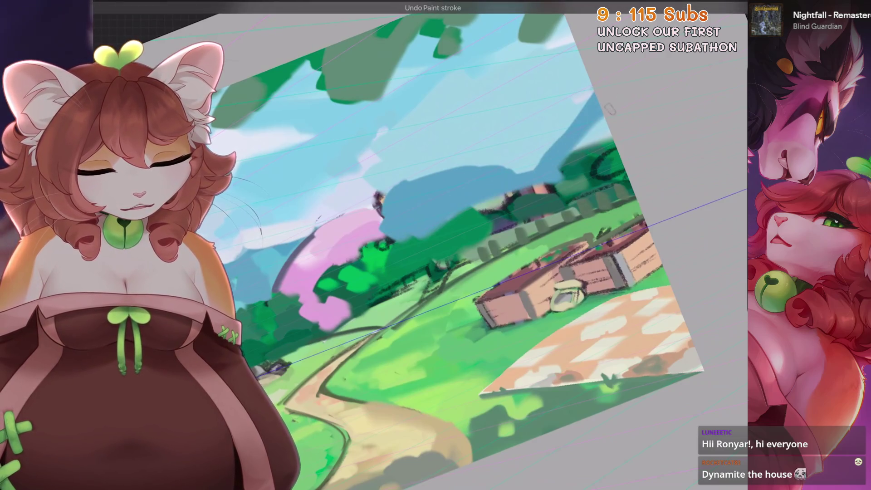
{"action": "key", "text": "ctrl+z"}
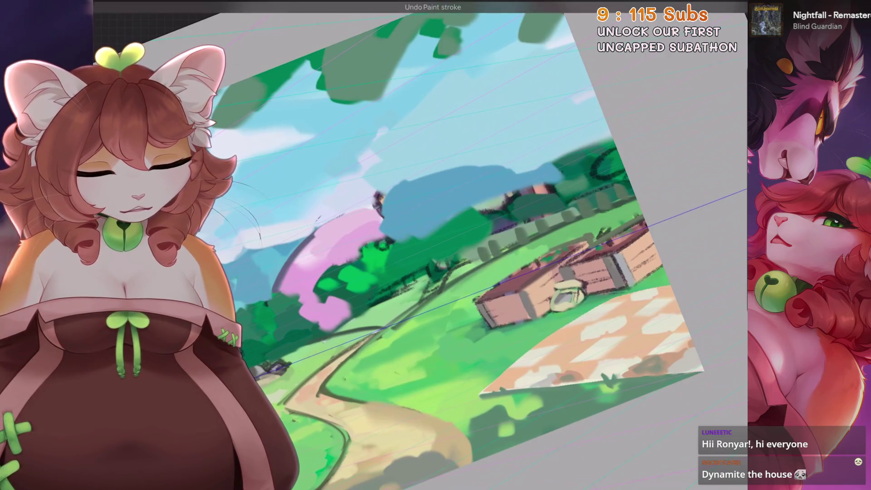
{"action": "left_click", "coordinate": [587, 149], "text": "ctrl"}
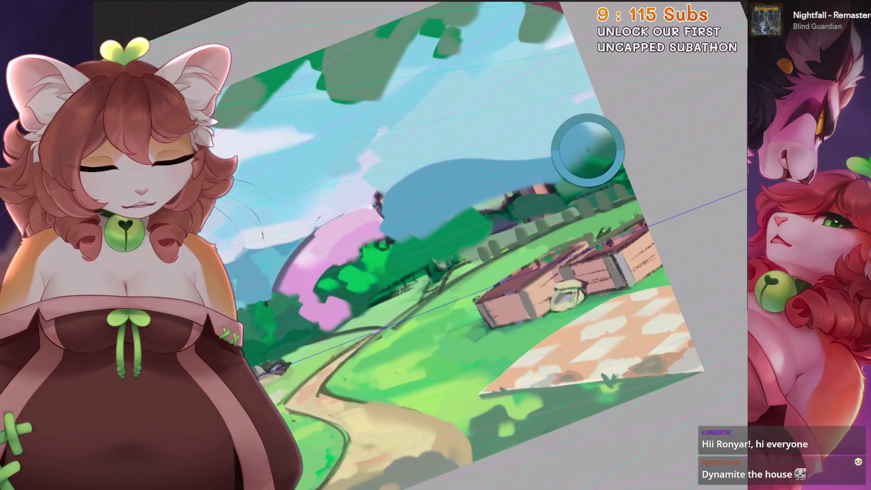
Repaint the hillside behind the fence with light, muted and darker green strokes
{"action": "mouse_move", "coordinate": [470, 234]}
{"action": "left_mouse_down"}
{"action": "mouse_move", "coordinate": [479, 249]}
{"action": "mouse_move", "coordinate": [585, 197]}
{"action": "mouse_move", "coordinate": [546, 194]}
{"action": "mouse_move", "coordinate": [564, 185]}
{"action": "mouse_move", "coordinate": [523, 150]}
{"action": "left_mouse_up"}
{"action": "scroll", "coordinate": [543, 169], "scroll_direction": "up", "scroll_amount": 1}
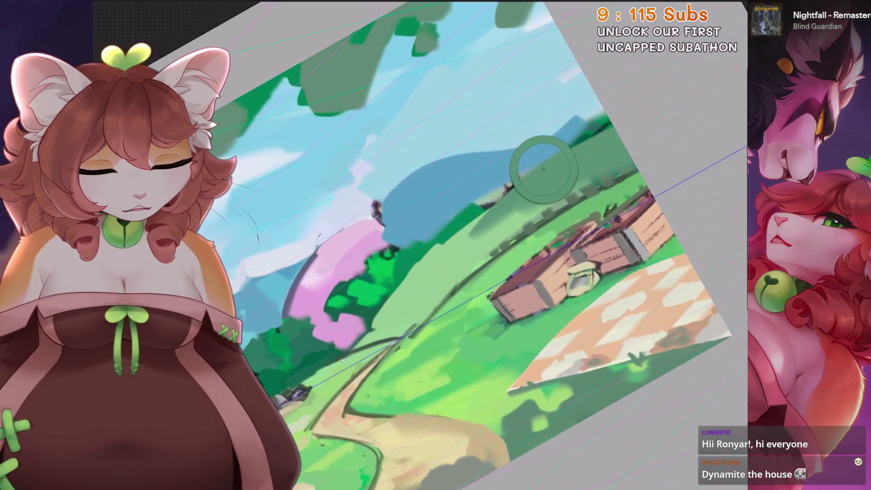
{"action": "mouse_move", "coordinate": [544, 163]}
{"action": "left_mouse_down"}
{"action": "mouse_move", "coordinate": [599, 129]}
{"action": "mouse_move", "coordinate": [435, 265]}
{"action": "left_mouse_up"}
{"action": "left_click_drag", "start_coordinate": [544, 204], "coordinate": [408, 293]}
{"action": "left_click_drag", "start_coordinate": [503, 204], "coordinate": [387, 313]}
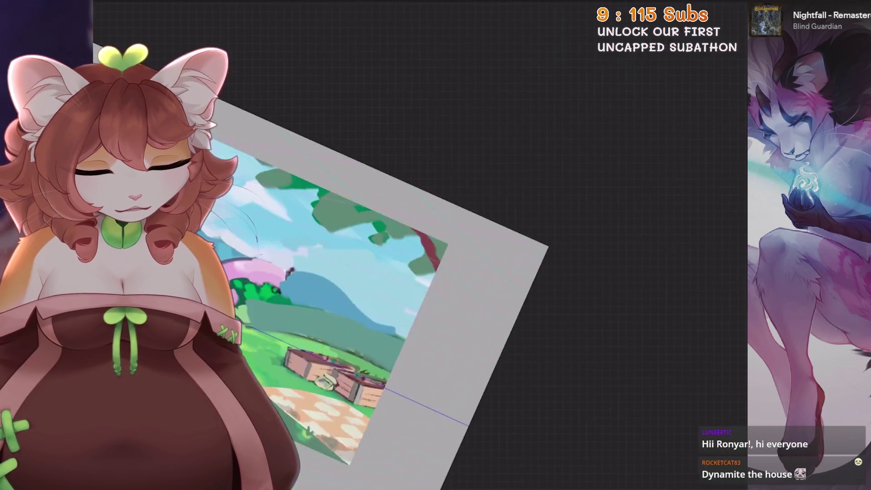
Undo the stray hillside shading strokes and rotate the canvas to a level working angle
{"action": "left_click_drag", "start_coordinate": [476, 272], "coordinate": [408, 204]}
{"action": "scroll", "coordinate": [442, 245], "scroll_direction": "up", "scroll_amount": 2}
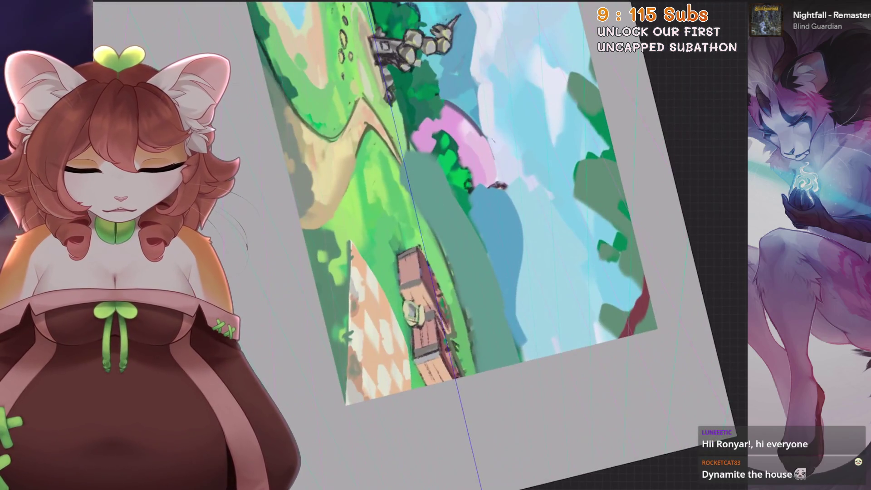
{"action": "left_click_drag", "start_coordinate": [504, 286], "coordinate": [449, 221]}
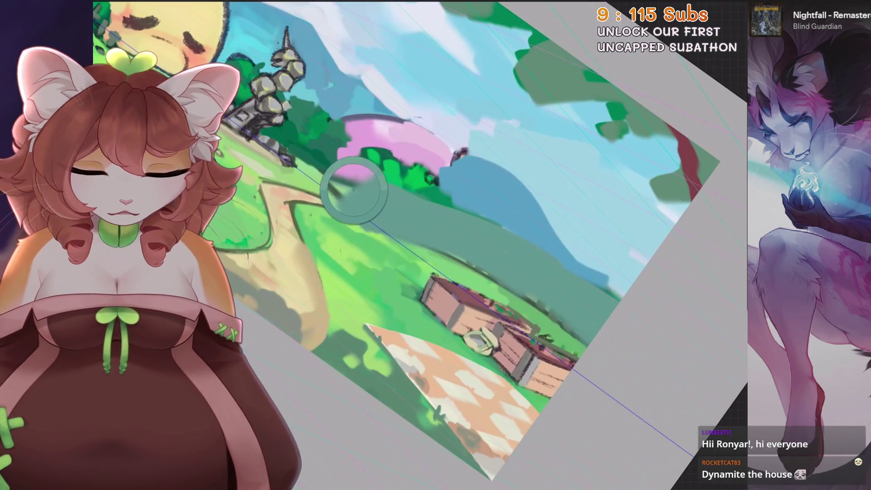
{"action": "key", "text": "ctrl+z"}
{"action": "scroll", "coordinate": [415, 225], "scroll_direction": "up", "scroll_amount": 1}
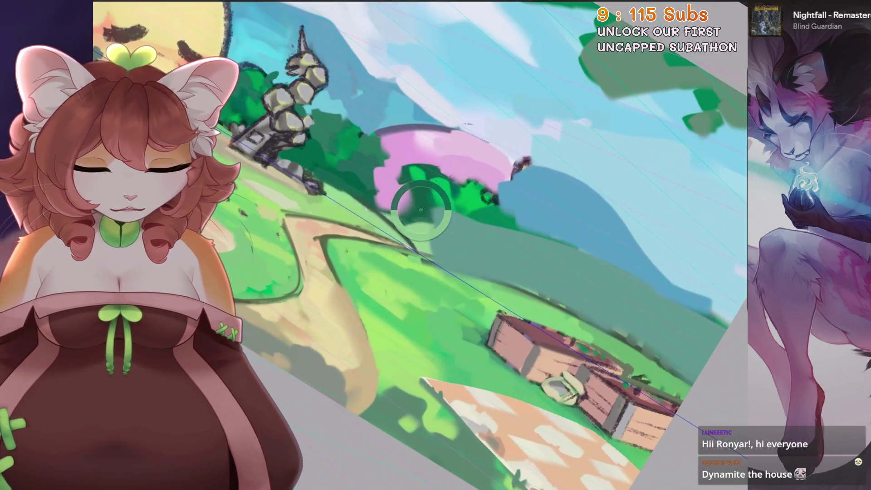
{"action": "key", "text": "ctrl+z"}
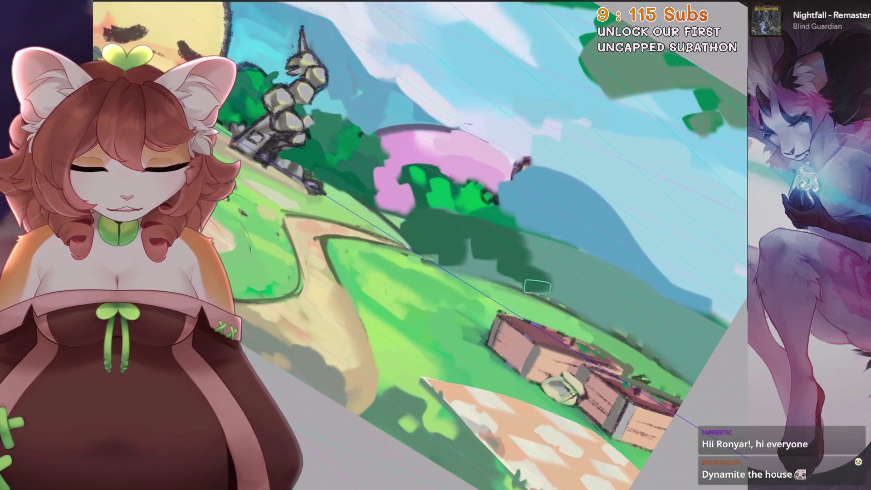
{"action": "key", "text": "6"}
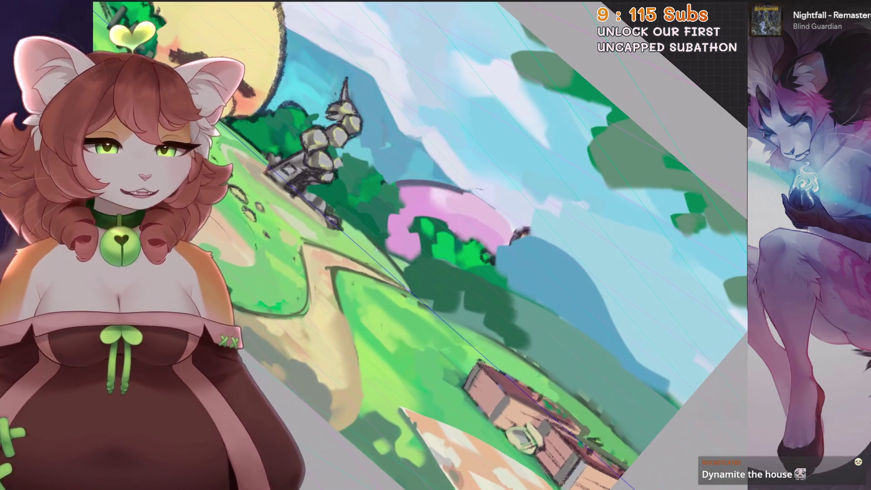
{"action": "key", "text": "4"}
{"action": "key", "text": "4"}
{"action": "key", "text": "4"}
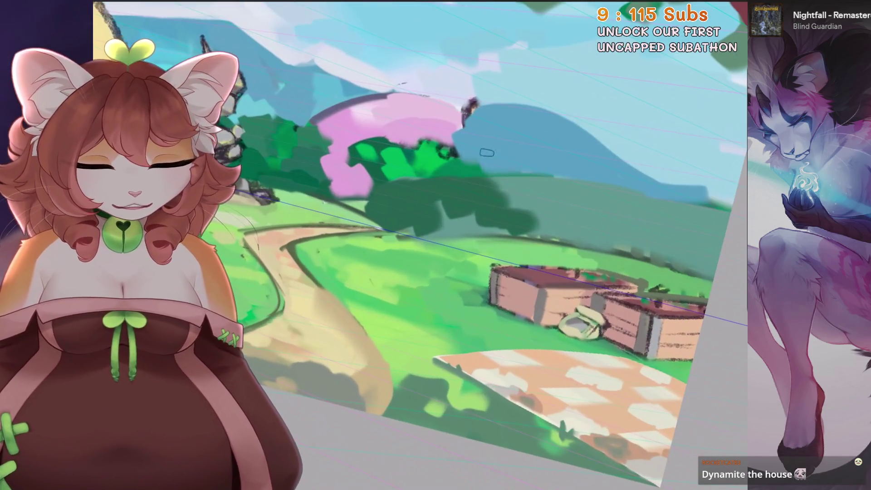
{"action": "key", "text": "6"}
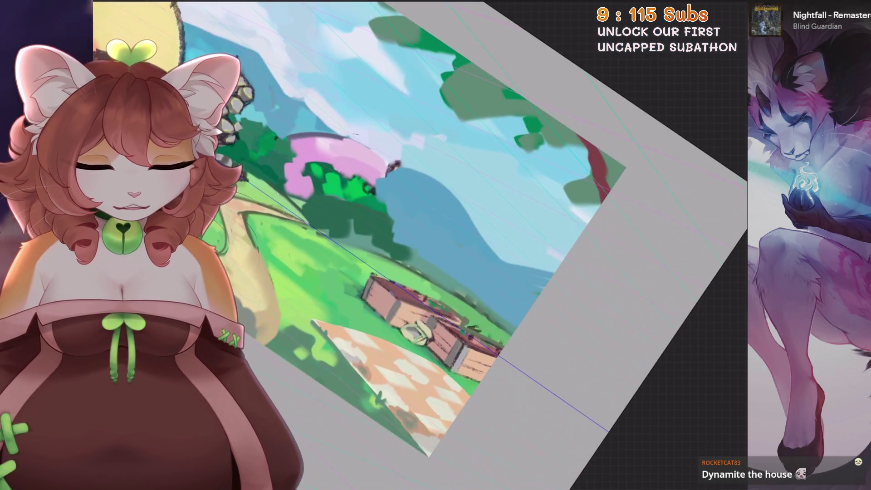
{"action": "key", "text": "4"}
{"action": "key", "text": "4"}
{"action": "key", "text": "4"}
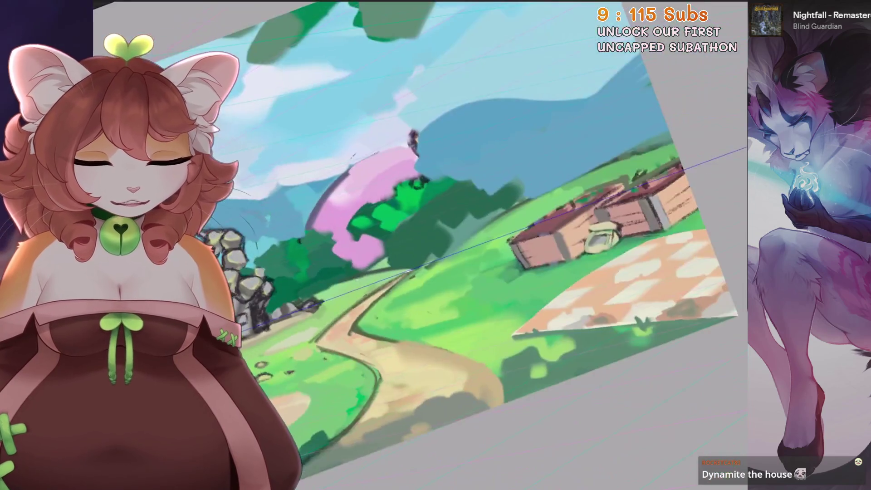
{"action": "key", "text": "4"}
{"action": "key", "text": "4"}
Sweep a broad pink stroke across the tree top and paint green foliage over its lower canopy
{"action": "left_click_drag", "start_coordinate": [417, 252], "coordinate": [609, 146]}
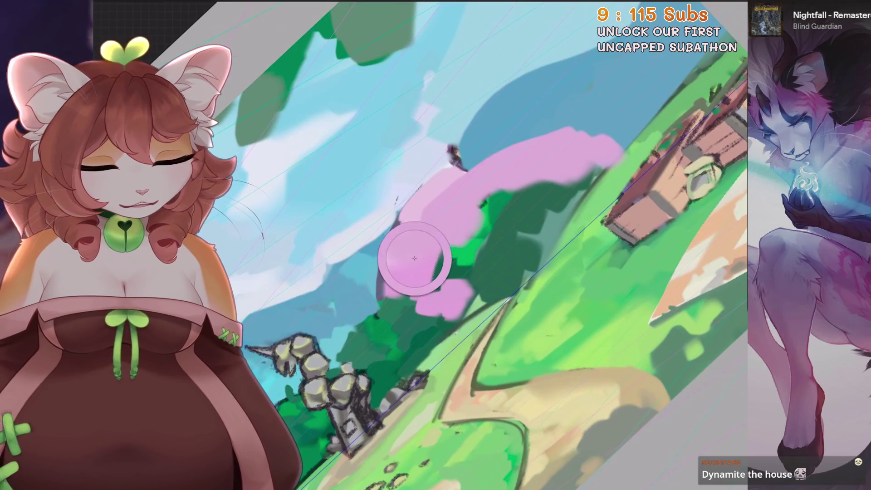
{"action": "left_click_drag", "start_coordinate": [413, 257], "coordinate": [476, 246]}
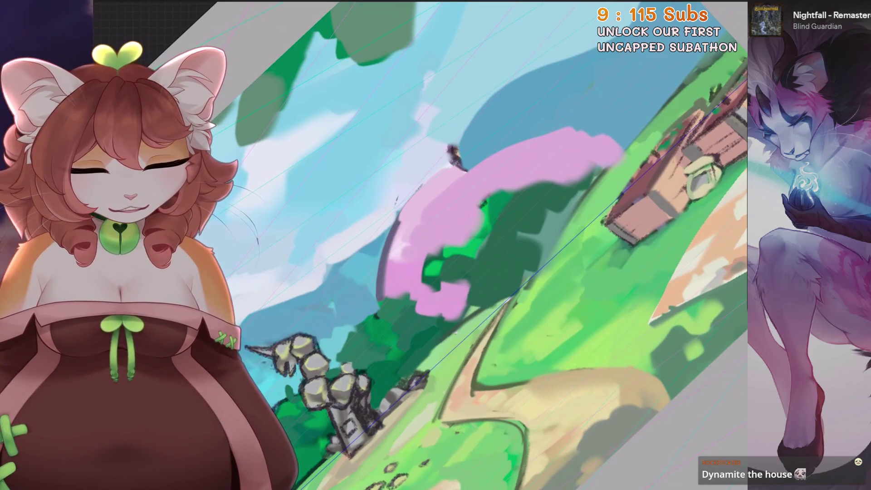
{"action": "key", "text": "-"}
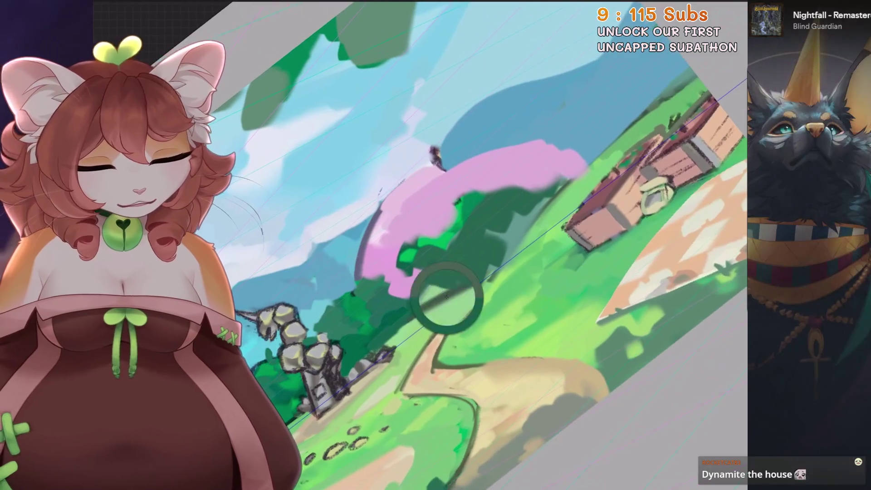
{"action": "key", "text": "-"}
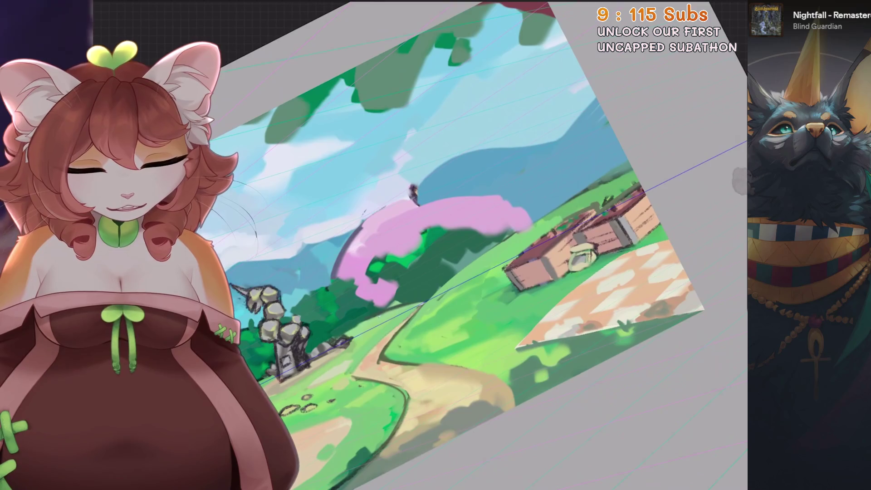
{"action": "key", "text": "-"}
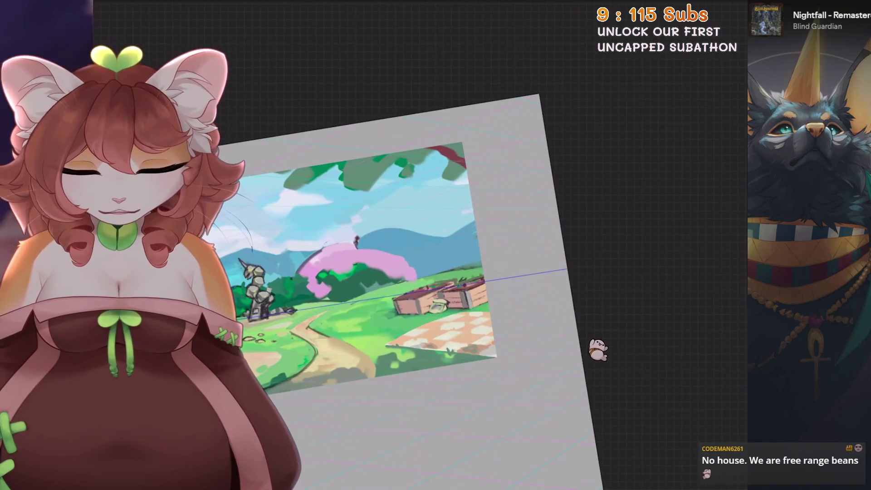
Keep the solid pink arc on the tree, remove the grey stroke over the house, and reframe the tree area
{"action": "key", "text": "plus"}
{"action": "key", "text": "plus"}
{"action": "key", "text": "plus"}
{"action": "key", "text": "plus"}
{"action": "key", "text": "plus"}
{"action": "key", "text": "ctrl+z"}
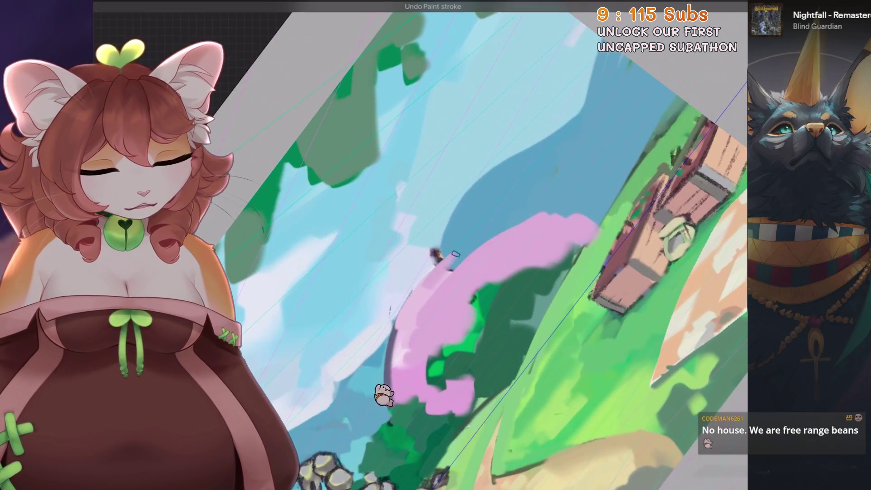
{"action": "key", "text": "ctrl+shift+z"}
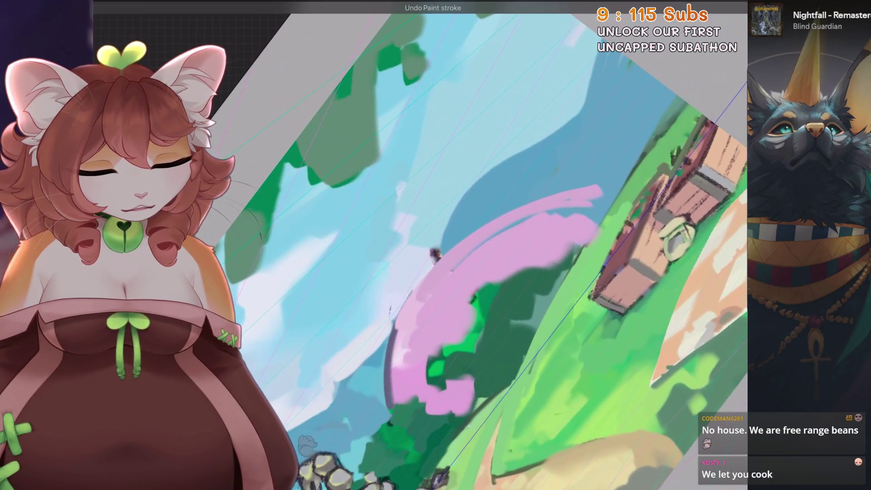
{"action": "key", "text": "minus"}
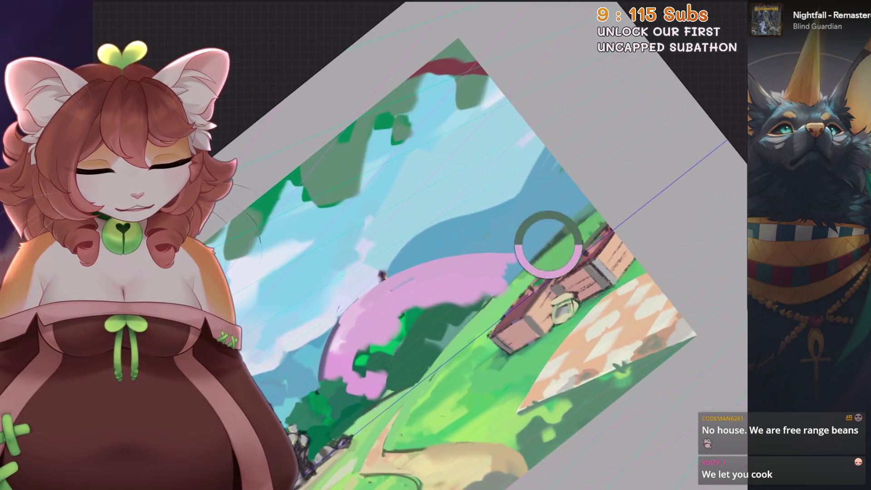
{"action": "key", "text": "minus"}
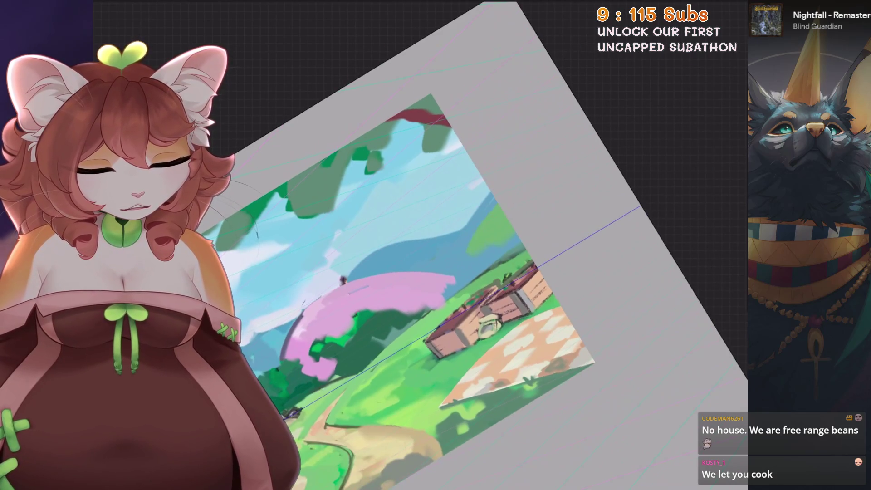
{"action": "key", "text": "plus"}
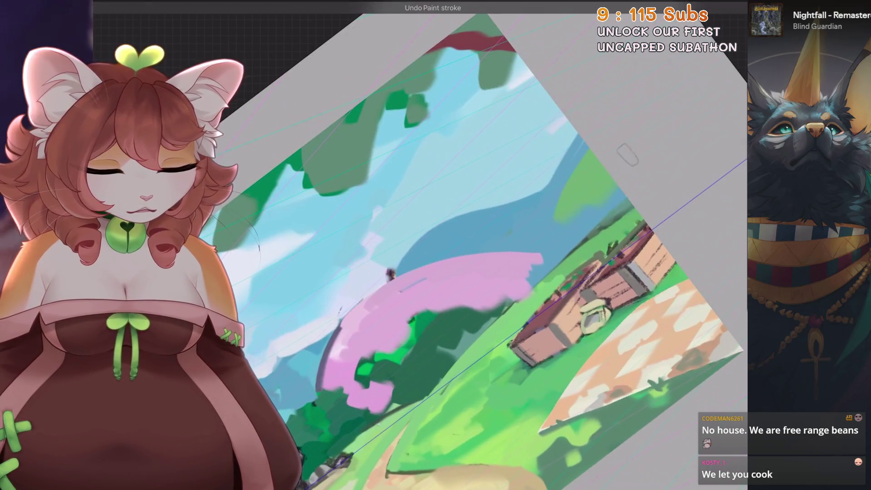
{"action": "scroll", "coordinate": [477, 273], "scroll_direction": "down", "scroll_amount": 1}
{"action": "scroll", "coordinate": [477, 272], "scroll_direction": "down", "scroll_amount": 1}
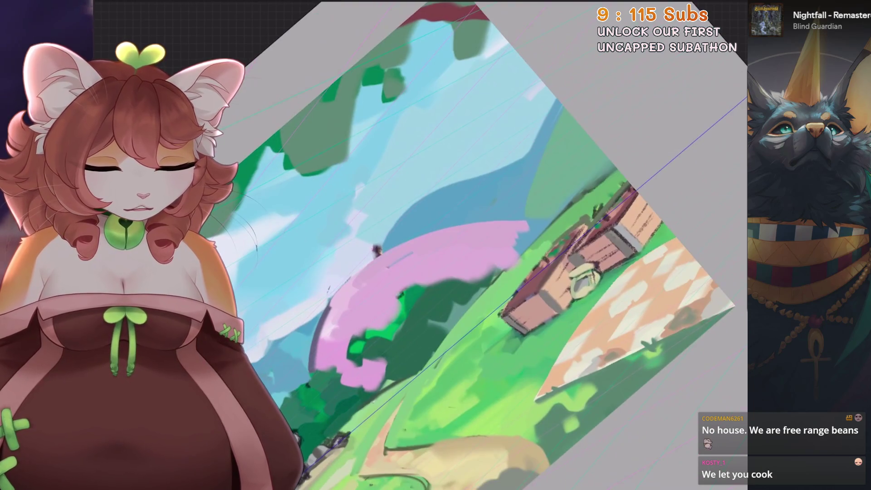
{"action": "key", "text": "plus"}
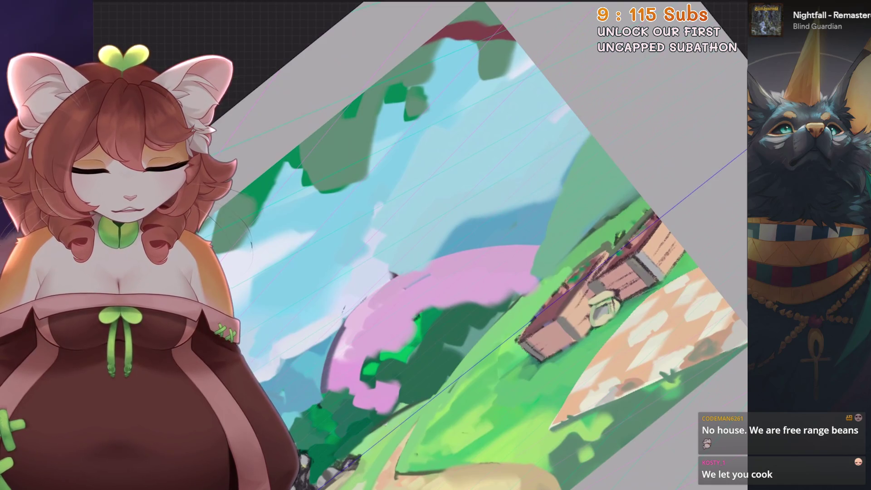
{"action": "scroll", "coordinate": [467, 204], "scroll_direction": "up", "scroll_amount": 1}
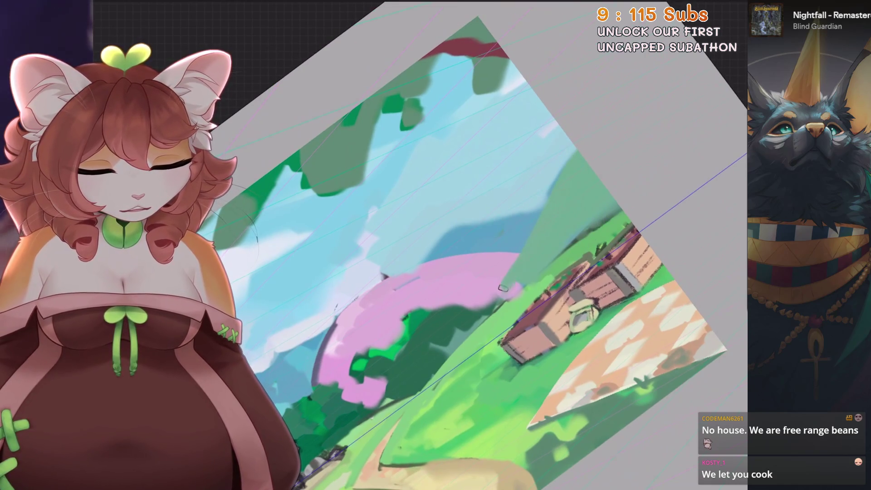
{"action": "key", "text": "ctrl+z"}
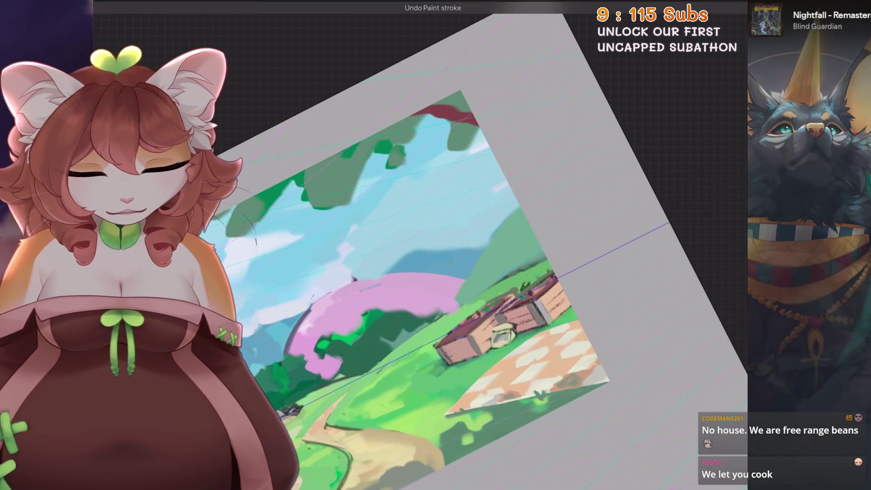
{"action": "key", "text": "ctrl+shift+z"}
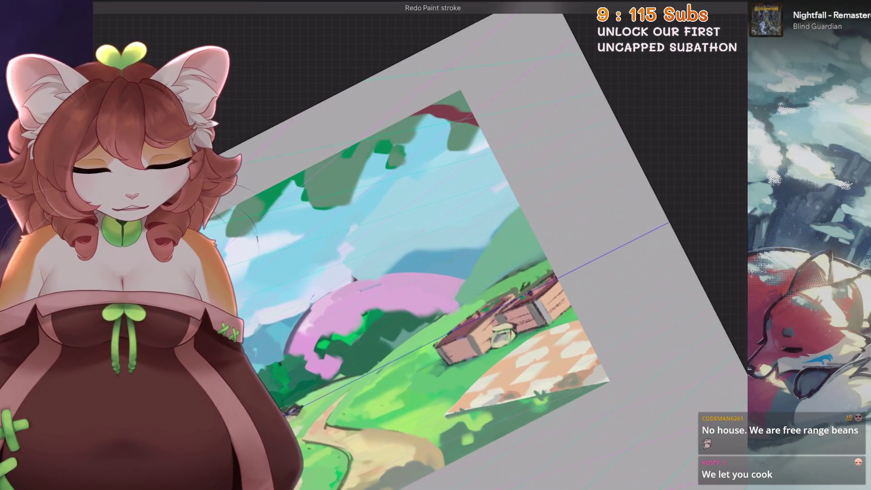
{"action": "scroll", "coordinate": [435, 245], "scroll_direction": "up", "scroll_amount": 3}
{"action": "scroll", "coordinate": [436, 244], "scroll_direction": "up", "scroll_amount": 2}
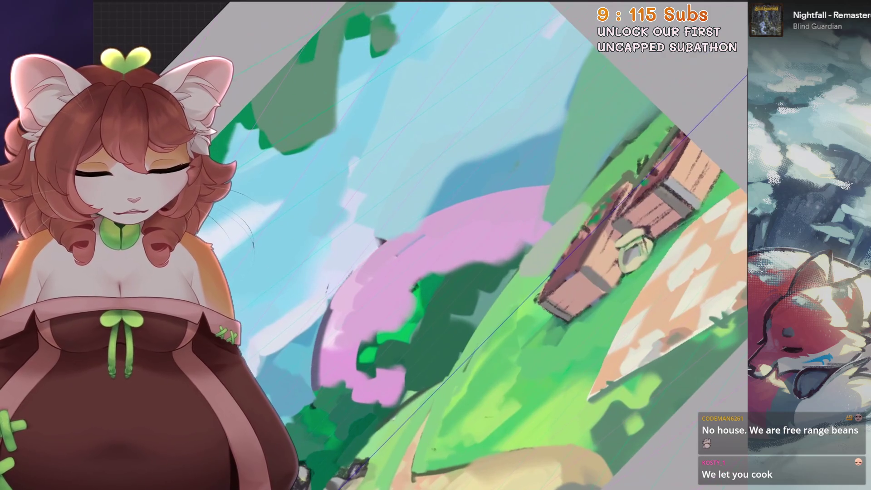
{"action": "key", "text": "ctrl+z"}
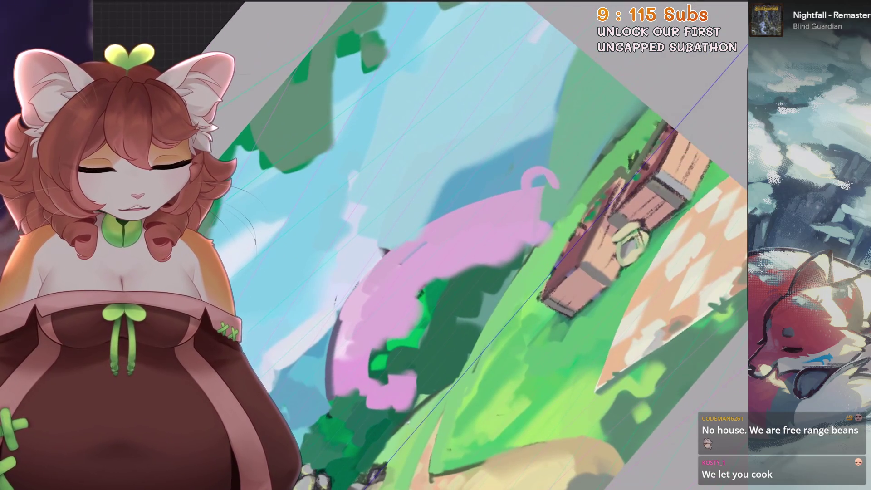
Extend the pink canopy into a bigger rounded loop over the hillside and fit the painting in view
{"action": "left_click_drag", "start_coordinate": [521, 178], "coordinate": [564, 183]}
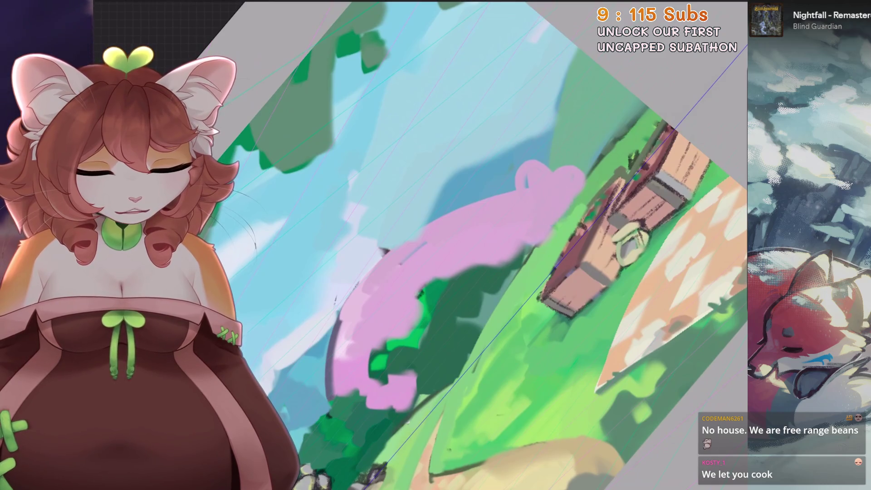
{"action": "key", "text": "ctrl+0"}
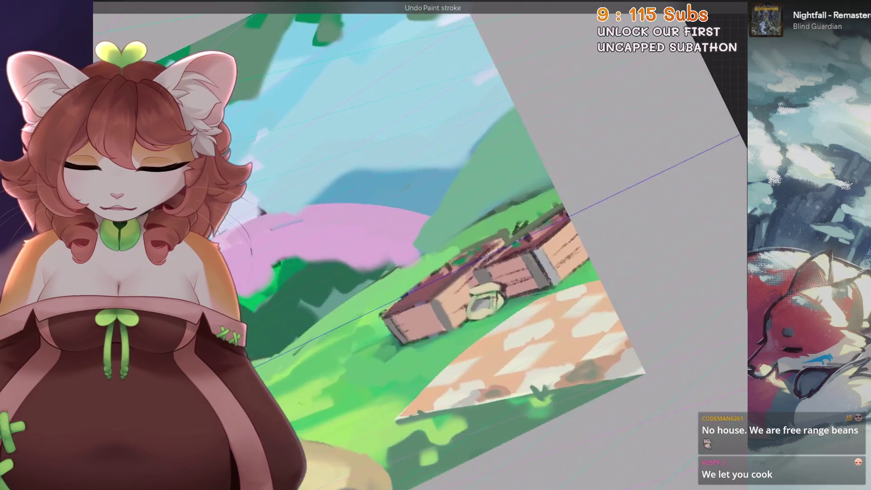
{"action": "left_click_drag", "start_coordinate": [504, 225], "coordinate": [536, 236]}
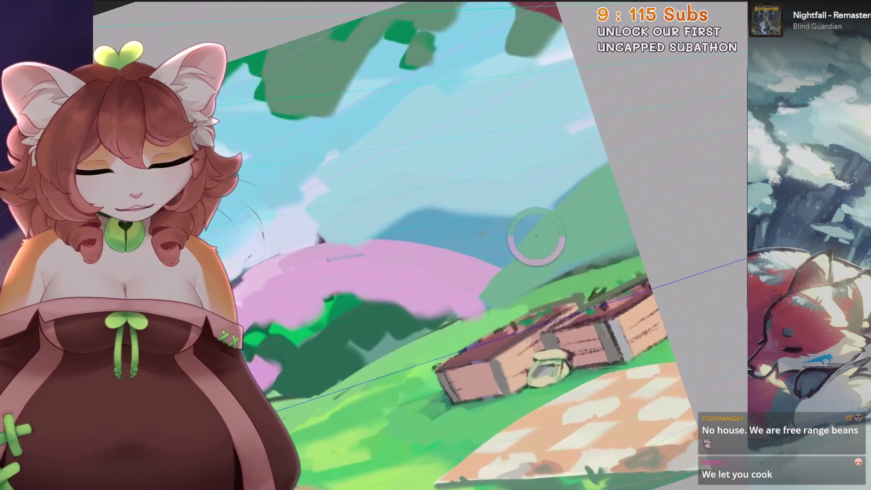
{"action": "key", "text": "ctrl+0"}
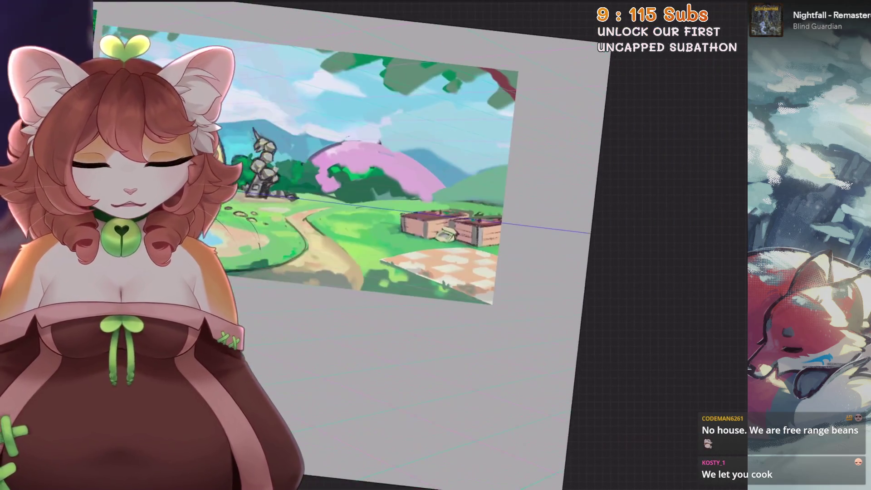
{"action": "key", "text": "l"}
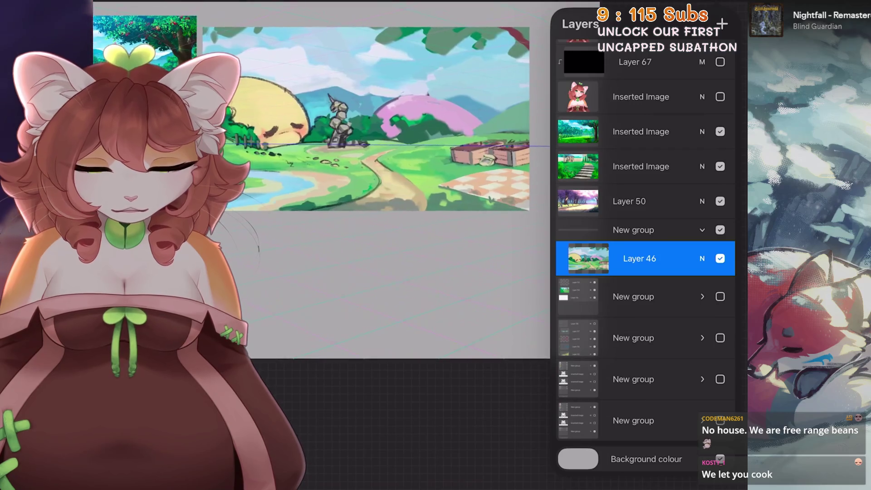
Show the reference artwork group in Layers, zoom to it, and start an orange tree mass behind the pink tree
{"action": "left_click", "coordinate": [720, 229]}
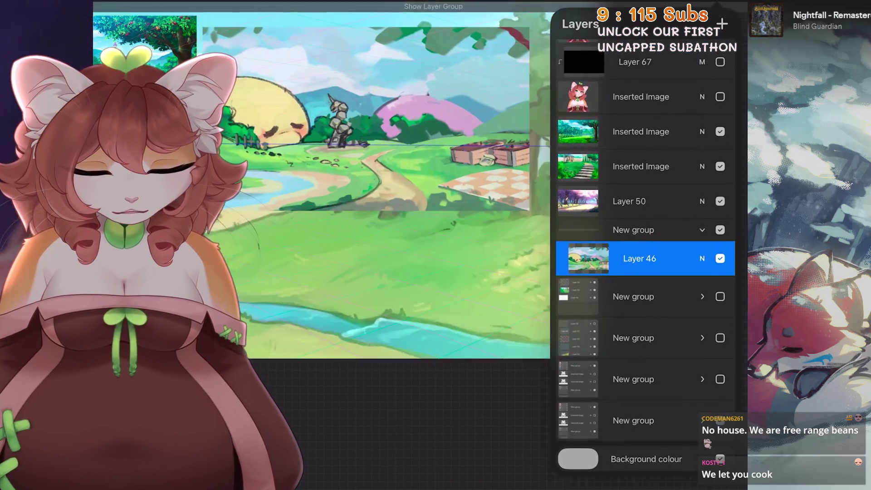
{"action": "left_click", "coordinate": [720, 379]}
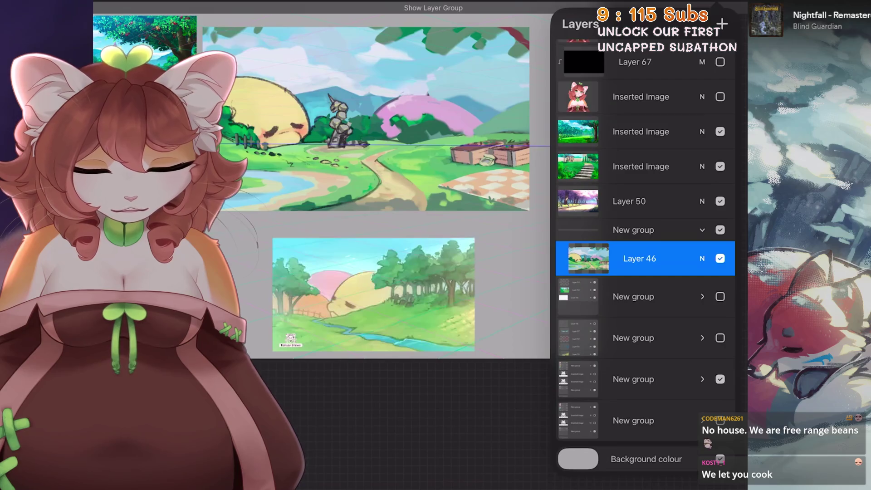
{"action": "key", "text": "l"}
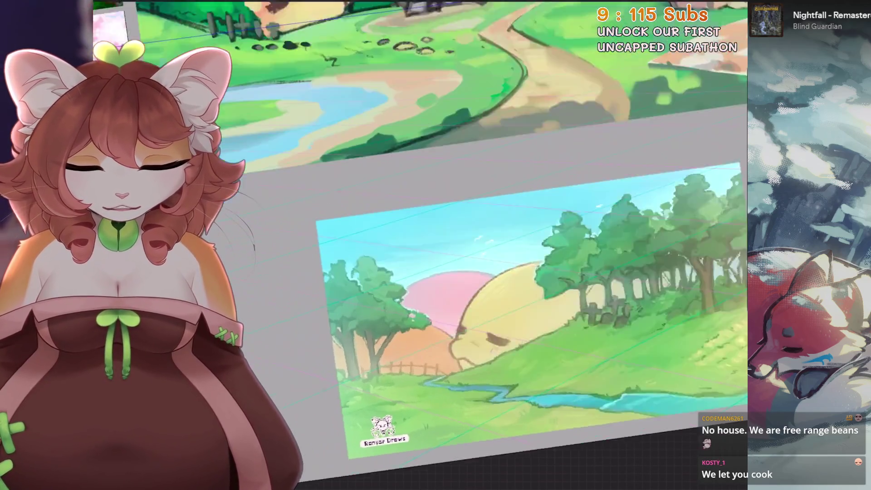
{"action": "left_click_drag", "start_coordinate": [476, 306], "coordinate": [446, 282]}
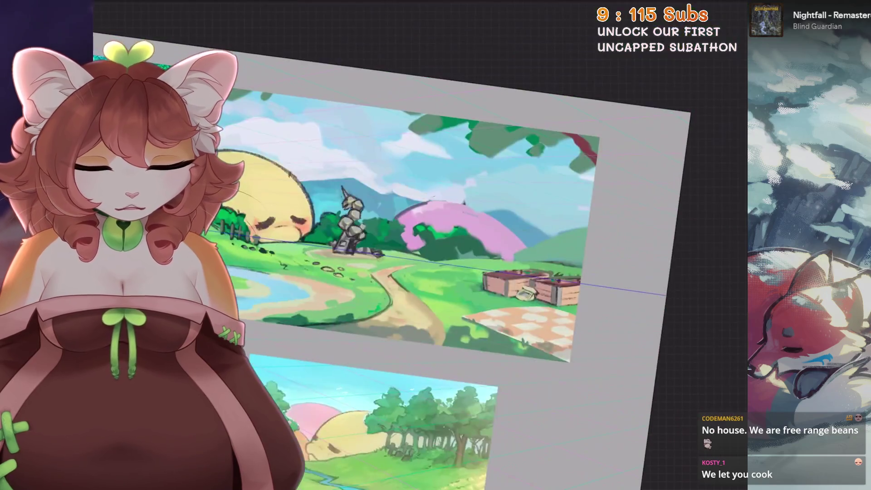
{"action": "scroll", "coordinate": [443, 245], "scroll_direction": "up", "scroll_amount": 3}
{"action": "mouse_move", "coordinate": [449, 218]}
{"action": "left_mouse_down"}
{"action": "mouse_move", "coordinate": [463, 211]}
{"action": "mouse_move", "coordinate": [517, 221]}
{"action": "mouse_move", "coordinate": [465, 224]}
{"action": "left_mouse_up"}
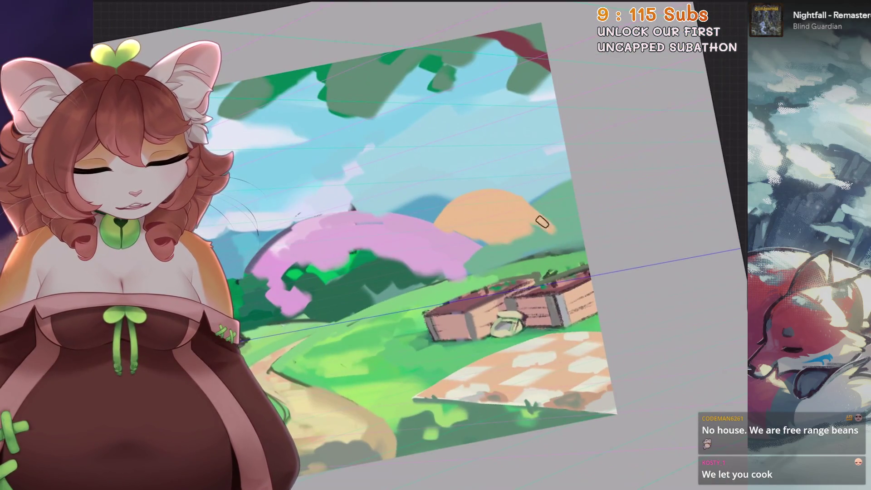
Extend the orange tree shape downward and brush a pale lavender cloud into the sky
{"action": "left_click_drag", "start_coordinate": [541, 223], "coordinate": [546, 246]}
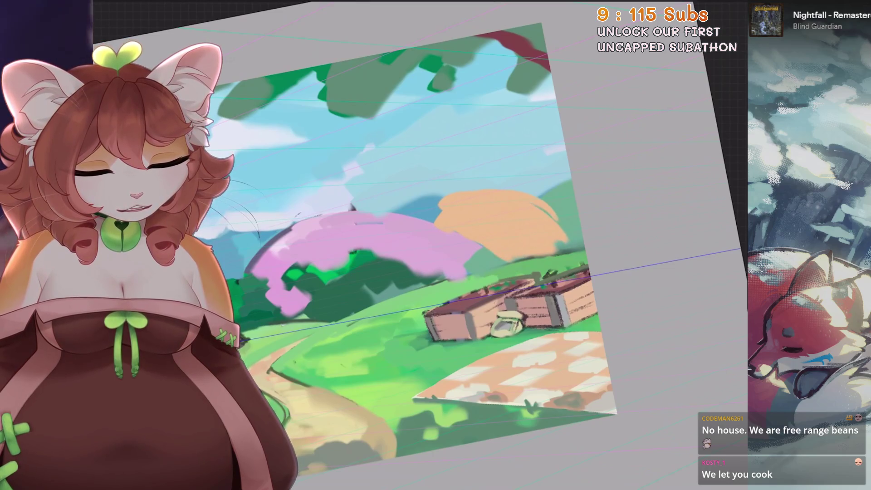
{"action": "scroll", "coordinate": [495, 234], "scroll_direction": "up", "scroll_amount": 2}
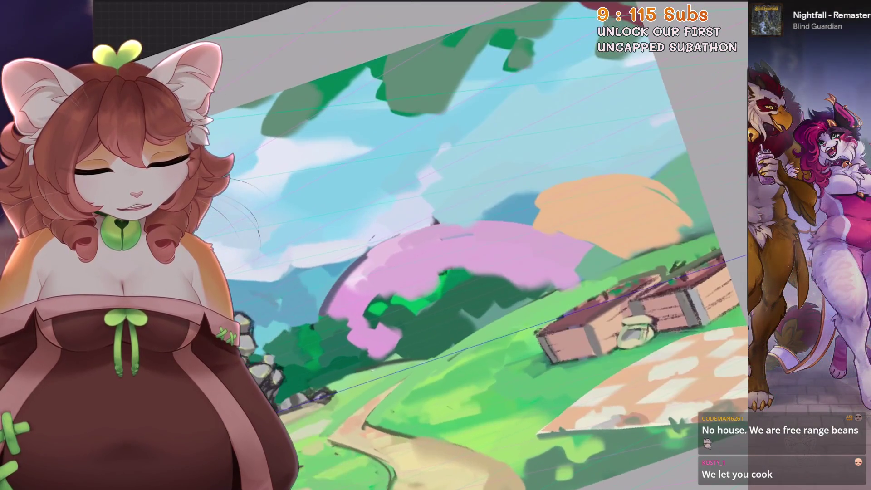
{"action": "key", "text": "^"}
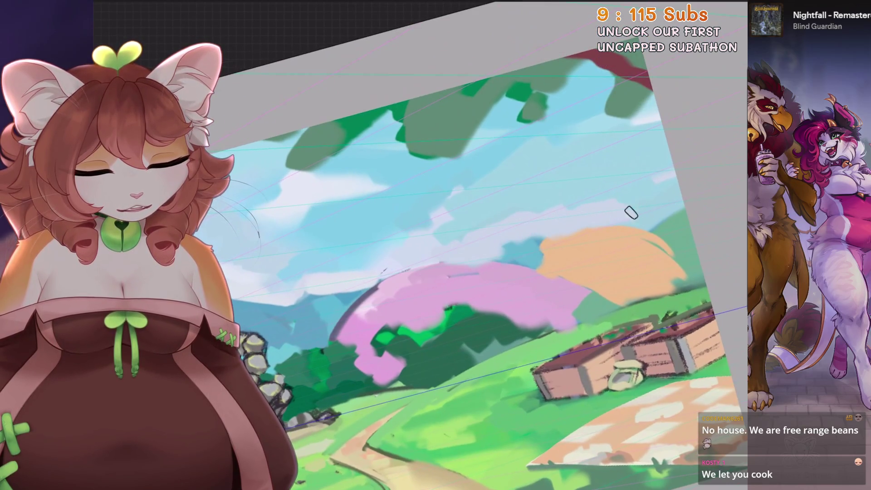
{"action": "left_click_drag", "start_coordinate": [626, 224], "coordinate": [683, 184]}
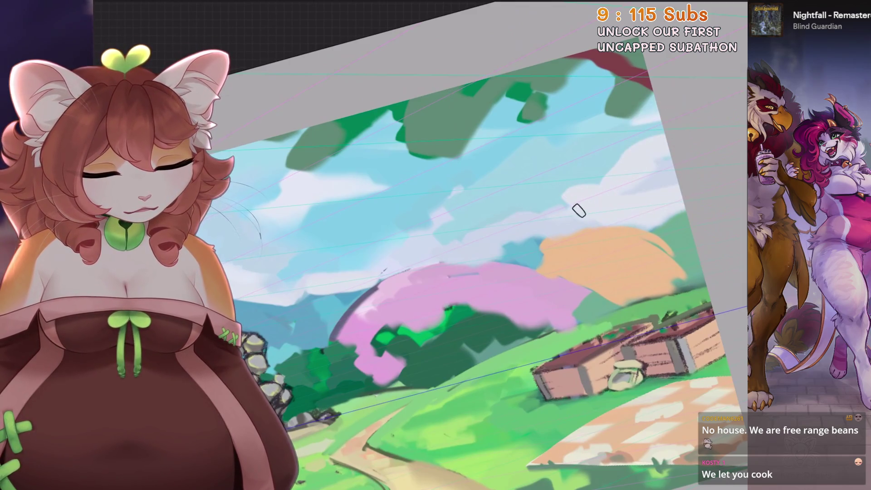
Zoom out and turn the canvas back upright to review the whole painting
{"action": "key", "text": "minus"}
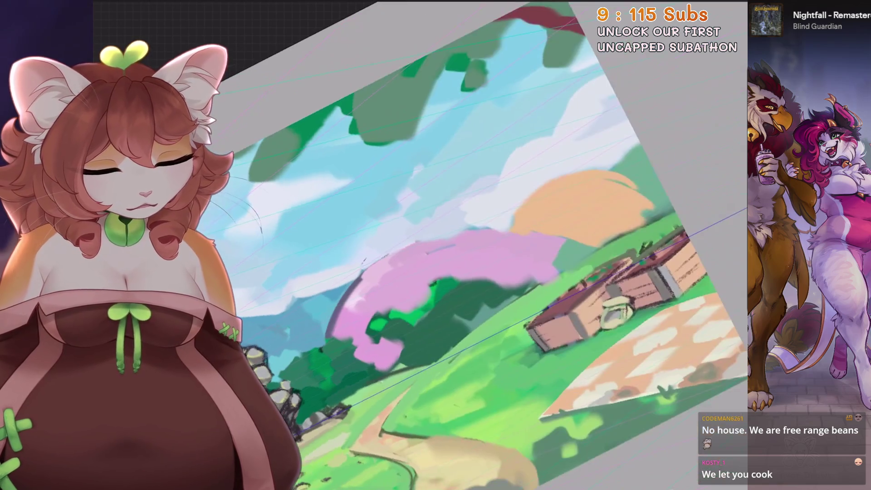
{"action": "key", "text": "minus"}
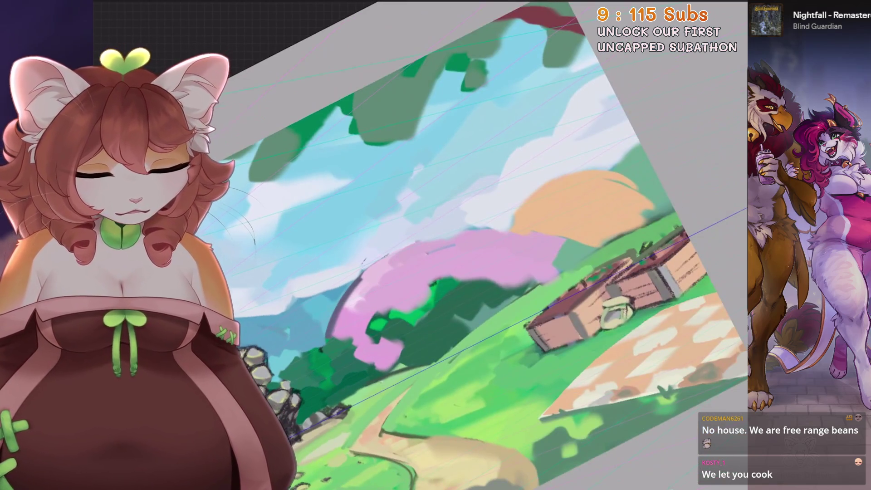
{"action": "key", "text": "minus"}
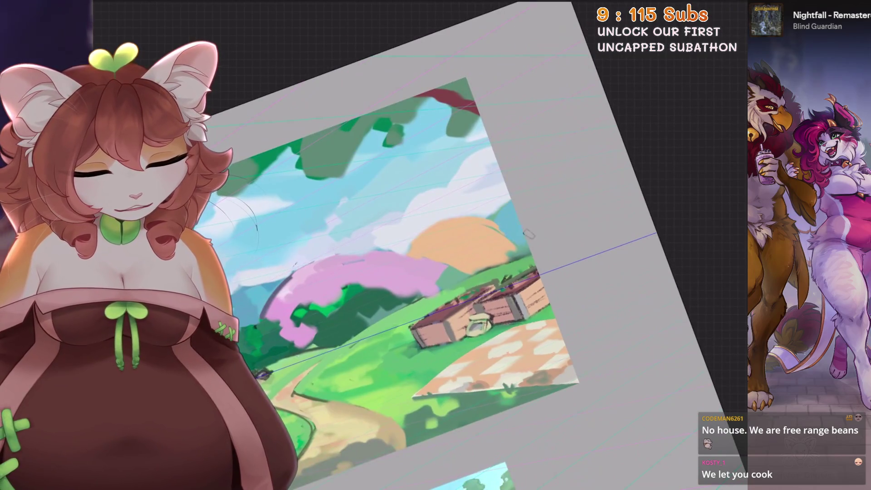
{"action": "left_click_drag", "start_coordinate": [515, 208], "coordinate": [535, 194]}
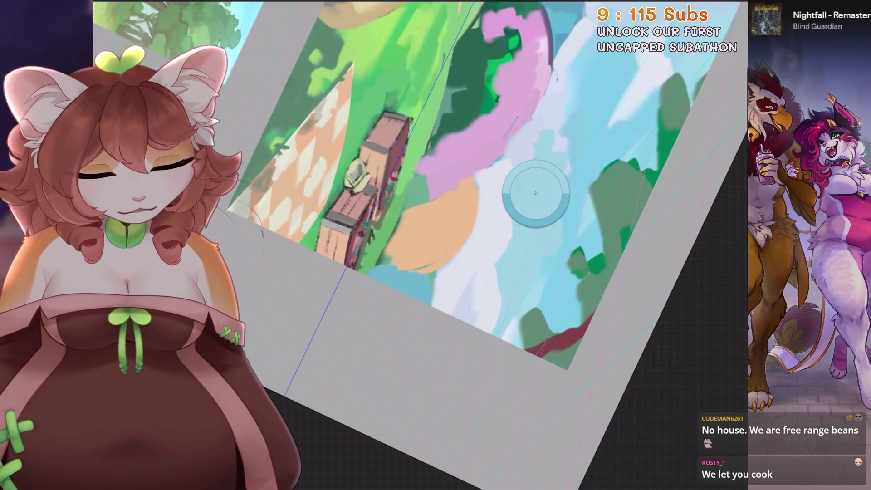
{"action": "left_click_drag", "start_coordinate": [443, 346], "coordinate": [476, 293]}
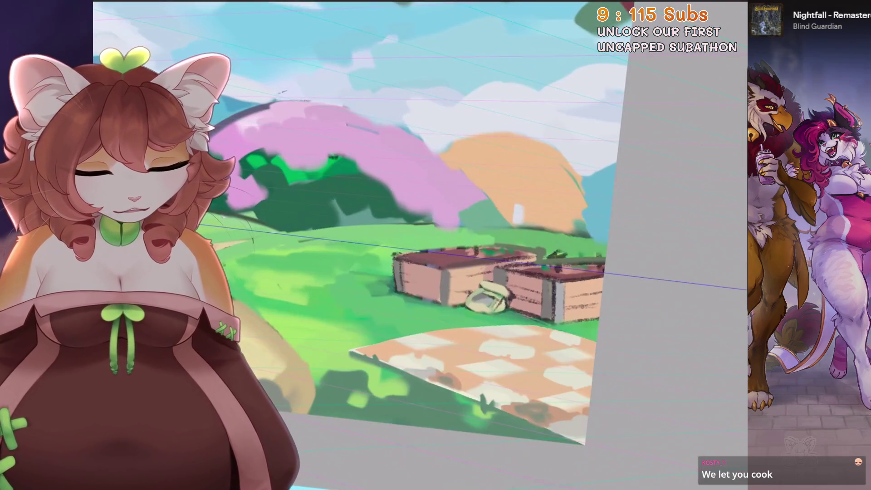
Paint a row of dark vertical fence posts along the hill behind the crates
{"action": "mouse_move", "coordinate": [520, 224]}
{"action": "left_mouse_down"}
{"action": "mouse_move", "coordinate": [535, 211]}
{"action": "mouse_move", "coordinate": [577, 215]}
{"action": "left_mouse_up"}
{"action": "left_click_drag", "start_coordinate": [597, 234], "coordinate": [597, 218]}
{"action": "mouse_move", "coordinate": [476, 293]}
{"action": "left_mouse_down"}
{"action": "mouse_move", "coordinate": [504, 269]}
{"action": "mouse_move", "coordinate": [480, 309]}
{"action": "left_mouse_up"}
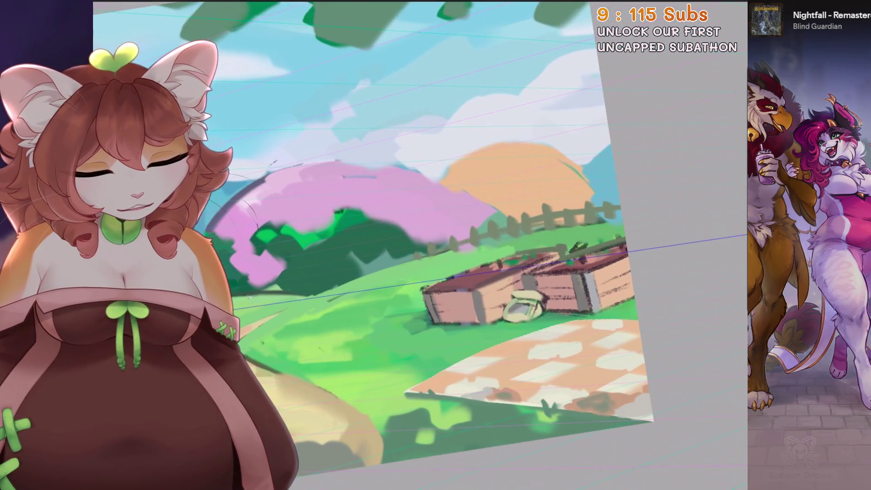
{"action": "left_click_drag", "start_coordinate": [558, 205], "coordinate": [583, 145]}
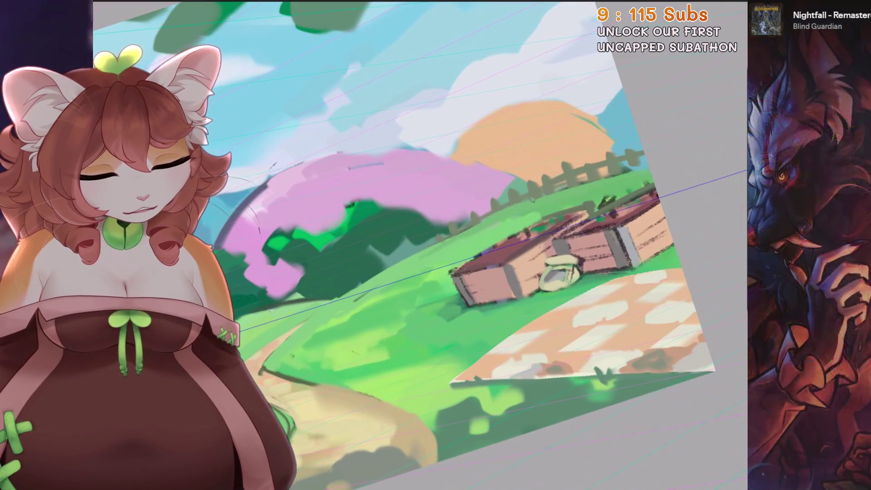
Re-tilt and zoom the canvas over the trees to frame the canopies for outlining
{"action": "key", "text": "ctrl+0"}
{"action": "left_click_drag", "start_coordinate": [436, 245], "coordinate": [622, 175]}
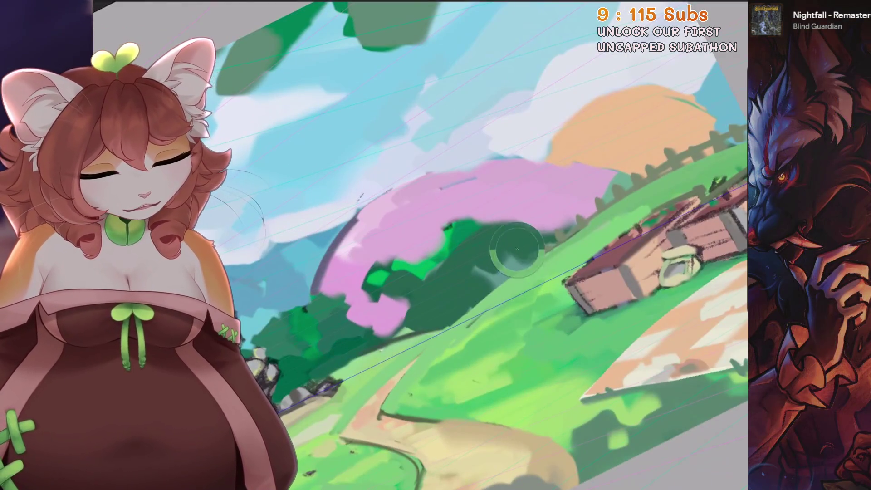
{"action": "left_click_drag", "start_coordinate": [449, 299], "coordinate": [459, 319]}
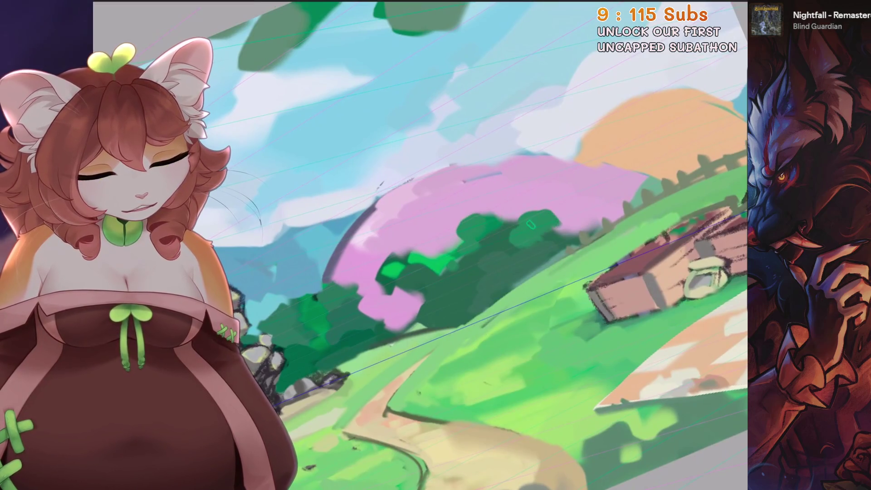
{"action": "left_click_drag", "start_coordinate": [520, 262], "coordinate": [510, 286]}
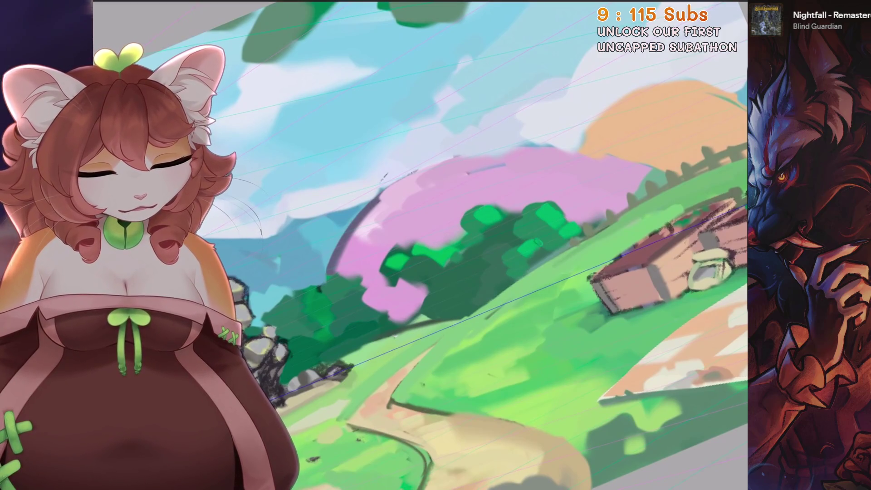
{"action": "left_click_drag", "start_coordinate": [381, 258], "coordinate": [469, 279]}
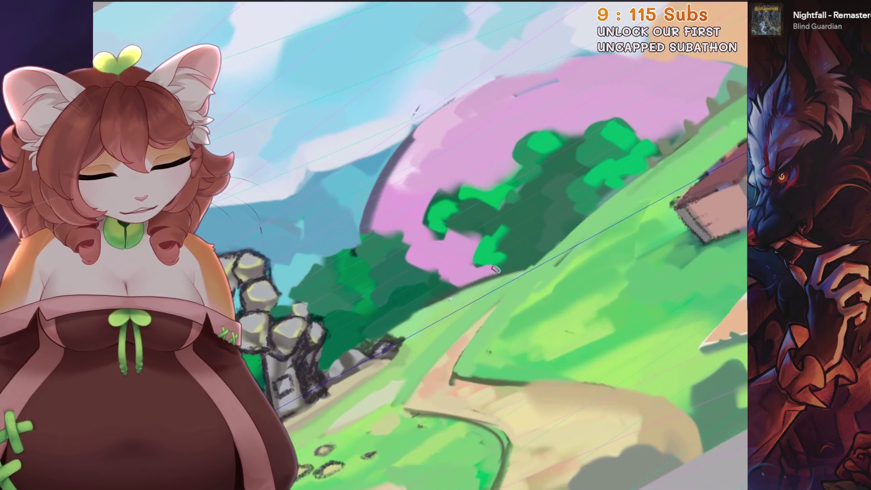
{"action": "scroll", "coordinate": [456, 272], "scroll_direction": "down", "scroll_amount": 3}
{"action": "scroll", "coordinate": [457, 272], "scroll_direction": "up", "scroll_amount": 5}
Draw QuickShape-snapped dark purple arcs along the pink tree top and the orange tree's left edge
{"action": "mouse_move", "coordinate": [405, 361]}
{"action": "left_mouse_down"}
{"action": "mouse_move", "coordinate": [422, 299]}
{"action": "mouse_move", "coordinate": [558, 187]}
{"action": "mouse_move", "coordinate": [739, 166]}
{"action": "left_mouse_up"}
{"action": "left_click_drag", "start_coordinate": [438, 246], "coordinate": [375, 308]}
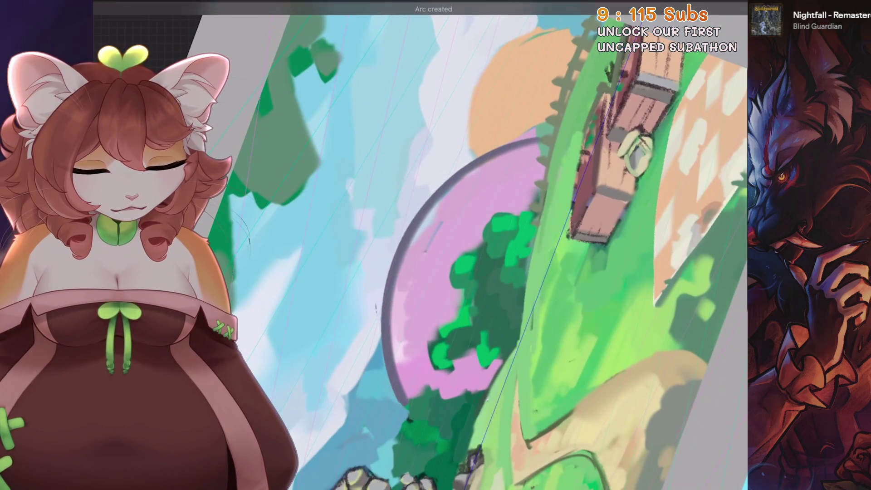
{"action": "scroll", "coordinate": [375, 308], "scroll_direction": "down", "scroll_amount": 3}
{"action": "scroll", "coordinate": [477, 190], "scroll_direction": "up", "scroll_amount": 3}
{"action": "mouse_move", "coordinate": [449, 284]}
{"action": "left_mouse_down"}
{"action": "mouse_move", "coordinate": [482, 183]}
{"action": "mouse_move", "coordinate": [591, 145]}
{"action": "left_mouse_up"}
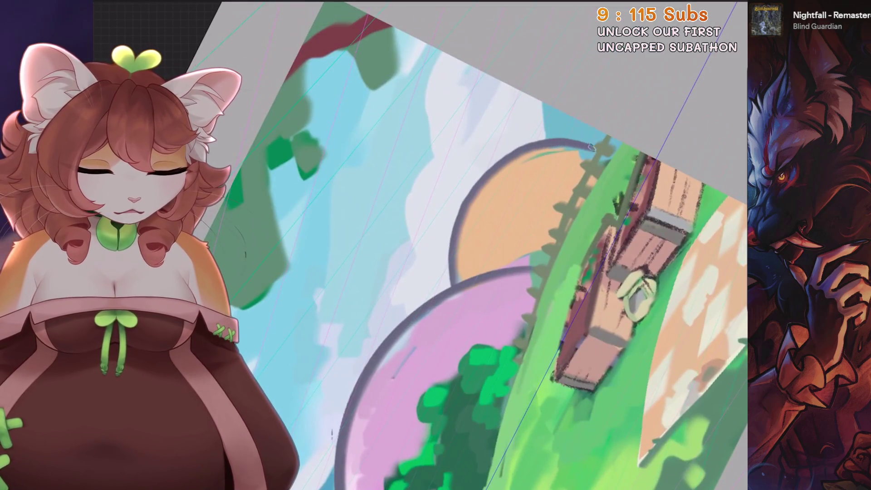
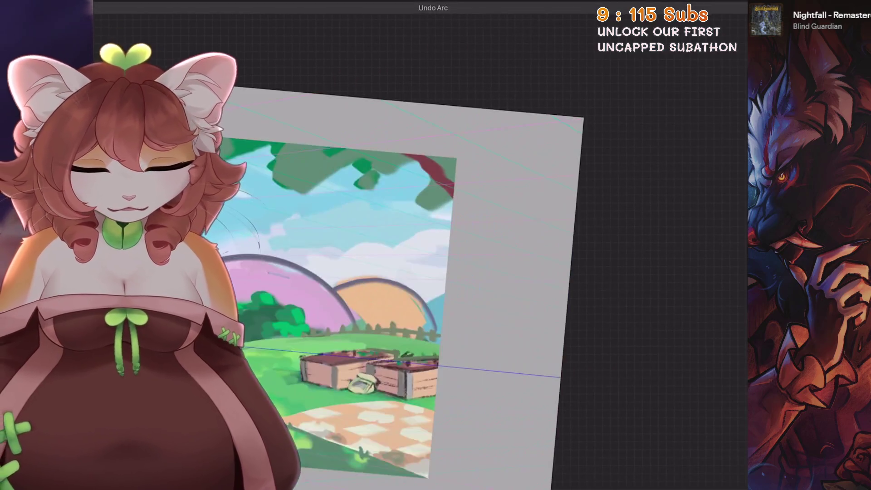
Toggle the arc outline on the orange hill off and on to compare, keeping it
{"action": "key", "text": "ctrl+z"}
{"action": "key", "text": "ctrl+shift+z"}
{"action": "key", "text": "ctrl+z"}
{"action": "key", "text": "ctrl+shift+z"}
Inspect the orange hill and crates up close, then view the whole scene beside its references
{"action": "left_click_drag", "start_coordinate": [409, 273], "coordinate": [436, 258]}
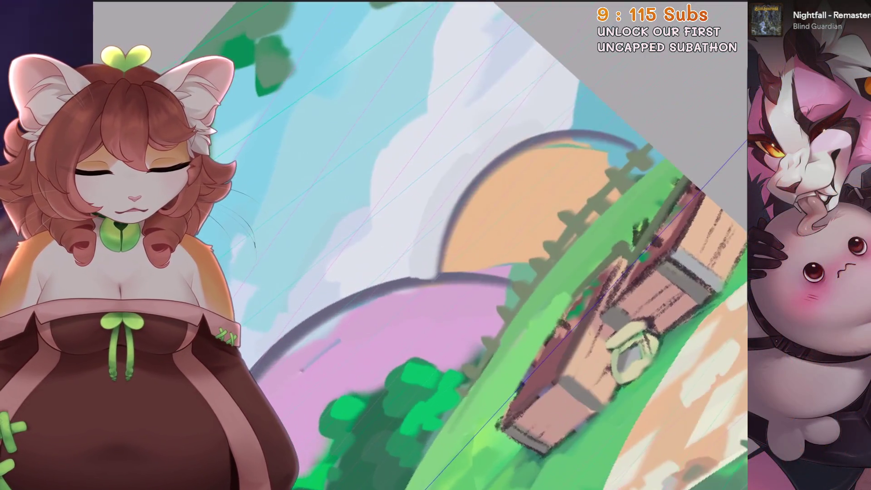
{"action": "left_click_drag", "start_coordinate": [433, 240], "coordinate": [573, 166]}
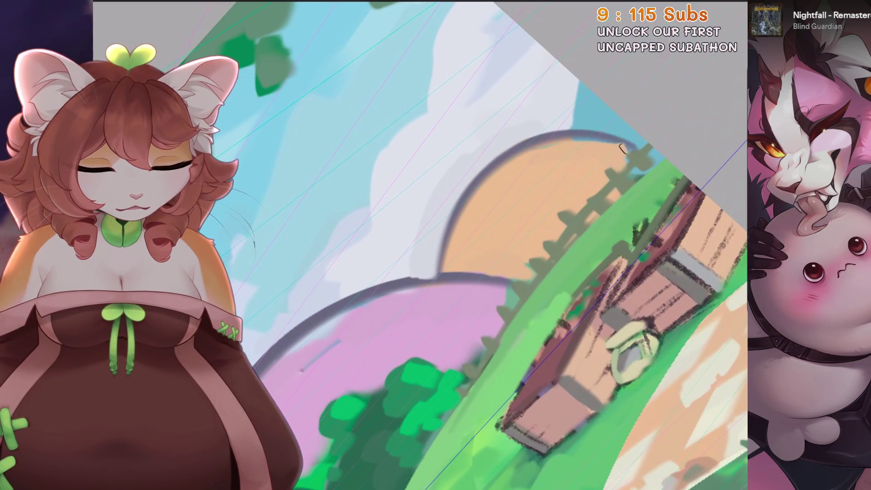
{"action": "key", "text": "ctrl+0"}
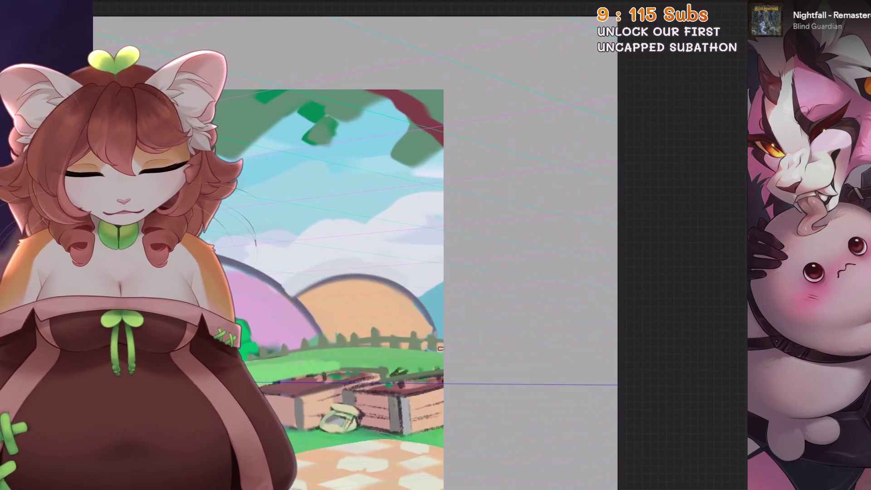
{"action": "key", "text": "alt+Tab"}
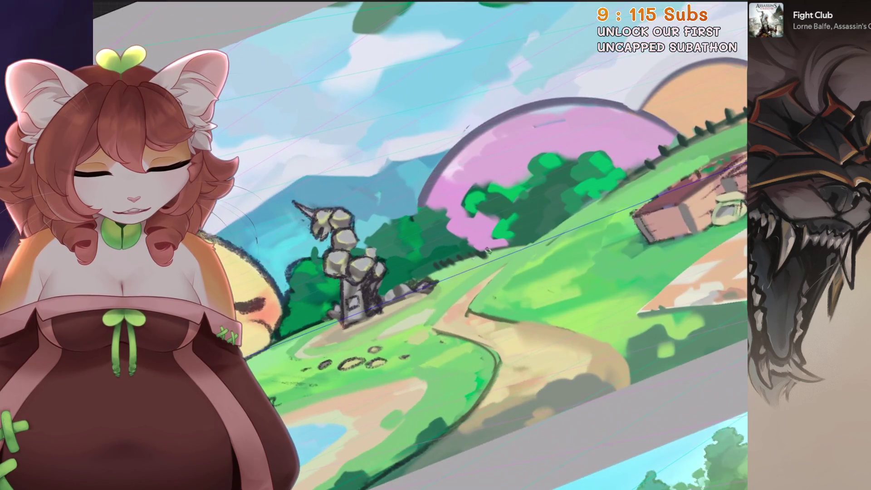
Outline the left edge of the winding path in dark paint and undo the stray strokes near the hill
{"action": "key", "text": "ctrl+z"}
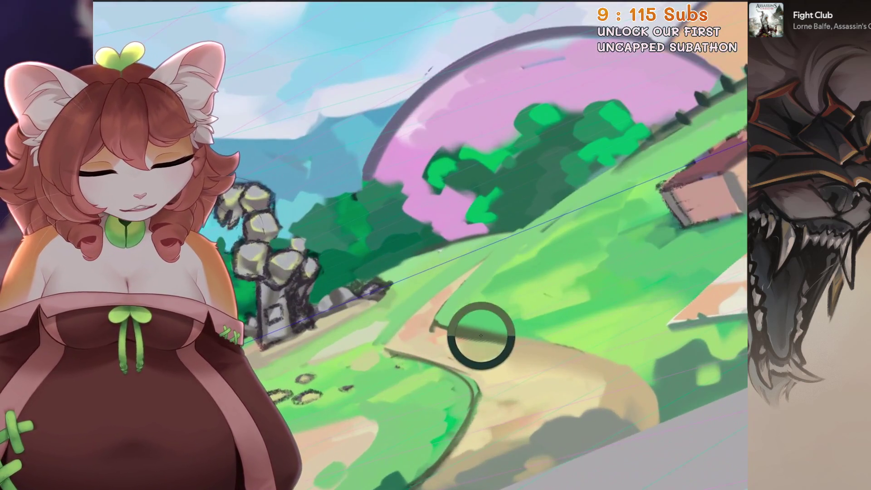
{"action": "left_click_drag", "start_coordinate": [451, 286], "coordinate": [378, 347]}
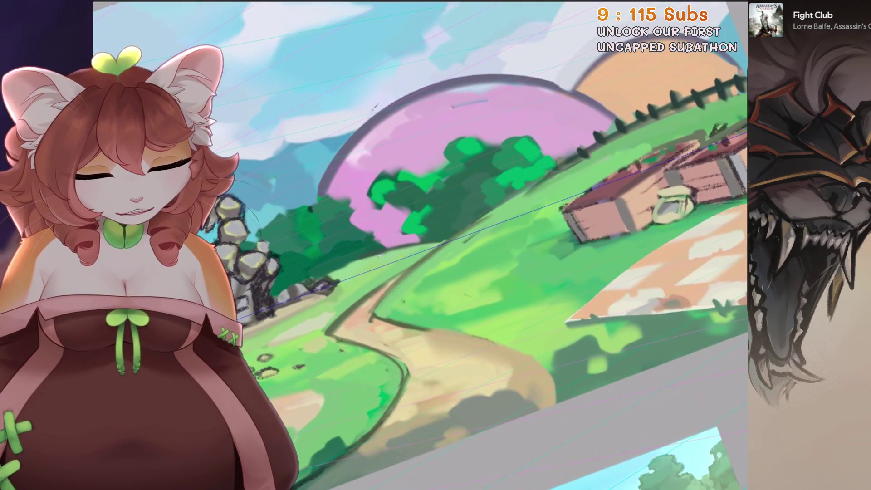
{"action": "key", "text": "ctrl+z"}
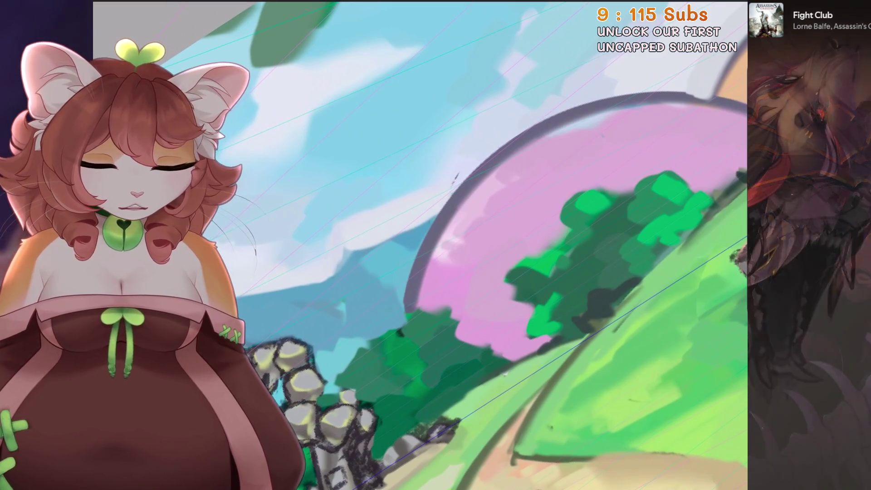
{"action": "key", "text": "ctrl+z"}
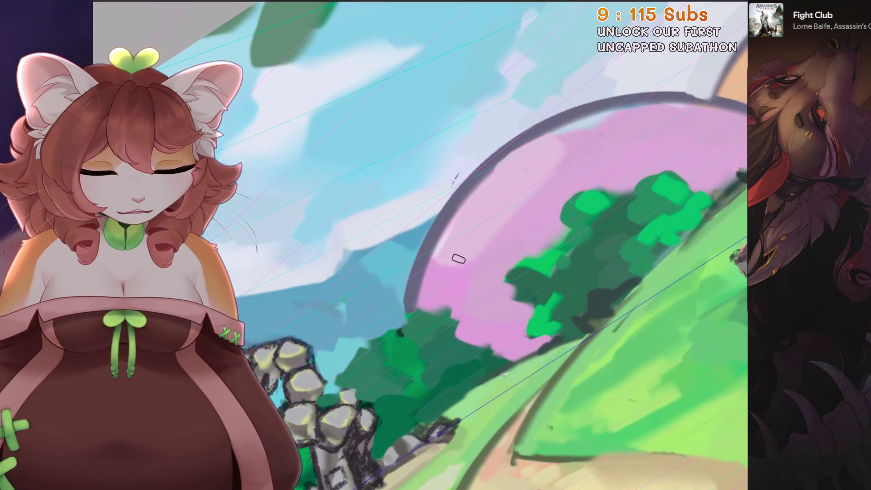
Turn the canvas sideways, then straighten it to see the whole painting
{"action": "left_click_drag", "start_coordinate": [476, 272], "coordinate": [476, 272]}
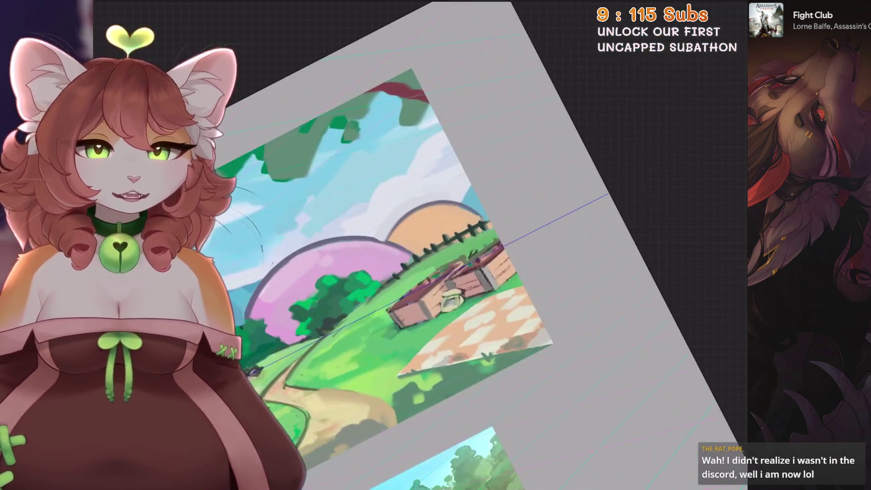
{"action": "left_click_drag", "start_coordinate": [369, 317], "coordinate": [258, 249]}
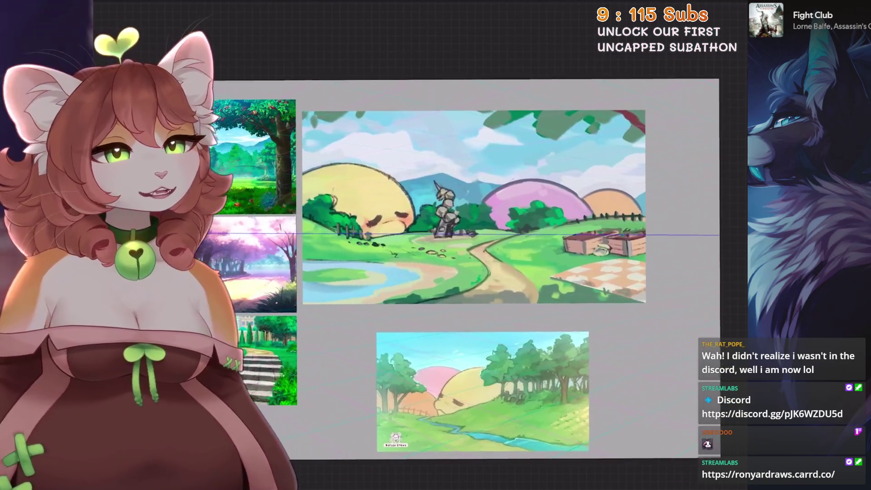
Show the layers list and make the hidden Inserted Image character layer visible
{"action": "key", "text": "l"}
{"action": "scroll", "coordinate": [643, 238], "scroll_direction": "up", "scroll_amount": 2}
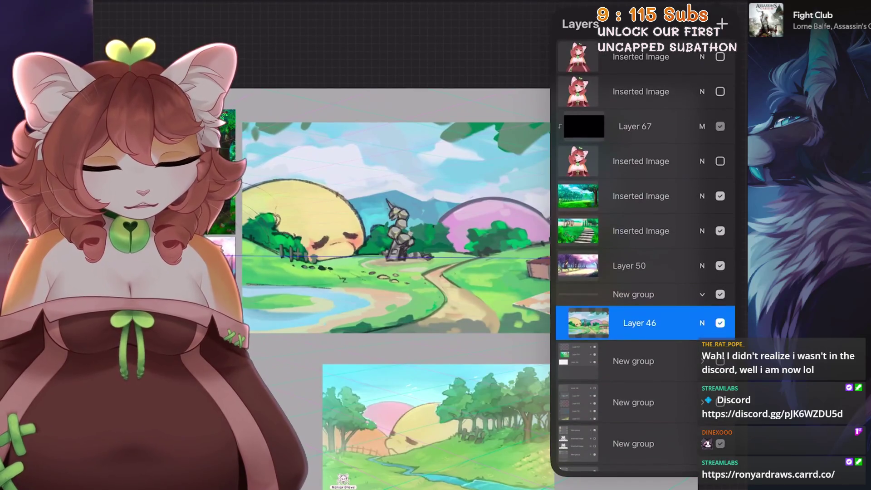
{"action": "left_click", "coordinate": [719, 126]}
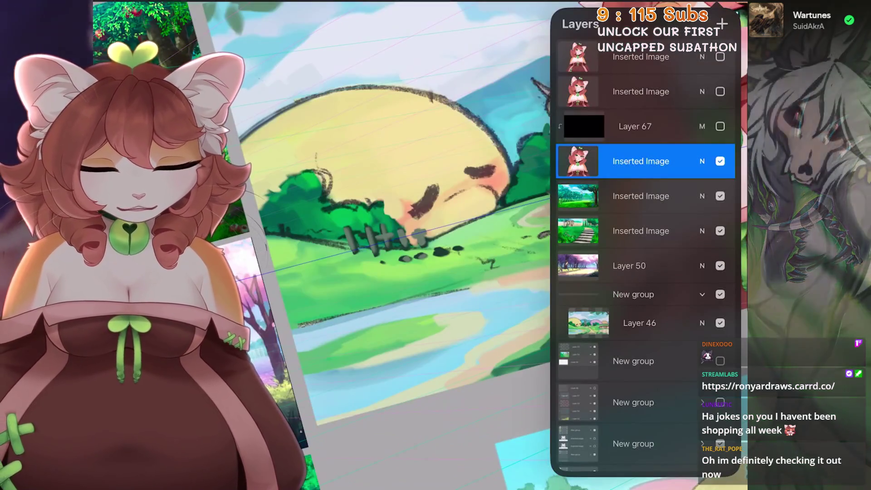
{"action": "scroll", "coordinate": [645, 285], "scroll_direction": "down", "scroll_amount": 3}
Select Layer 46 for the landscape and angle the view onto the yellow hill's bushes
{"action": "left_click", "coordinate": [639, 311]}
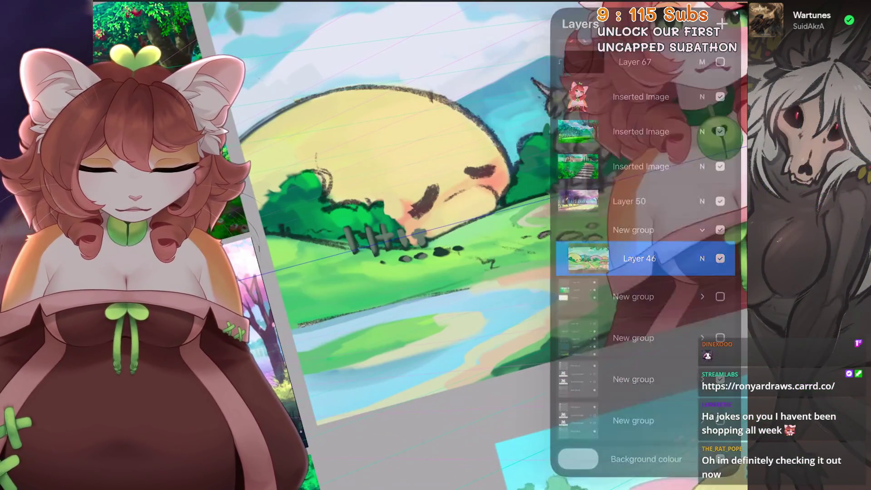
{"action": "left_click_drag", "start_coordinate": [418, 213], "coordinate": [449, 231]}
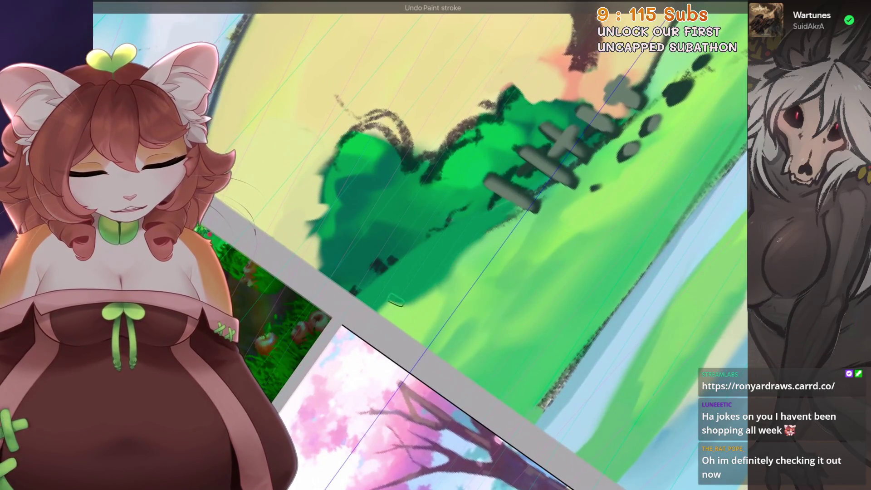
{"action": "left_click_drag", "start_coordinate": [422, 245], "coordinate": [435, 286]}
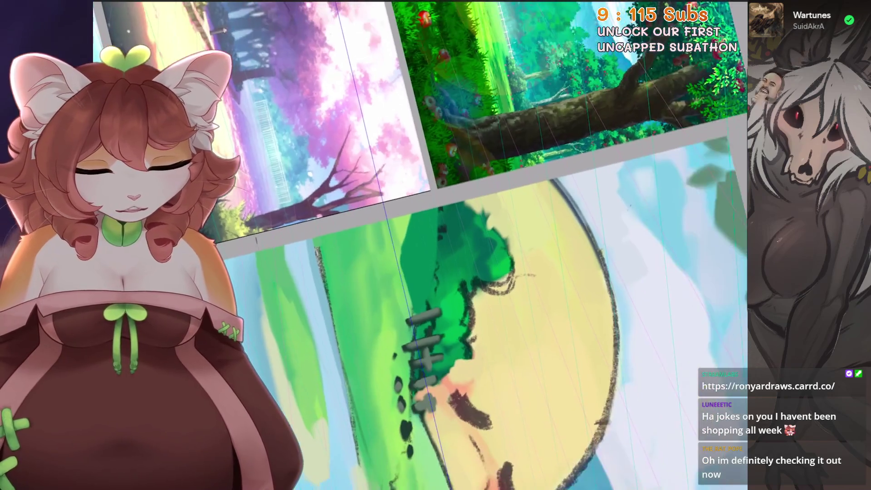
{"action": "mouse_move", "coordinate": [409, 195]}
{"action": "left_mouse_down"}
{"action": "mouse_move", "coordinate": [560, 203]}
{"action": "mouse_move", "coordinate": [476, 204]}
{"action": "mouse_move", "coordinate": [517, 177]}
{"action": "left_mouse_up"}
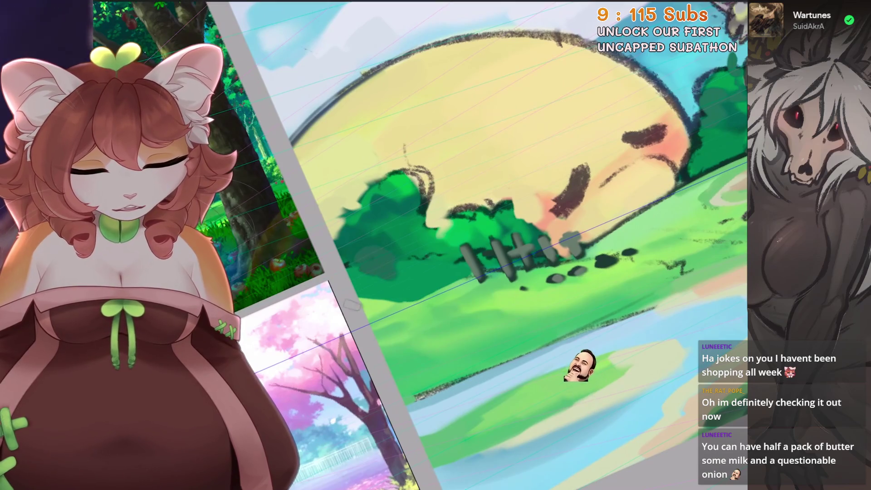
Undo a stray stroke and dab a dark mark on the grass beside the pond
{"action": "key", "text": "ctrl+z"}
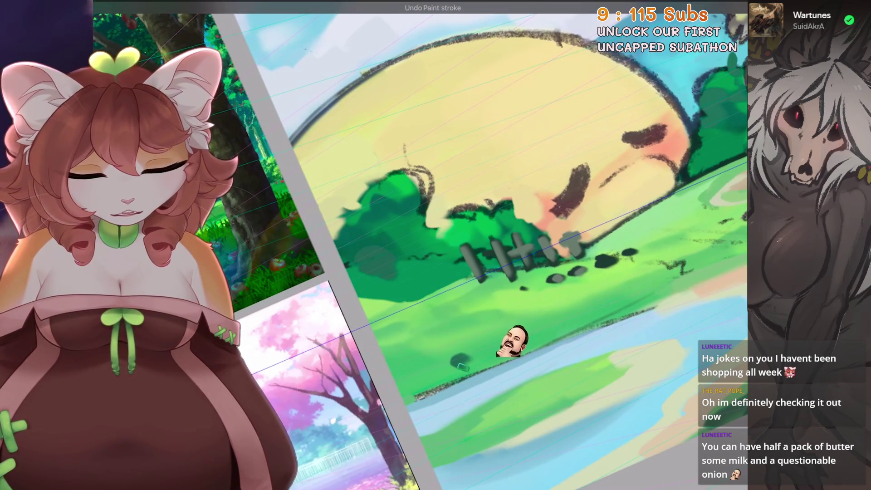
{"action": "left_click", "coordinate": [463, 356]}
{"action": "mouse_move", "coordinate": [470, 442]}
{"action": "left_mouse_down"}
{"action": "mouse_move", "coordinate": [518, 381]}
{"action": "mouse_move", "coordinate": [444, 331]}
{"action": "mouse_move", "coordinate": [327, 364]}
{"action": "left_mouse_up"}
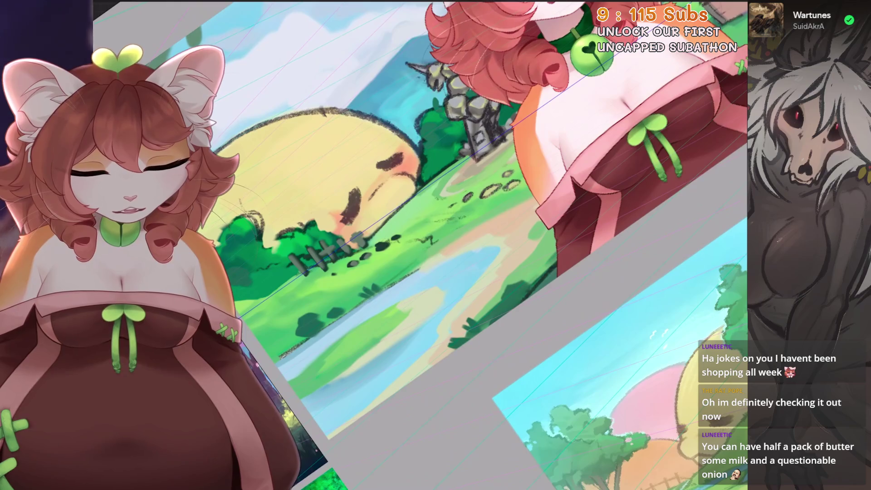
{"action": "key", "text": "ctrl+0"}
{"action": "left_click_drag", "start_coordinate": [457, 246], "coordinate": [320, 136]}
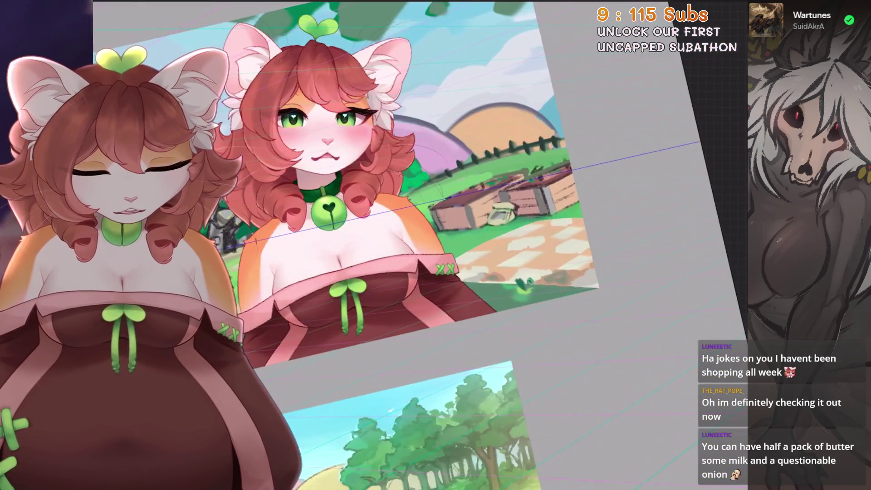
{"action": "left_click_drag", "start_coordinate": [354, 170], "coordinate": [408, 285]}
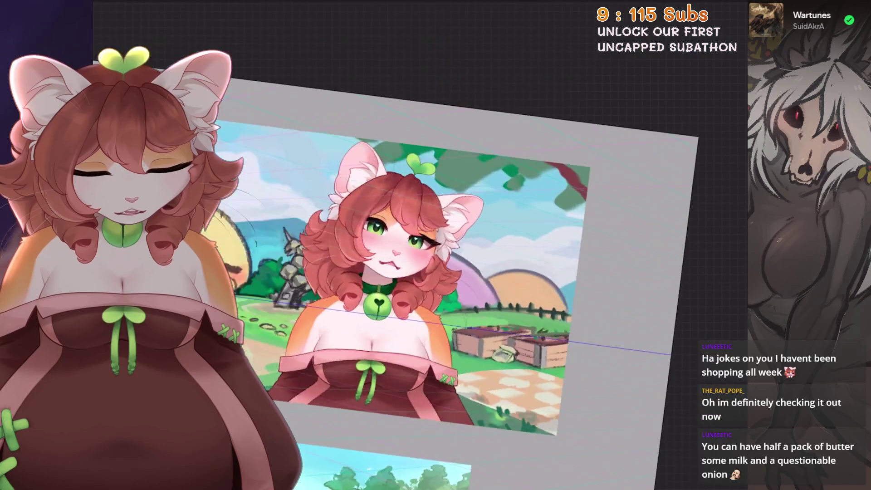
{"action": "scroll", "coordinate": [388, 272], "scroll_direction": "up", "scroll_amount": 3}
{"action": "scroll", "coordinate": [501, 306], "scroll_direction": "up", "scroll_amount": 3}
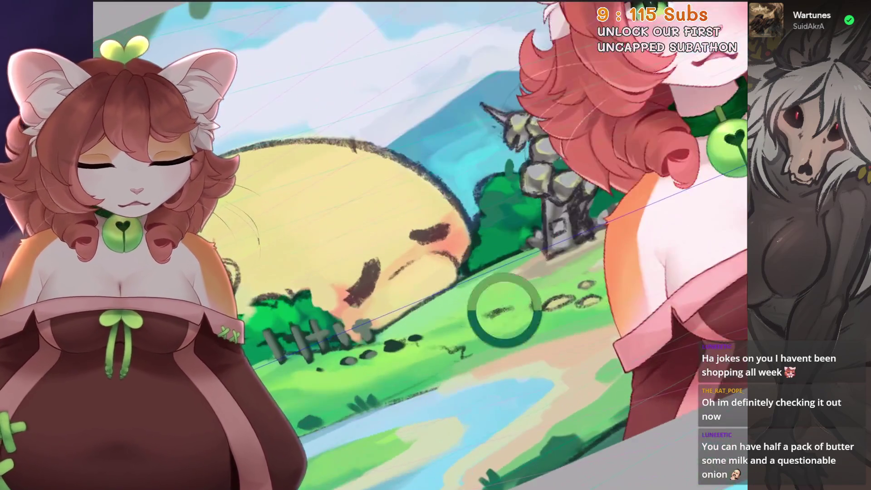
{"action": "scroll", "coordinate": [479, 263], "scroll_direction": "down", "scroll_amount": 3}
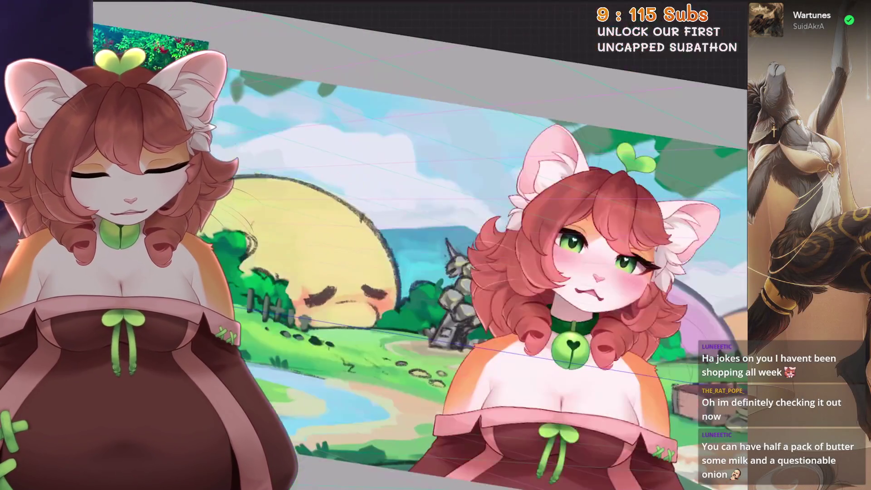
{"action": "scroll", "coordinate": [505, 288], "scroll_direction": "up", "scroll_amount": 3}
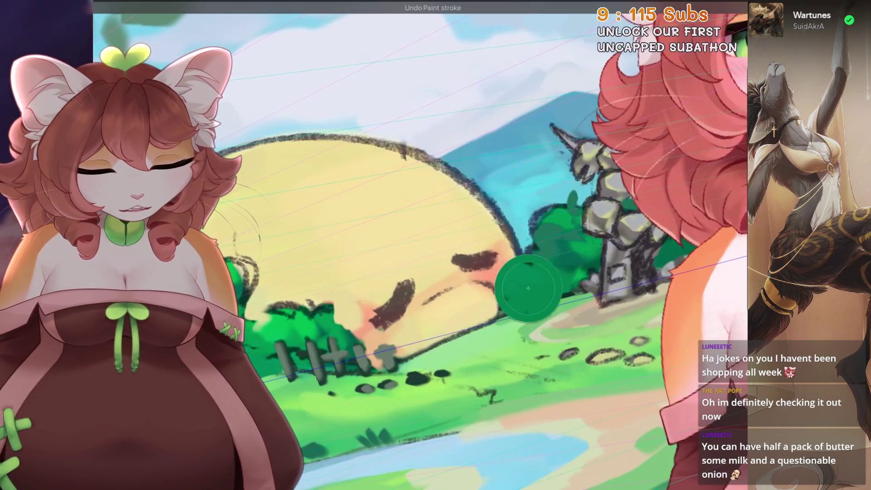
{"action": "scroll", "coordinate": [523, 305], "scroll_direction": "up", "scroll_amount": 2}
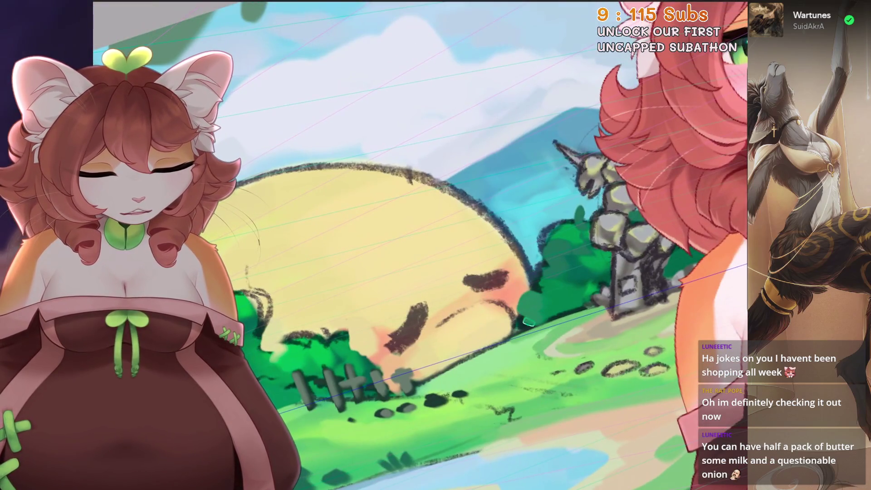
{"action": "scroll", "coordinate": [420, 245], "scroll_direction": "down", "scroll_amount": 2}
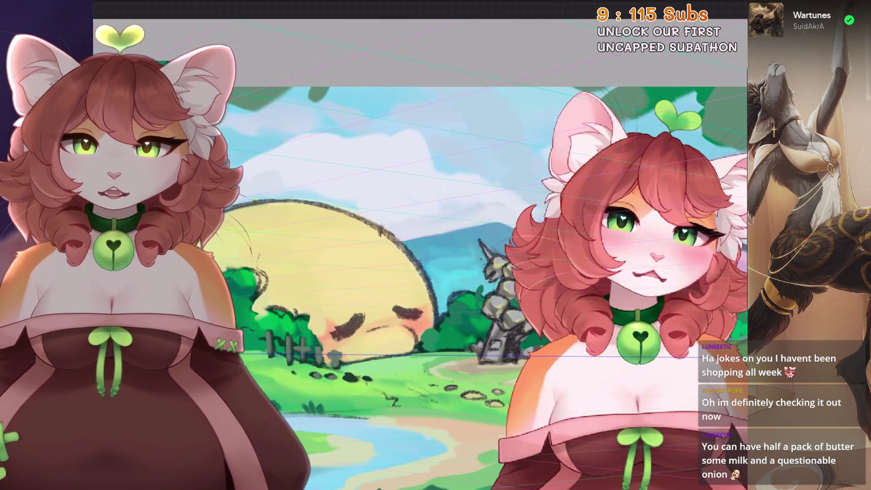
{"action": "scroll", "coordinate": [436, 286], "scroll_direction": "down", "scroll_amount": 1}
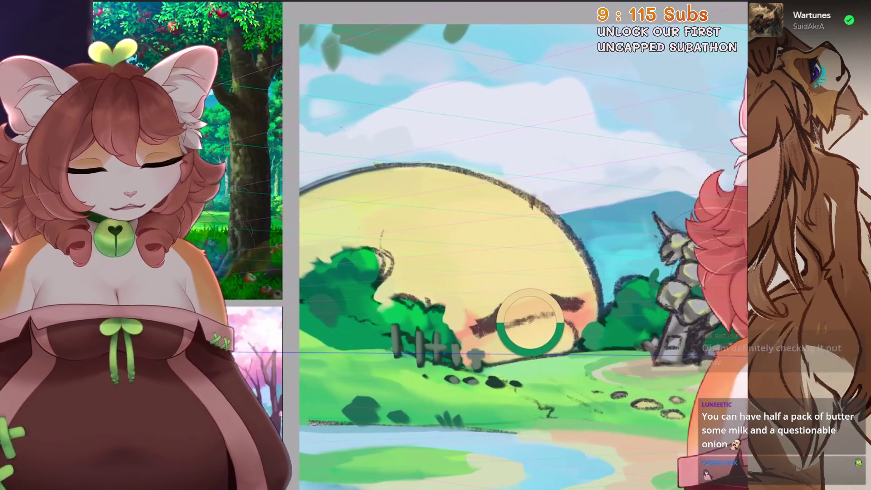
Blend the hill's yellow over the bush edge beside the fence, undoing one stroke
{"action": "left_click_drag", "start_coordinate": [371, 274], "coordinate": [384, 277]}
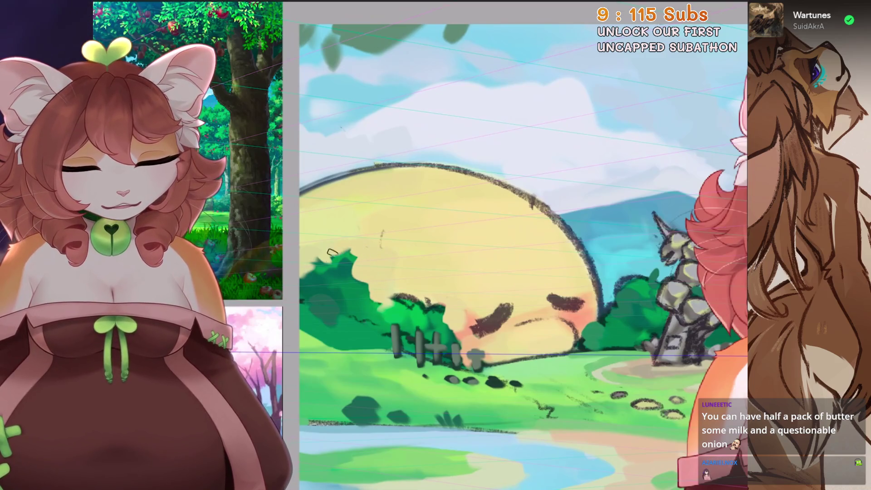
{"action": "left_click_drag", "start_coordinate": [295, 288], "coordinate": [319, 327]}
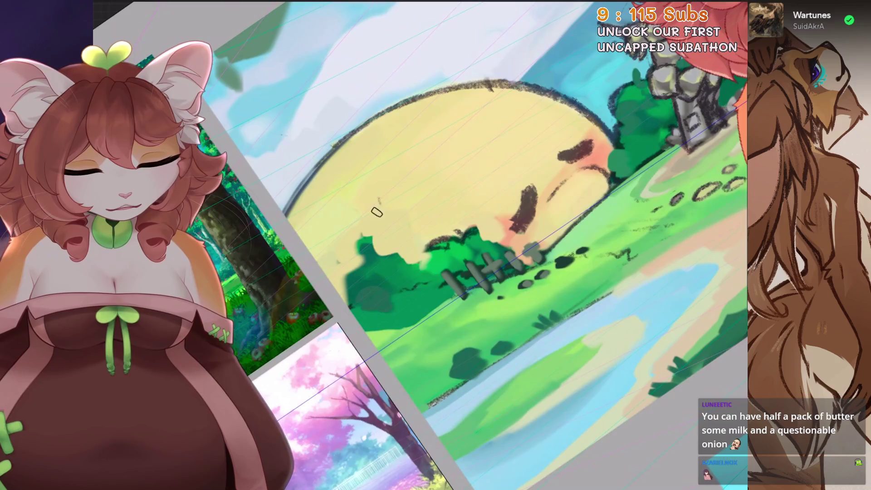
{"action": "scroll", "coordinate": [436, 245], "scroll_direction": "up", "scroll_amount": 3}
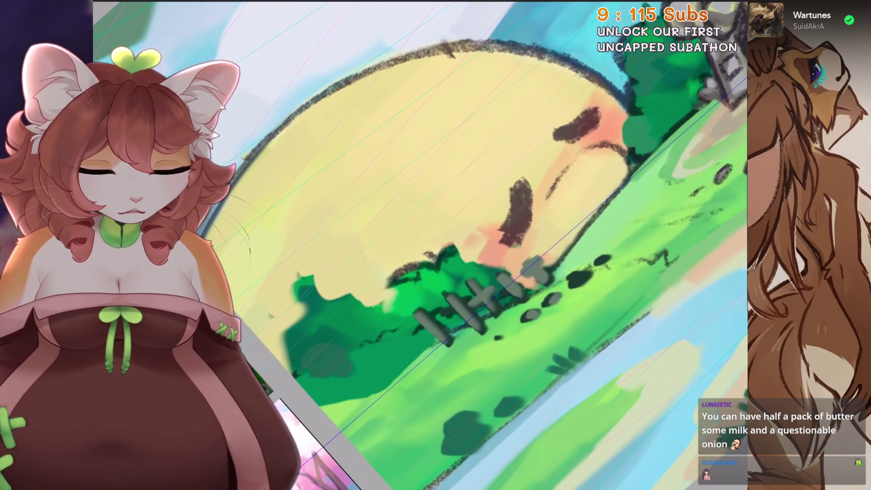
{"action": "scroll", "coordinate": [467, 253], "scroll_direction": "up", "scroll_amount": 2}
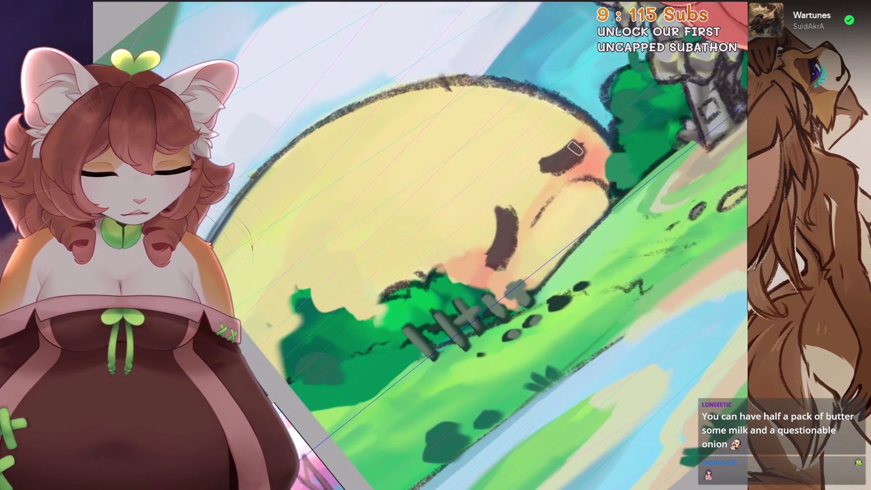
{"action": "scroll", "coordinate": [423, 241], "scroll_direction": "down", "scroll_amount": 5}
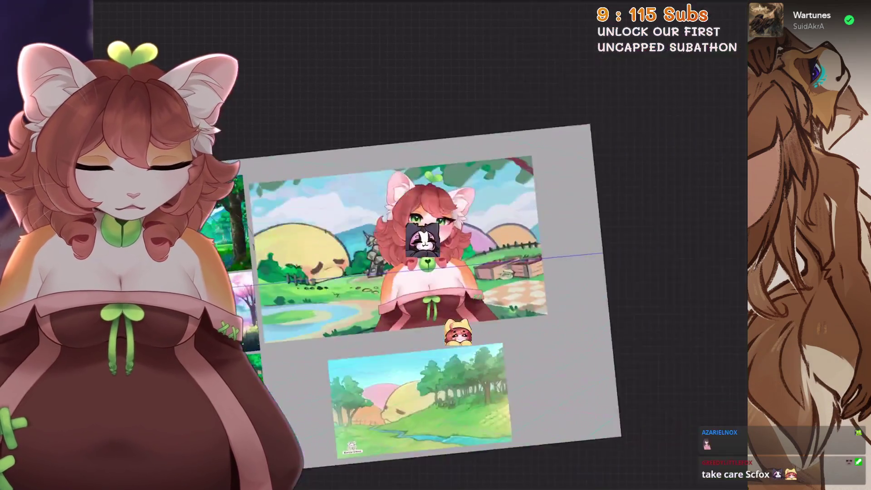
{"action": "scroll", "coordinate": [459, 253], "scroll_direction": "up", "scroll_amount": 3}
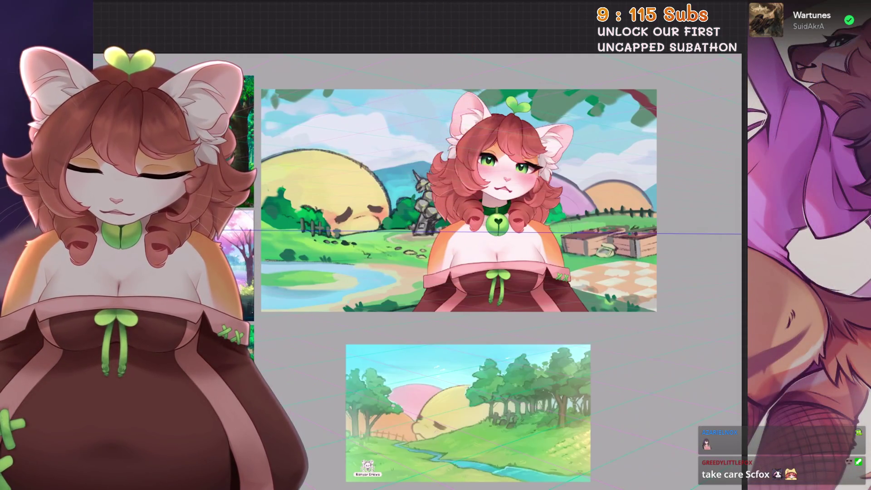
{"action": "key", "text": "ctrl+z"}
{"action": "scroll", "coordinate": [479, 211], "scroll_direction": "up", "scroll_amount": 5}
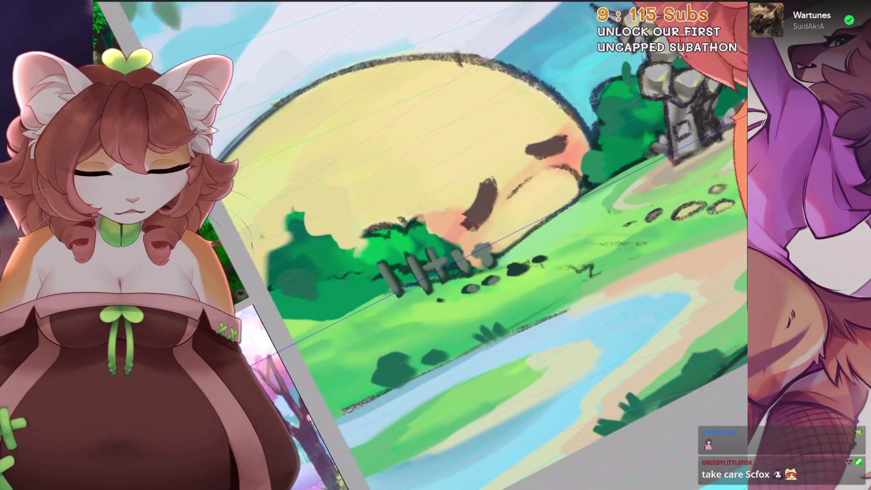
{"action": "key", "text": "ctrl+0"}
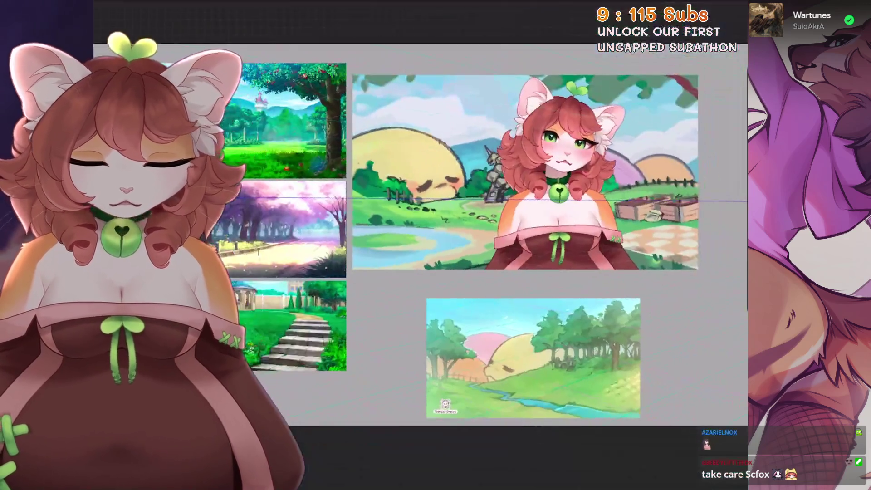
{"action": "scroll", "coordinate": [442, 225], "scroll_direction": "up", "scroll_amount": 5}
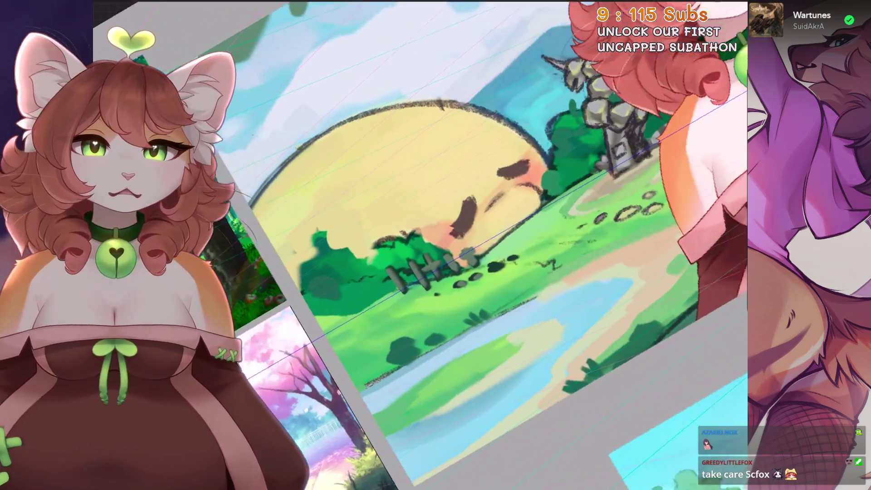
{"action": "key", "text": "6"}
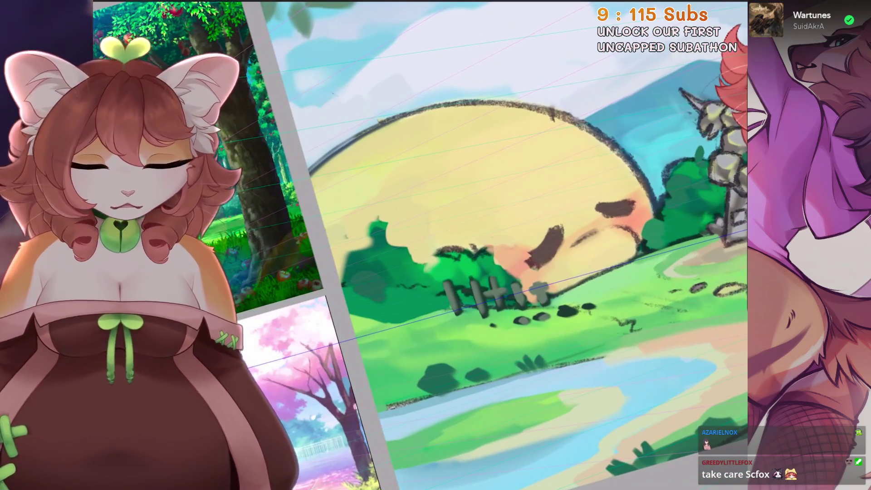
Undo two more slope strokes near the fence and view the whole background layout
{"action": "key", "text": "2"}
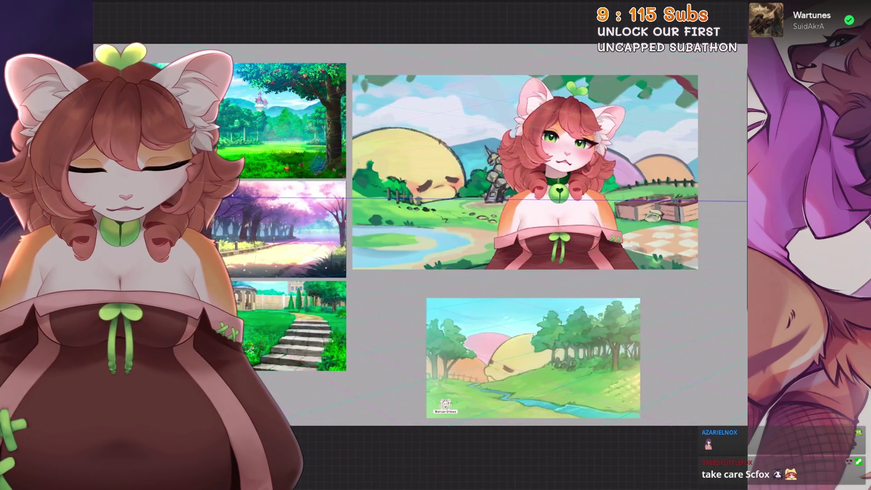
{"action": "key", "text": "1"}
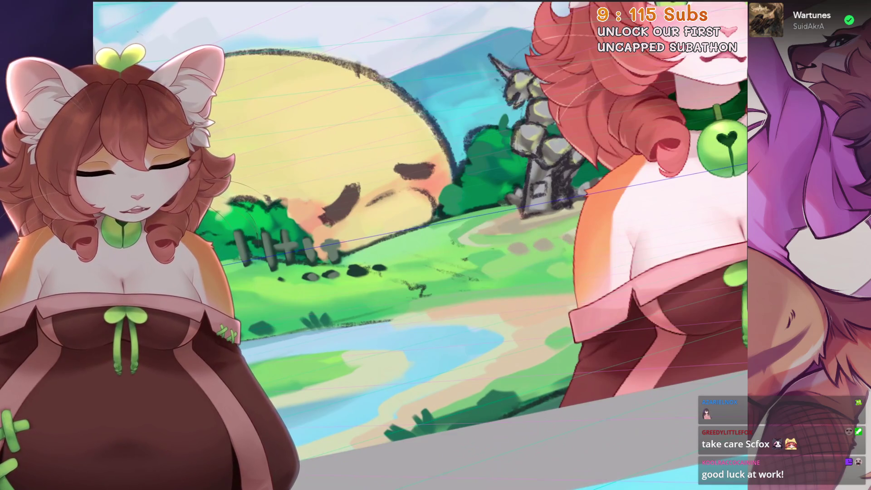
{"action": "scroll", "coordinate": [476, 250], "scroll_direction": "up", "scroll_amount": 1}
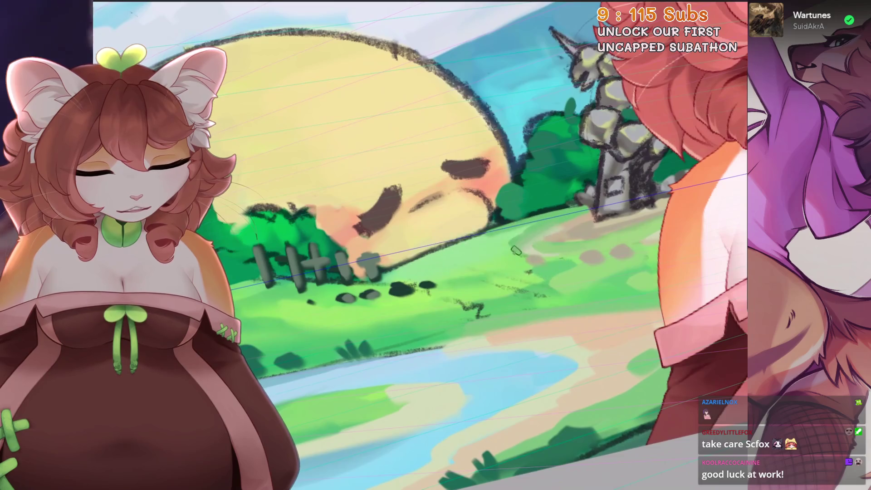
{"action": "key", "text": "ctrl+z"}
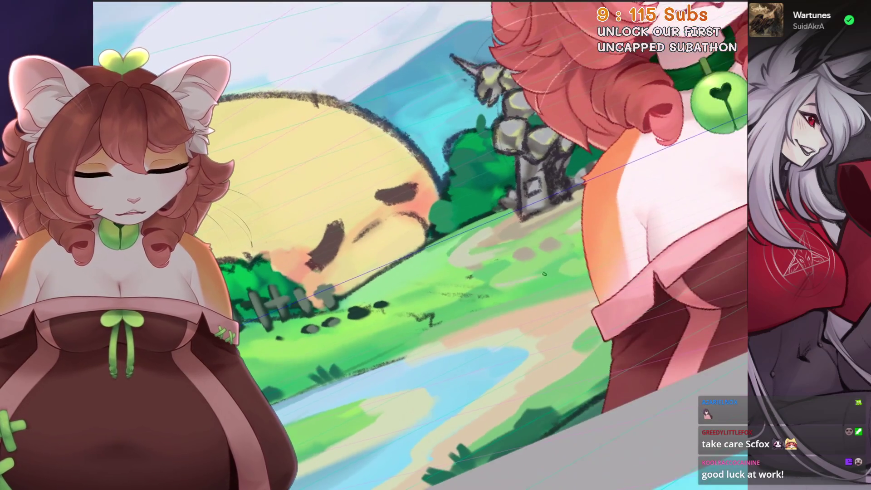
{"action": "key", "text": "ctrl+z"}
{"action": "key", "text": "ctrl+z"}
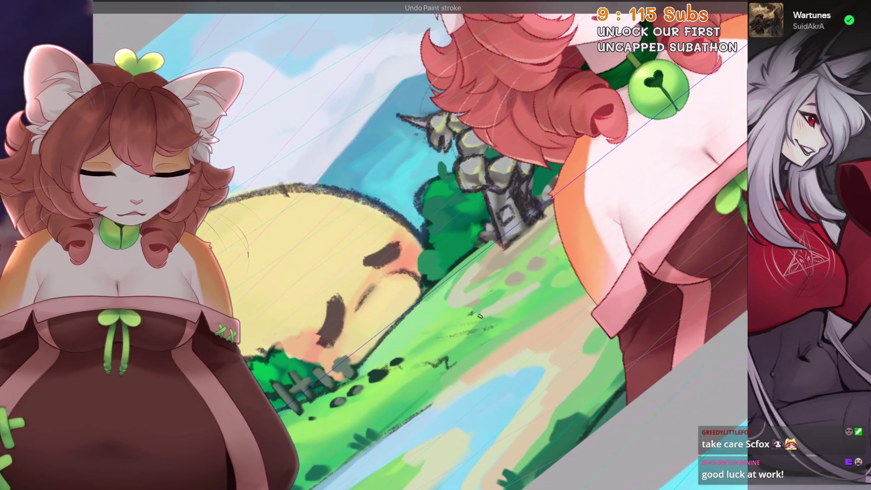
{"action": "scroll", "coordinate": [476, 245], "scroll_direction": "down", "scroll_amount": 2}
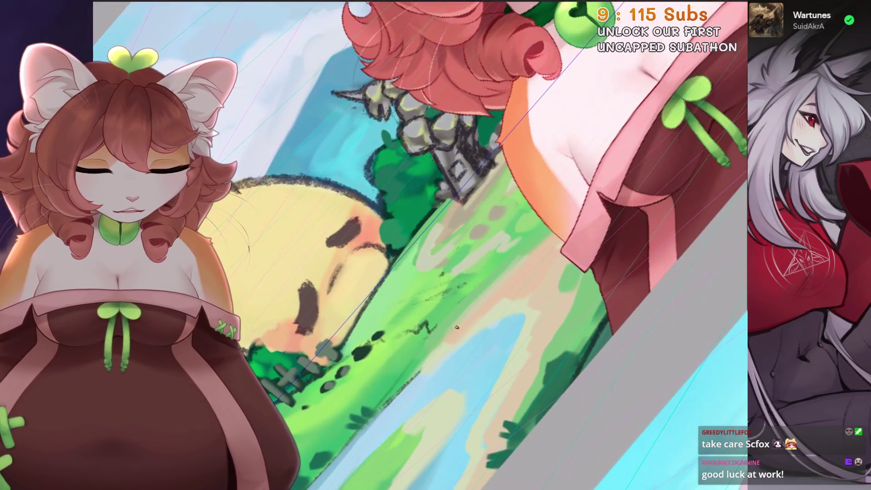
{"action": "scroll", "coordinate": [422, 245], "scroll_direction": "down", "scroll_amount": 2}
{"action": "key", "text": "alt+Tab"}
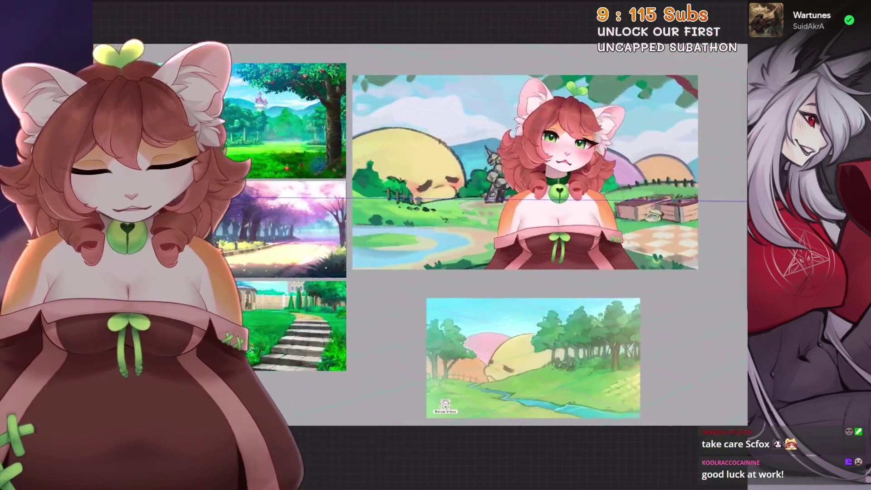
{"action": "key", "text": "ctrl+z"}
{"action": "scroll", "coordinate": [476, 245], "scroll_direction": "up", "scroll_amount": 2}
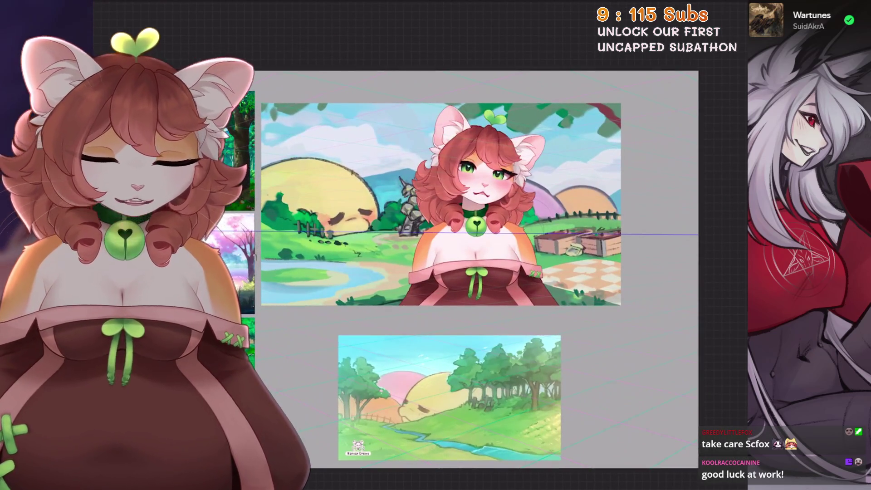
{"action": "scroll", "coordinate": [442, 272], "scroll_direction": "up", "scroll_amount": 2}
{"action": "scroll", "coordinate": [650, 343], "scroll_direction": "up", "scroll_amount": 1}
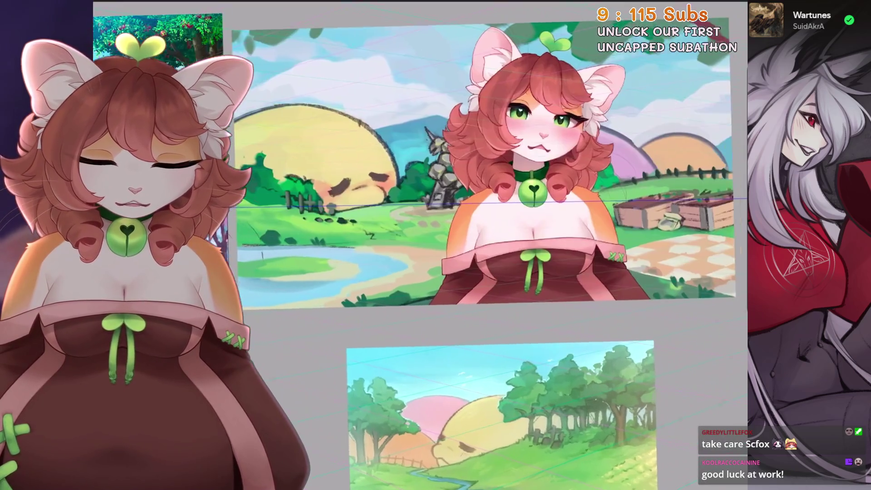
{"action": "scroll", "coordinate": [476, 245], "scroll_direction": "up", "scroll_amount": 2}
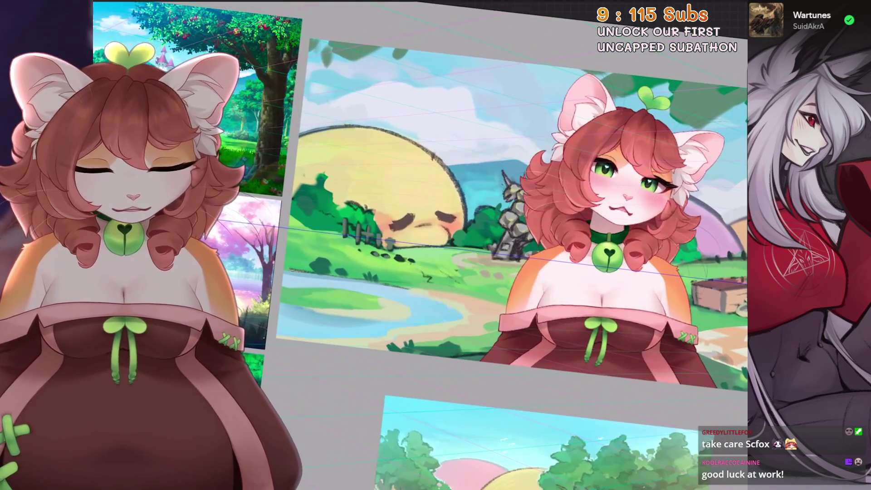
{"action": "scroll", "coordinate": [435, 245], "scroll_direction": "up", "scroll_amount": 3}
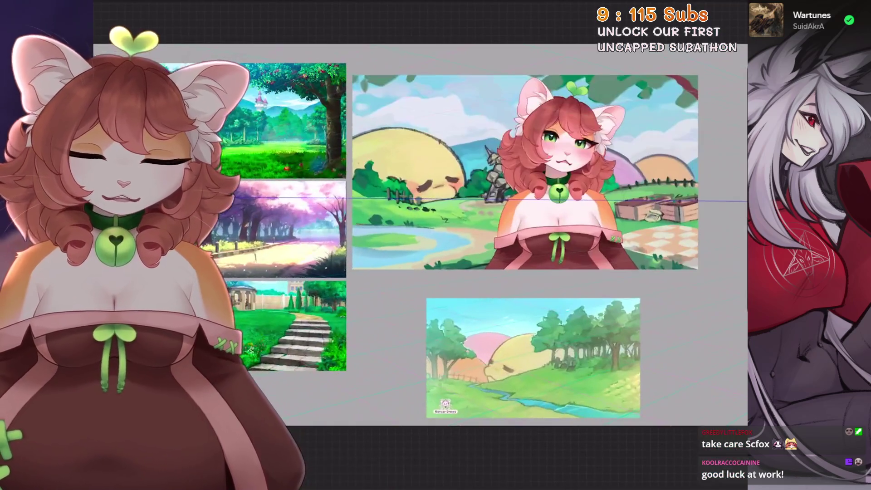
{"action": "scroll", "coordinate": [476, 245], "scroll_direction": "down", "scroll_amount": 2}
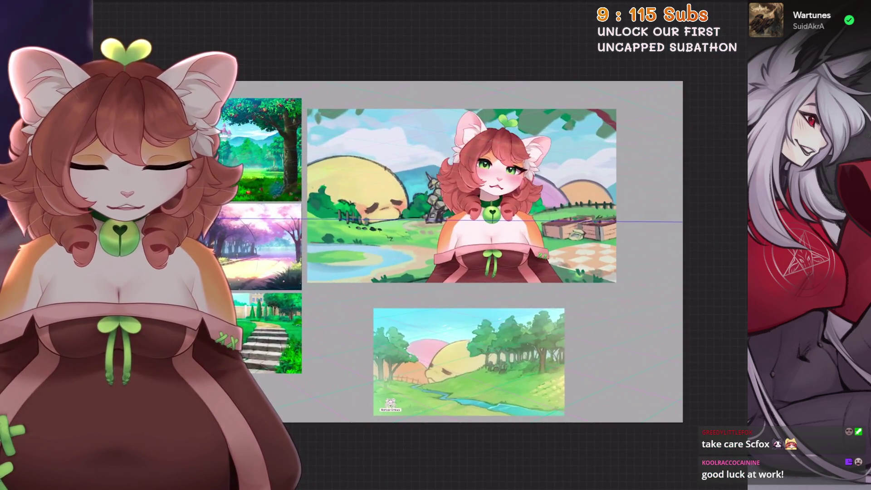
{"action": "scroll", "coordinate": [413, 245], "scroll_direction": "up", "scroll_amount": 5}
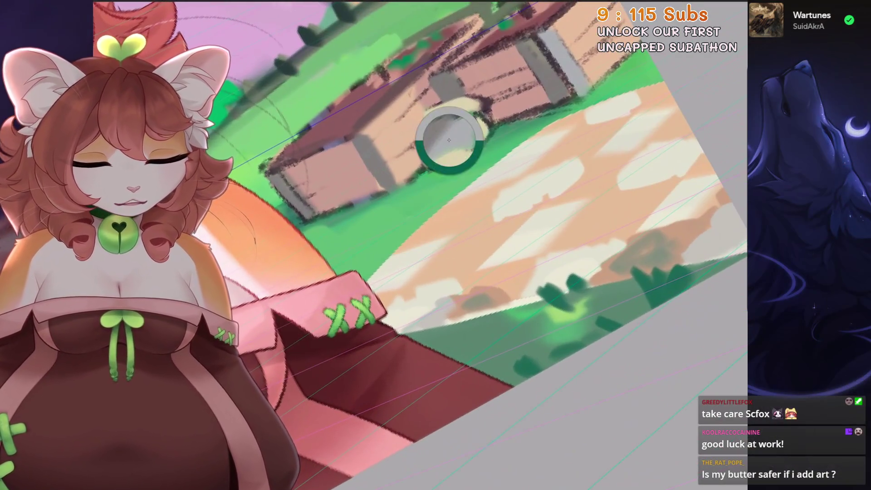
Undo an accidental grey stroke and a trial dark green dab in the grass below the path
{"action": "left_click_drag", "start_coordinate": [449, 141], "coordinate": [389, 113]}
{"action": "mouse_move", "coordinate": [476, 184]}
{"action": "left_mouse_down"}
{"action": "mouse_move", "coordinate": [469, 187]}
{"action": "mouse_move", "coordinate": [504, 163]}
{"action": "left_mouse_up"}
{"action": "key", "text": "ctrl+z"}
{"action": "key", "text": "ctrl+z"}
{"action": "left_click_drag", "start_coordinate": [409, 204], "coordinate": [402, 225]}
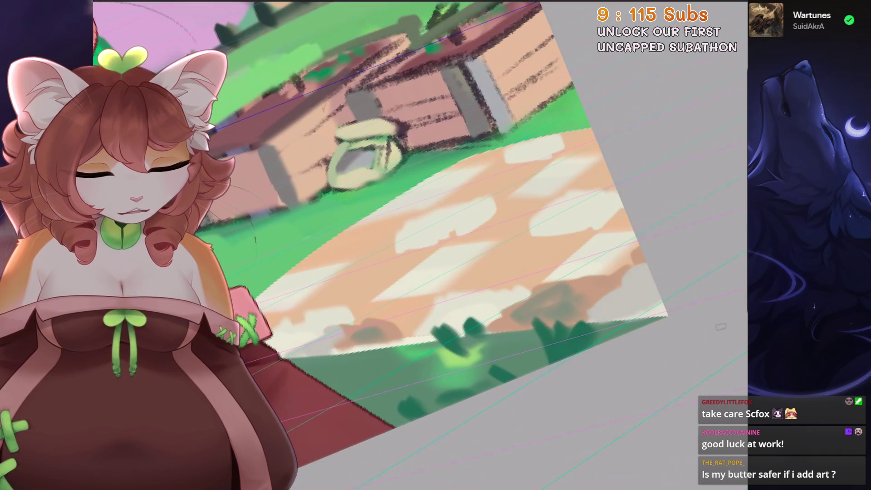
{"action": "left_click_drag", "start_coordinate": [408, 239], "coordinate": [429, 258]}
{"action": "left_click", "coordinate": [477, 267]}
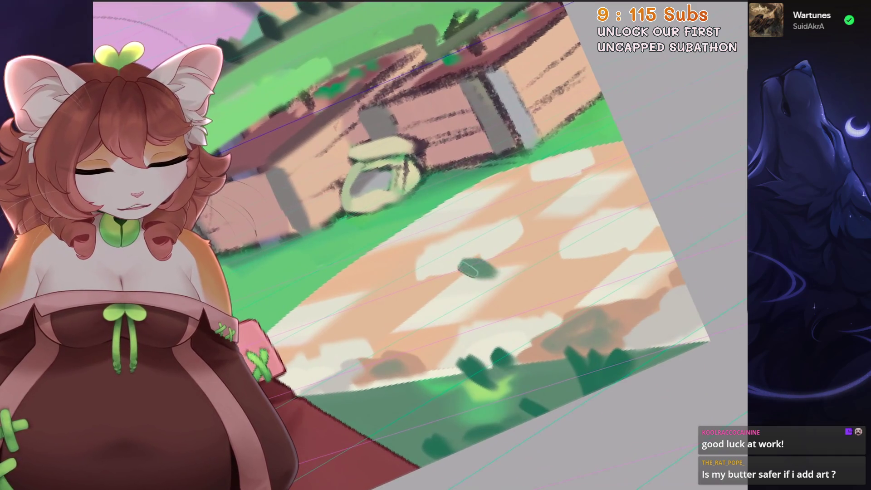
{"action": "key", "text": "ctrl+z"}
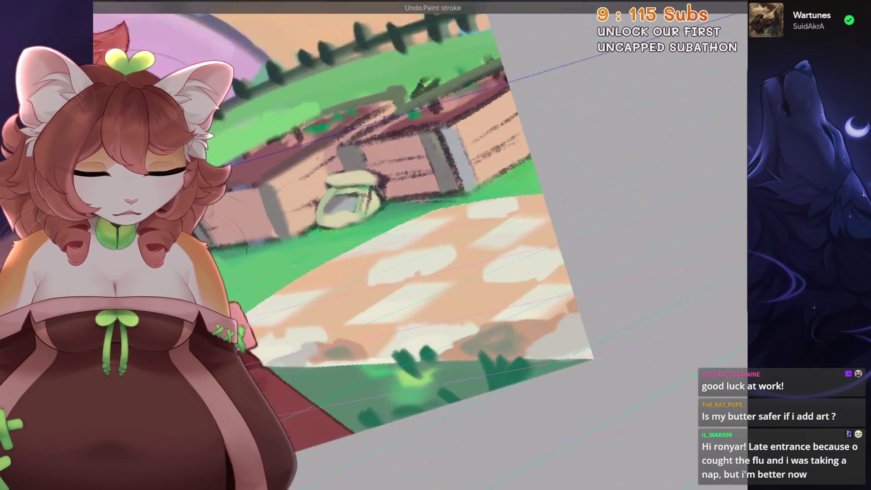
Paint the dark green rind outlines of the watermelon slices on the picnic blanket
{"action": "left_click_drag", "start_coordinate": [409, 238], "coordinate": [377, 251]}
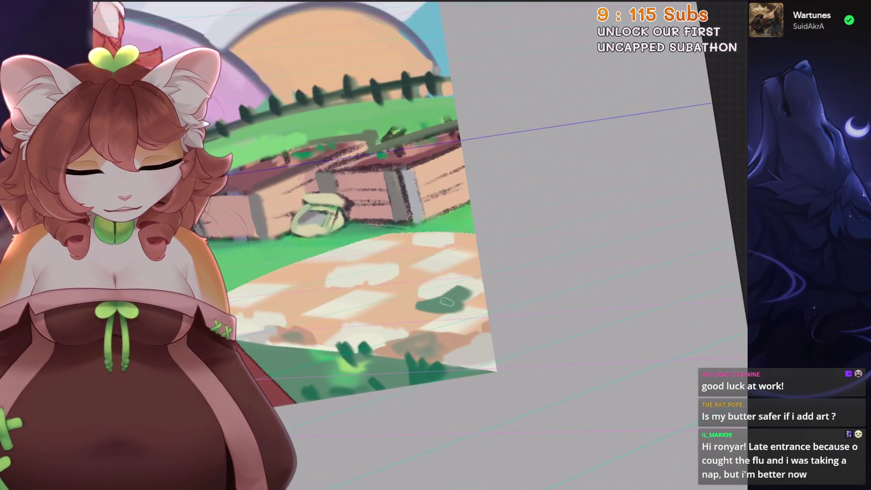
{"action": "left_click_drag", "start_coordinate": [426, 304], "coordinate": [454, 307]}
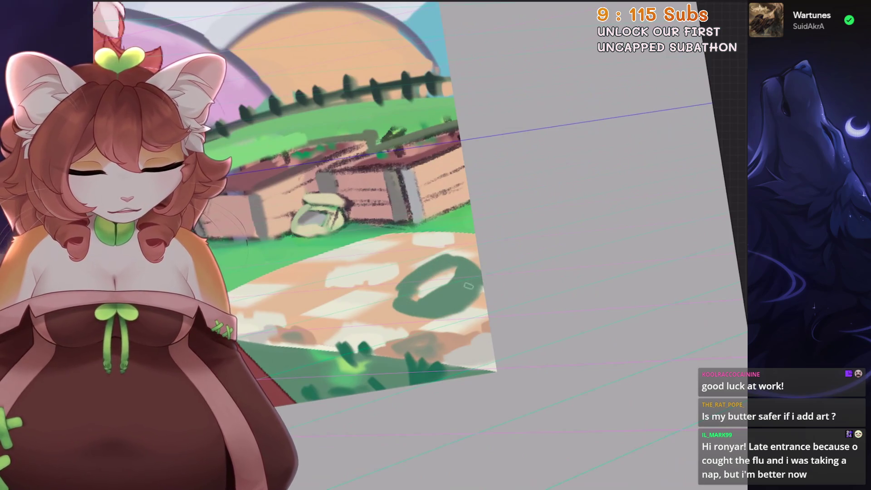
{"action": "left_click_drag", "start_coordinate": [468, 286], "coordinate": [420, 294]}
{"action": "left_click", "coordinate": [420, 294]}
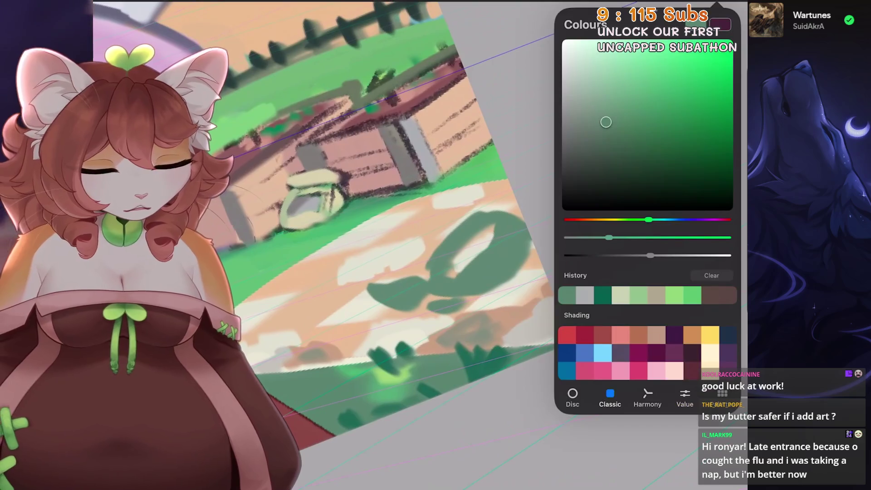
{"action": "left_click", "coordinate": [443, 285]}
{"action": "scroll", "coordinate": [523, 262], "scroll_direction": "up", "scroll_amount": 3}
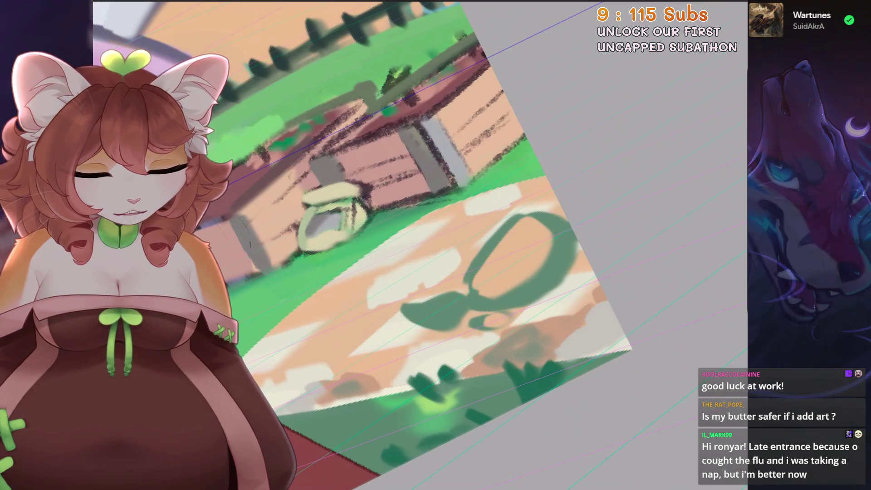
Pick red and fill the watermelon slices with flesh, undoing a stray light-green stroke
{"action": "left_click", "coordinate": [720, 24]}
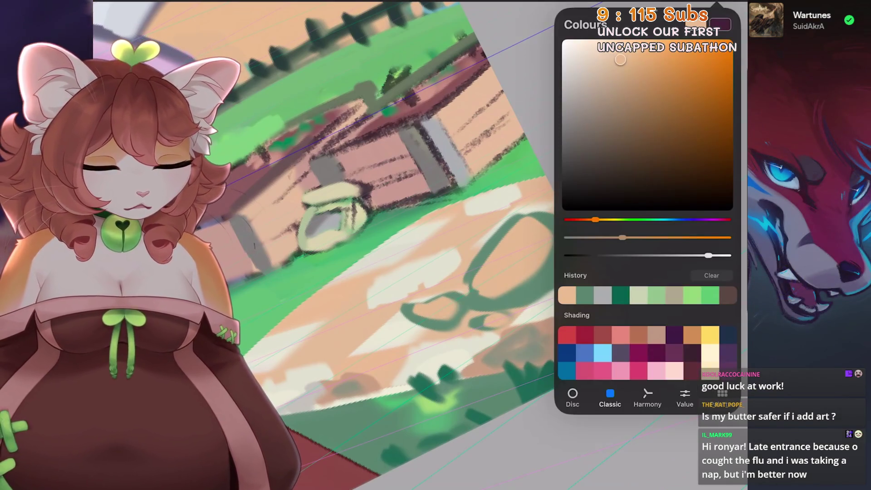
{"action": "left_click", "coordinate": [445, 307]}
{"action": "scroll", "coordinate": [583, 286], "scroll_direction": "up", "scroll_amount": 3}
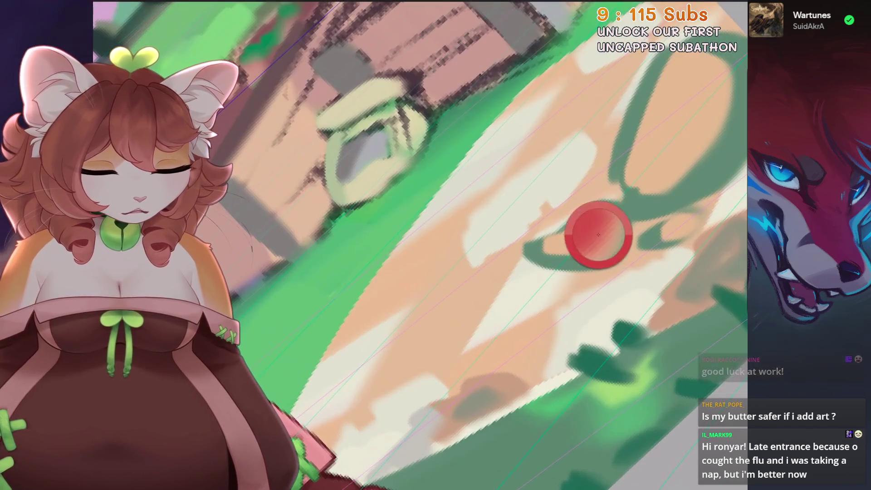
{"action": "scroll", "coordinate": [599, 234], "scroll_direction": "down", "scroll_amount": 3}
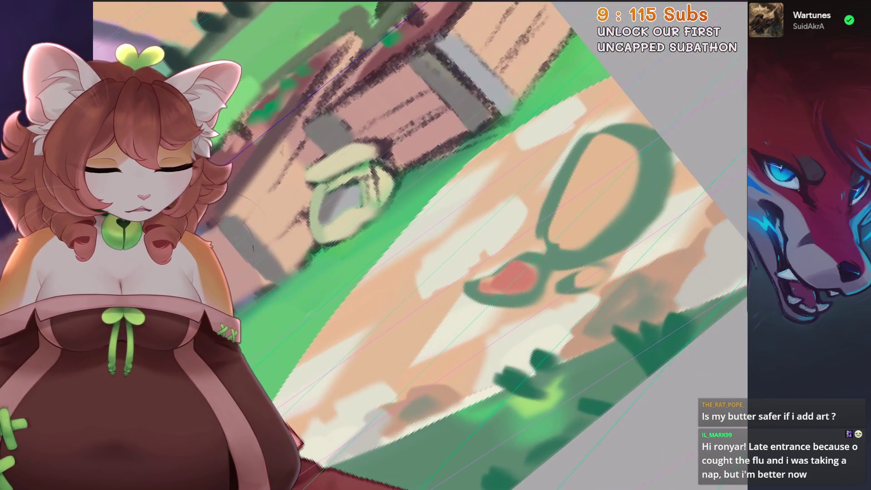
{"action": "scroll", "coordinate": [442, 245], "scroll_direction": "down", "scroll_amount": 2}
{"action": "left_click_drag", "start_coordinate": [720, 24], "coordinate": [537, 224]}
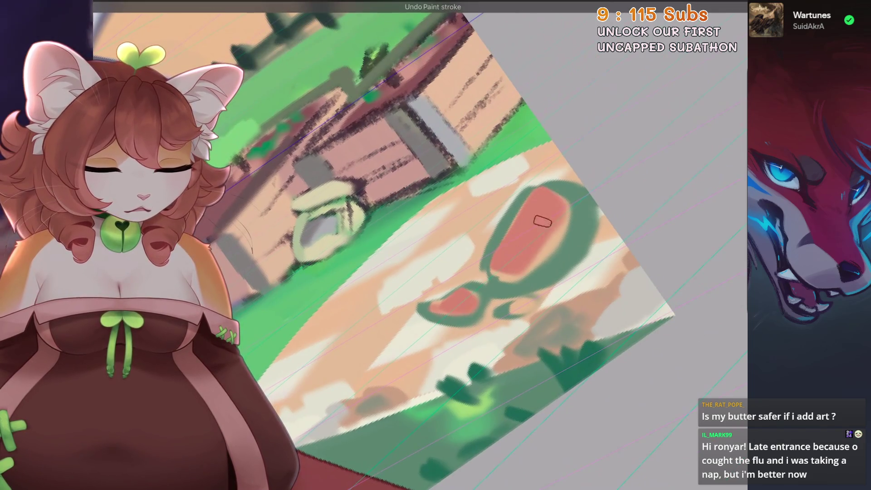
{"action": "scroll", "coordinate": [443, 244], "scroll_direction": "down", "scroll_amount": 3}
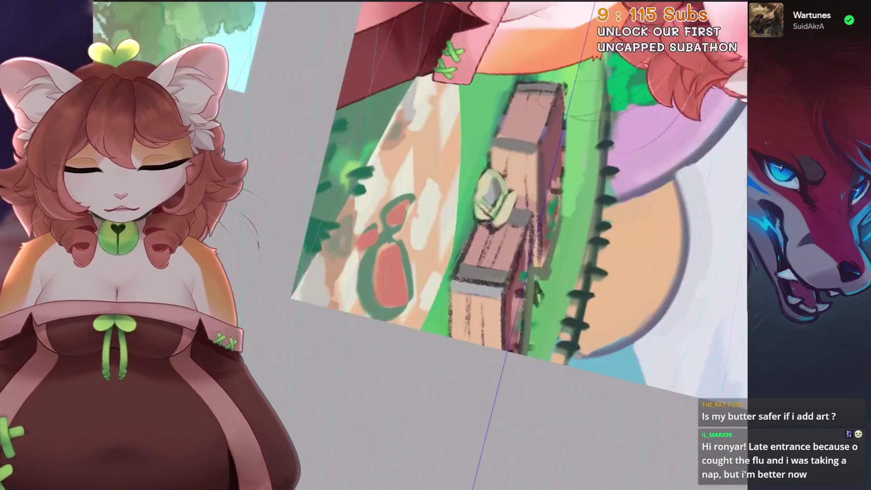
{"action": "scroll", "coordinate": [476, 204], "scroll_direction": "up", "scroll_amount": 3}
{"action": "scroll", "coordinate": [466, 301], "scroll_direction": "up", "scroll_amount": 1}
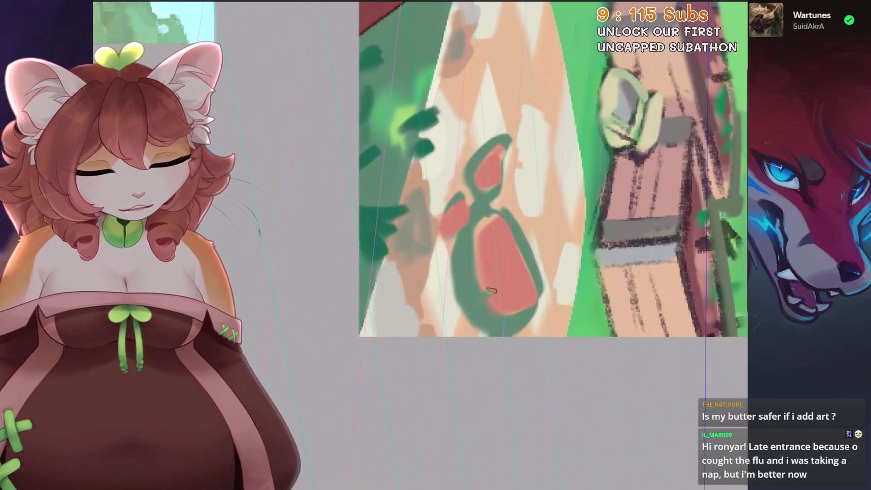
{"action": "left_click_drag", "start_coordinate": [551, 170], "coordinate": [544, 225]}
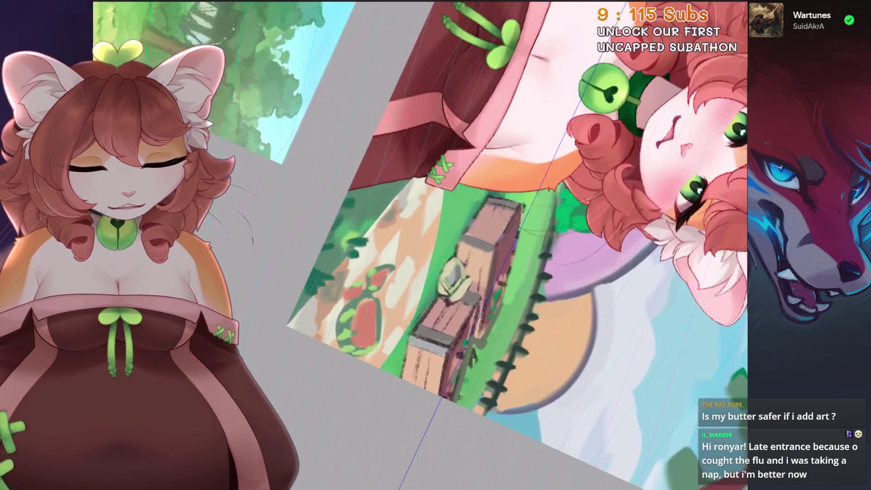
{"action": "left_click_drag", "start_coordinate": [476, 204], "coordinate": [443, 249]}
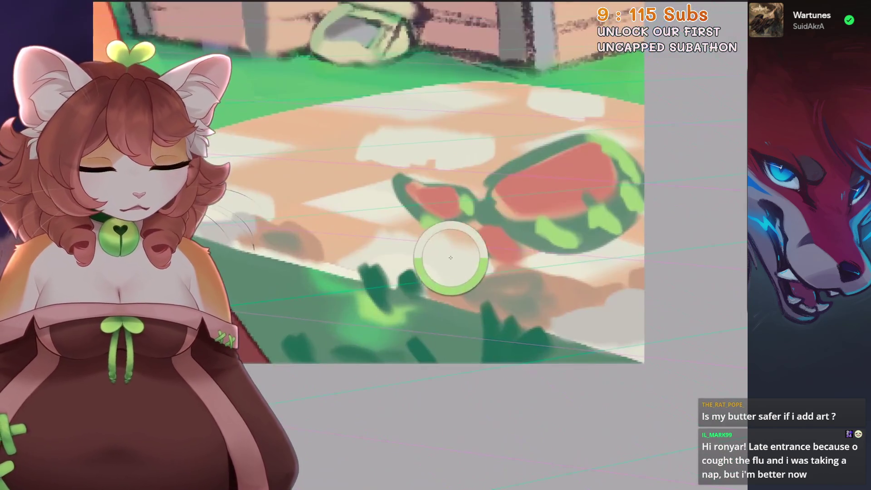
{"action": "key", "text": "ctrl+z"}
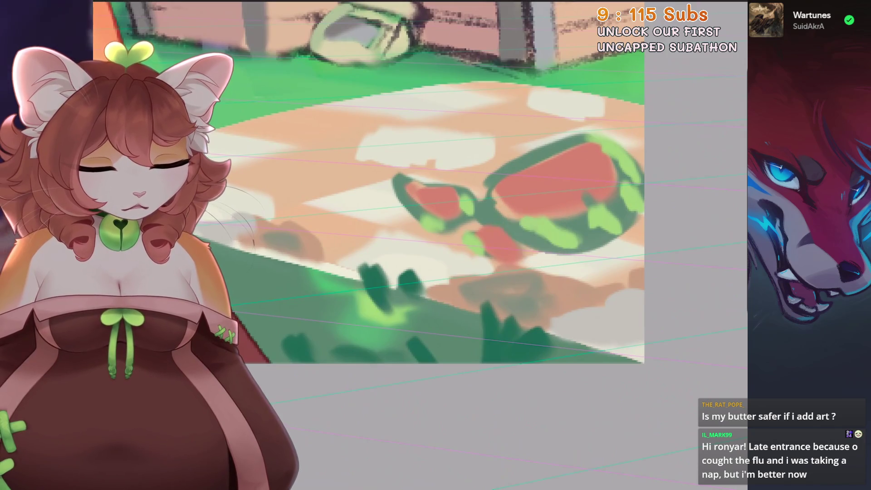
Darken the paint colour for the rind stripes and level the view on the melon
{"action": "left_click", "coordinate": [739, 10]}
{"action": "left_click", "coordinate": [674, 96]}
{"action": "left_click", "coordinate": [507, 200]}
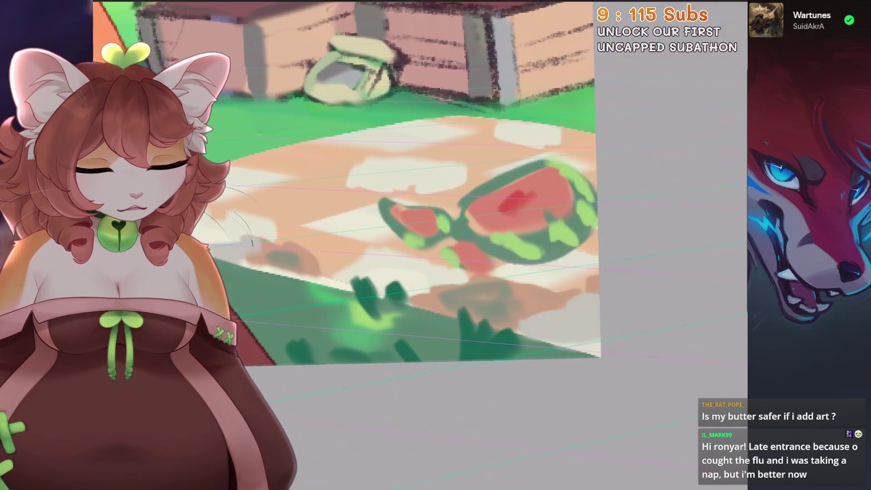
{"action": "left_click_drag", "start_coordinate": [506, 201], "coordinate": [535, 198]}
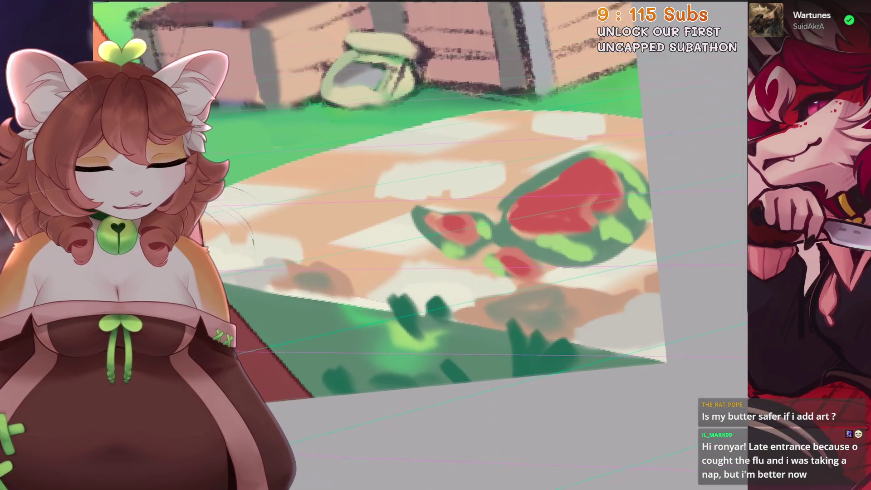
{"action": "left_click_drag", "start_coordinate": [517, 253], "coordinate": [490, 292]}
{"action": "scroll", "coordinate": [423, 198], "scroll_direction": "down", "scroll_amount": 3}
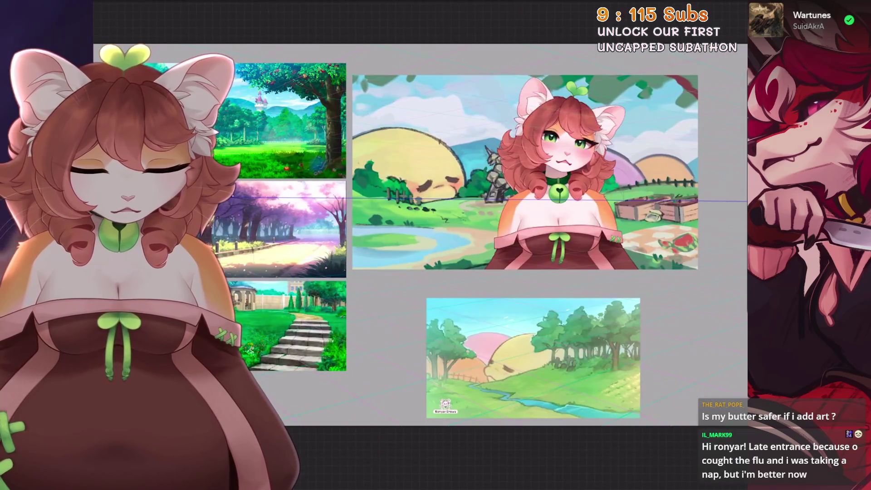
{"action": "scroll", "coordinate": [421, 204], "scroll_direction": "up", "scroll_amount": 2}
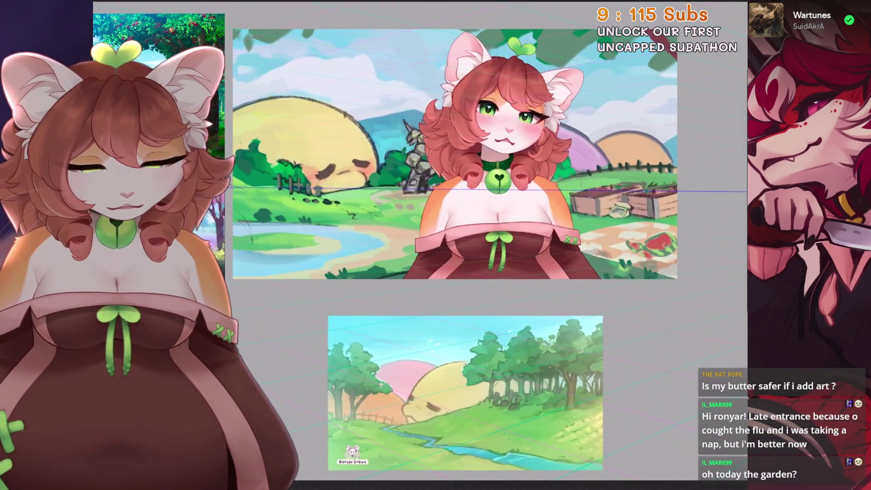
{"action": "scroll", "coordinate": [368, 243], "scroll_direction": "up", "scroll_amount": 3}
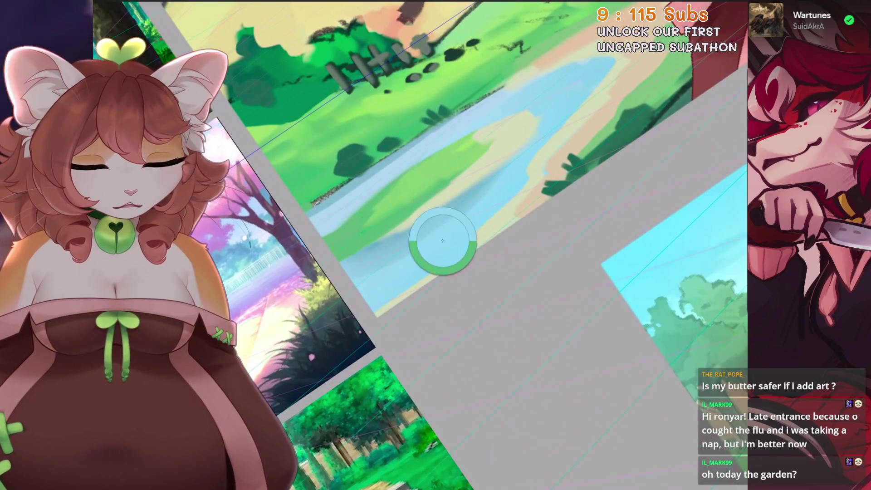
Sample the pink from the character's dress as the paint colour
{"action": "left_click_drag", "start_coordinate": [372, 250], "coordinate": [408, 225]}
{"action": "left_click", "coordinate": [722, 24]}
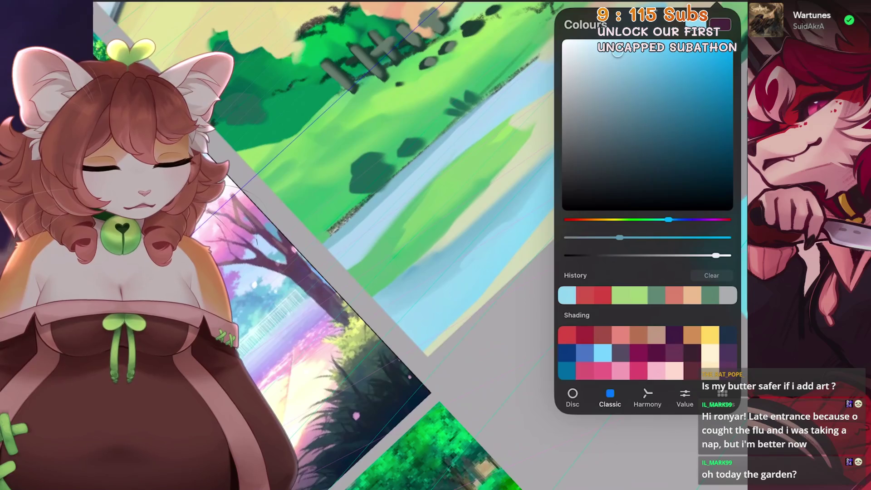
{"action": "left_click", "coordinate": [722, 25]}
{"action": "scroll", "coordinate": [416, 251], "scroll_direction": "down", "scroll_amount": 3}
{"action": "left_click", "coordinate": [416, 251]}
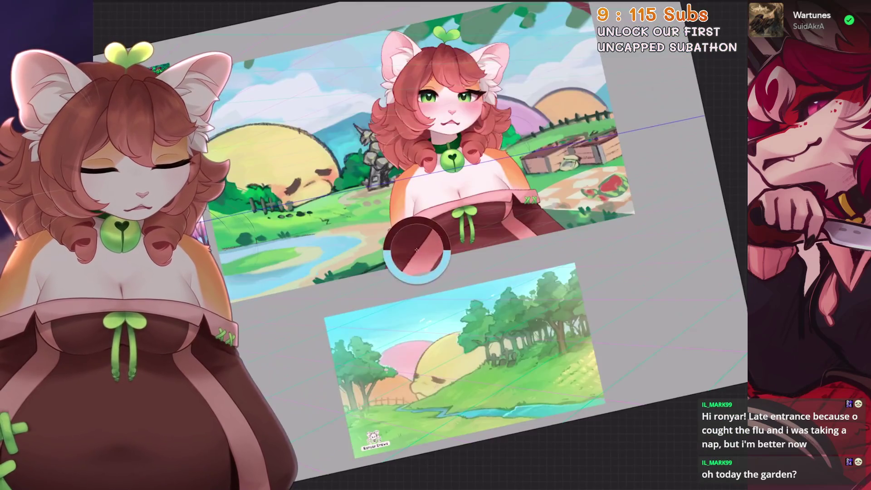
Zoom onto the pond and brush a small pink ring on the water
{"action": "left_click_drag", "start_coordinate": [416, 250], "coordinate": [610, 185]}
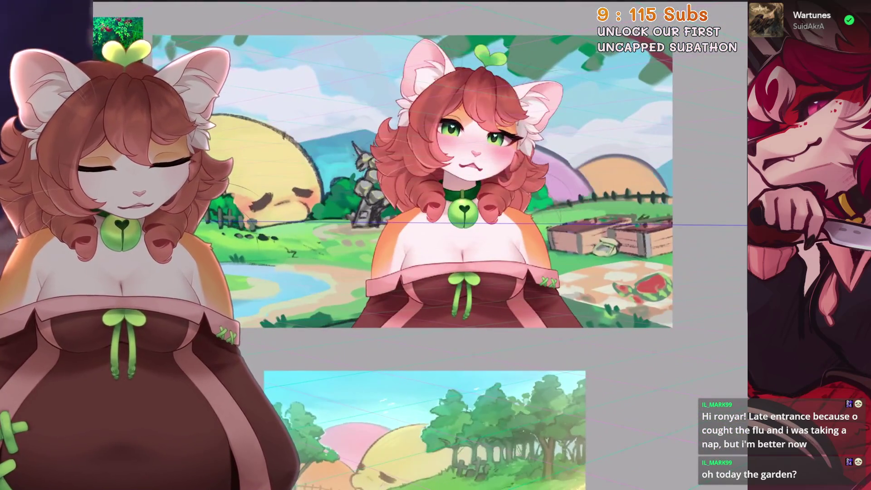
{"action": "left_click_drag", "start_coordinate": [599, 235], "coordinate": [442, 143]}
{"action": "scroll", "coordinate": [565, 195], "scroll_direction": "up", "scroll_amount": 2}
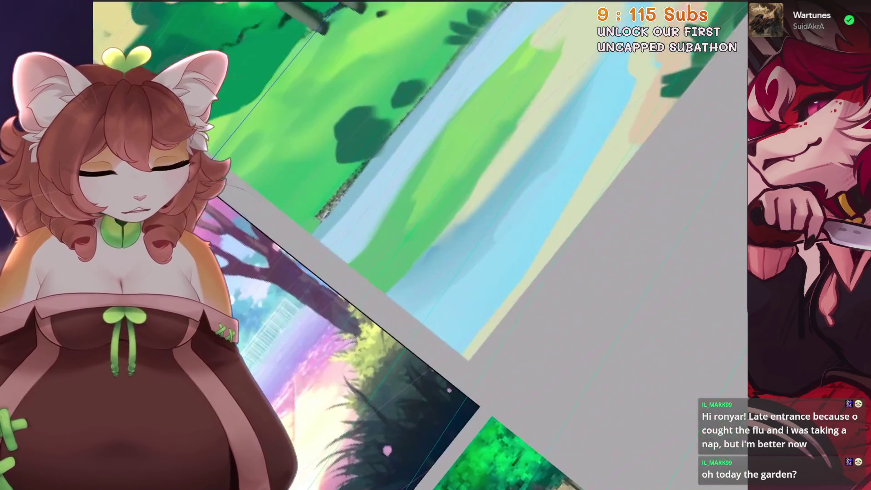
{"action": "mouse_move", "coordinate": [501, 228]}
{"action": "left_mouse_down"}
{"action": "mouse_move", "coordinate": [491, 280]}
{"action": "mouse_move", "coordinate": [492, 240]}
{"action": "left_mouse_up"}
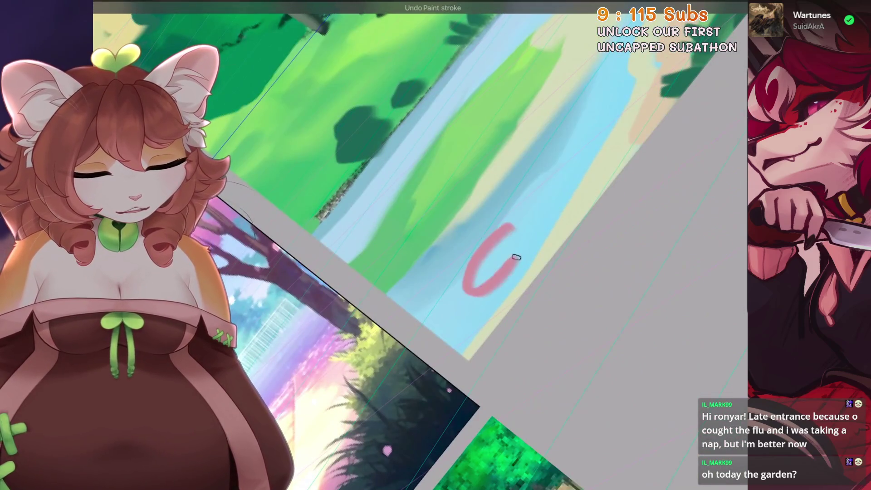
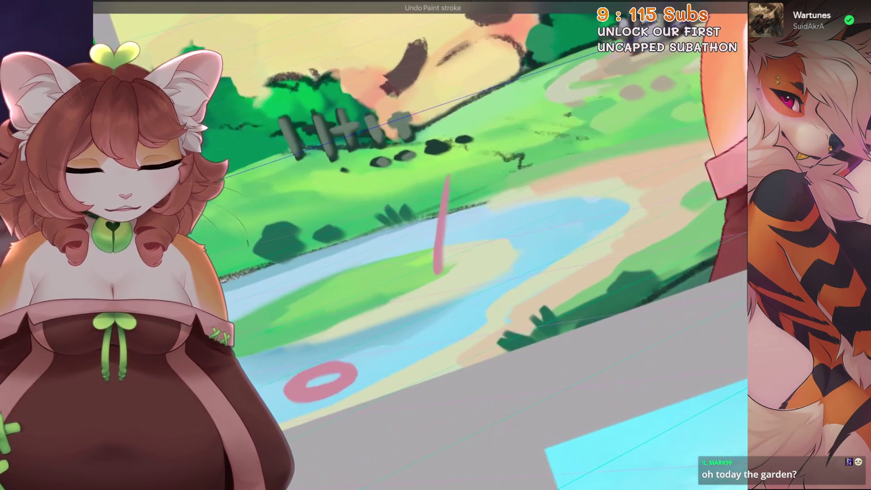
Sketch the pink umbrella's angled pole and canopy stroke above the swim ring
{"action": "left_click_drag", "start_coordinate": [406, 196], "coordinate": [448, 178]}
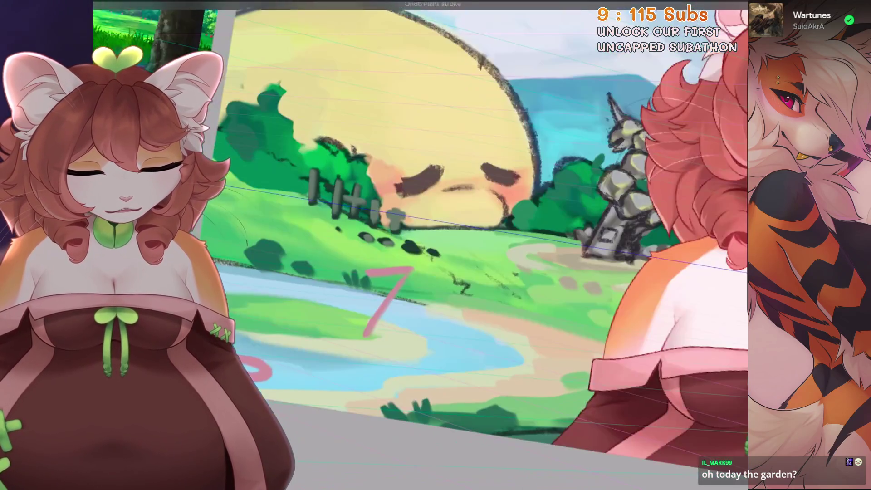
{"action": "left_click_drag", "start_coordinate": [411, 272], "coordinate": [429, 311]}
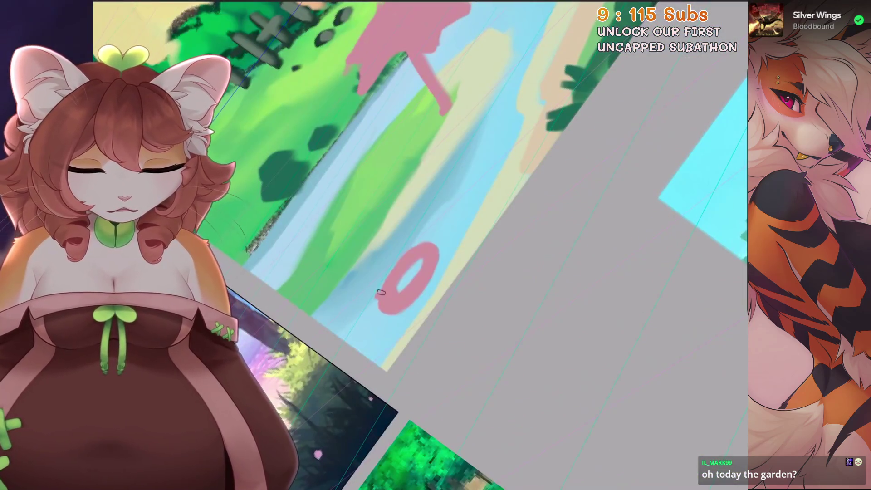
{"action": "mouse_move", "coordinate": [416, 242]}
{"action": "left_mouse_down"}
{"action": "mouse_move", "coordinate": [375, 314]}
{"action": "mouse_move", "coordinate": [399, 320]}
{"action": "left_mouse_up"}
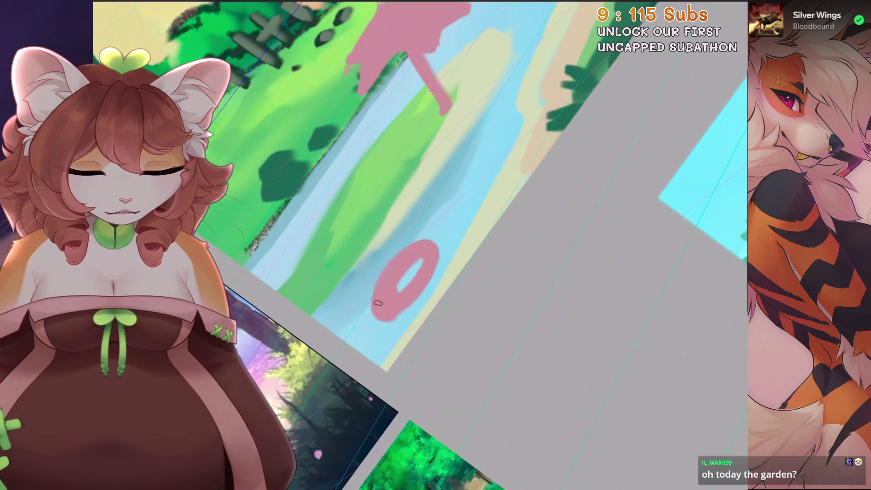
Undo the unwanted ring-thickening strokes and add a faint stroke near the umbrella
{"action": "key", "text": "ctrl+z"}
{"action": "key", "text": "ctrl+z"}
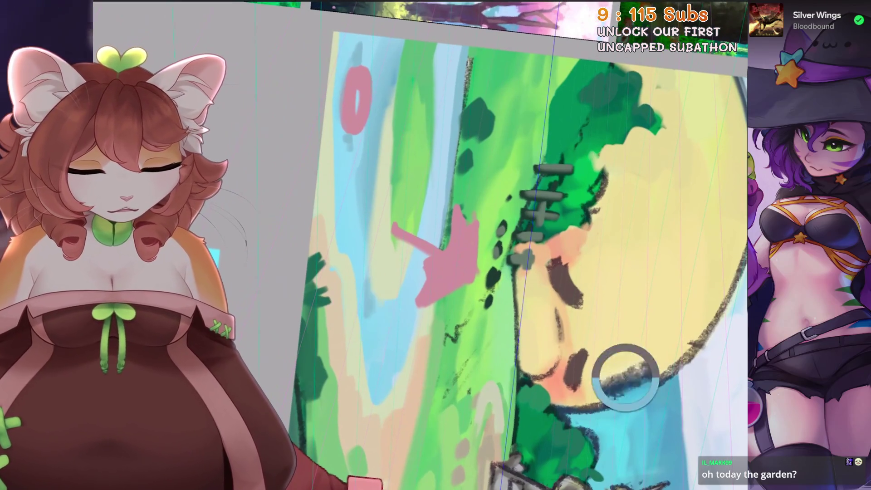
{"action": "key", "text": "ctrl+z"}
{"action": "left_click_drag", "start_coordinate": [388, 258], "coordinate": [388, 224]}
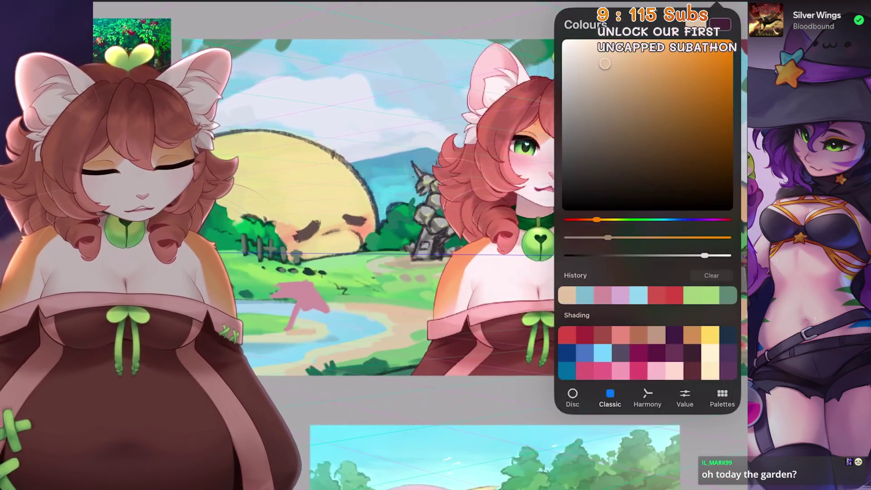
{"action": "scroll", "coordinate": [307, 272], "scroll_direction": "up", "scroll_amount": 5}
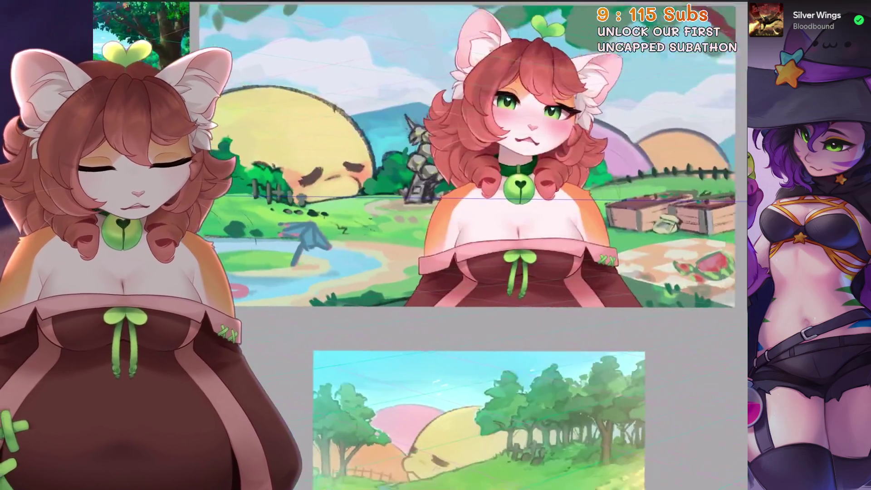
Sample a blue from the painting for the umbrella and reposition the canvas view
{"action": "left_click", "coordinate": [399, 301], "text": "ctrl"}
{"action": "mouse_move", "coordinate": [400, 301]}
{"action": "left_mouse_down"}
{"action": "mouse_move", "coordinate": [624, 282]}
{"action": "mouse_move", "coordinate": [559, 195]}
{"action": "left_mouse_up"}
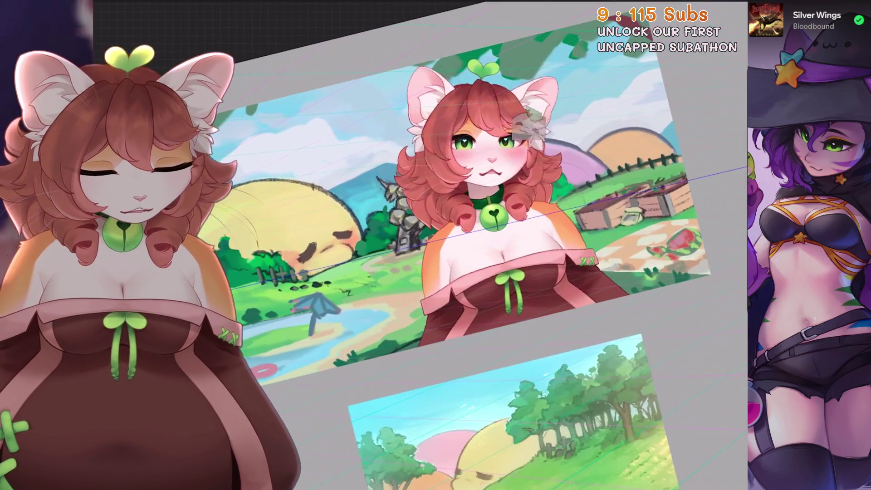
{"action": "left_click", "coordinate": [583, 156], "text": "ctrl"}
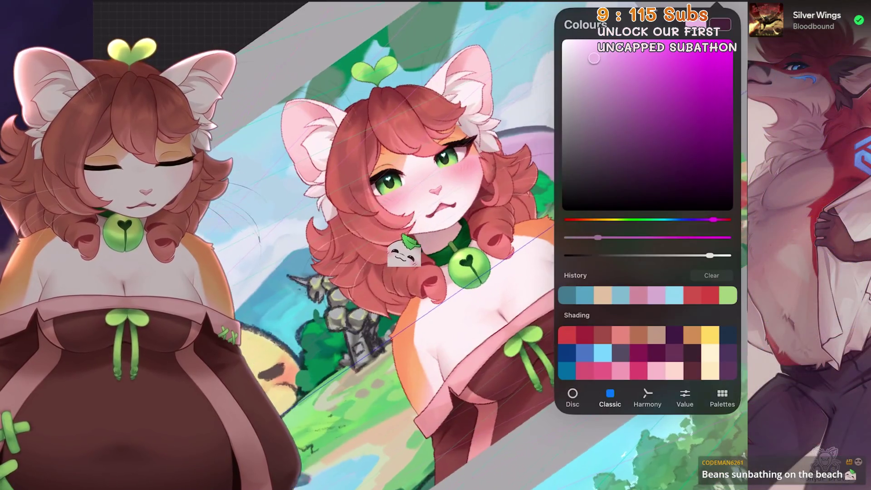
{"action": "left_click_drag", "start_coordinate": [436, 245], "coordinate": [476, 225]}
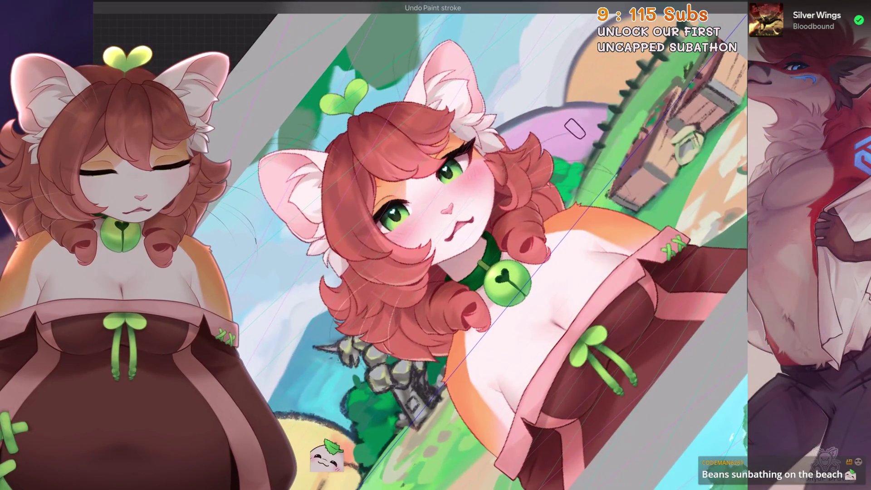
{"action": "scroll", "coordinate": [435, 272], "scroll_direction": "down", "scroll_amount": 3}
{"action": "scroll", "coordinate": [382, 286], "scroll_direction": "up", "scroll_amount": 3}
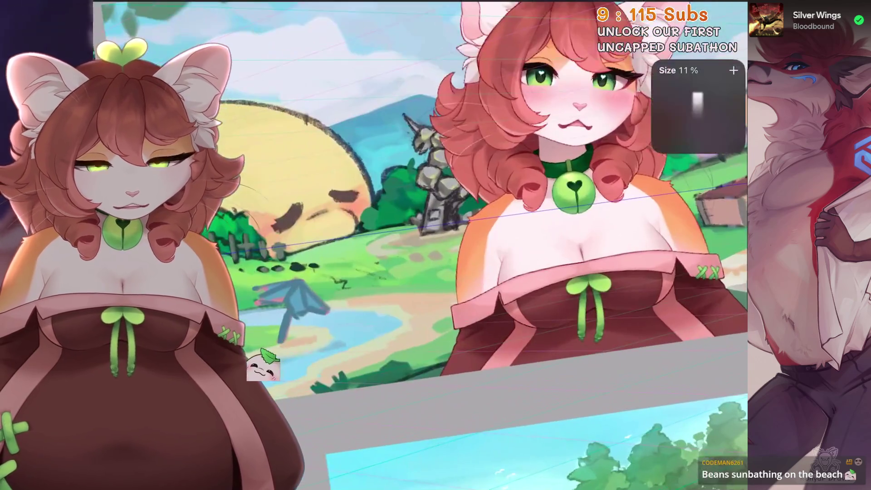
Dab yellow spots on the pink swim ring and outline its left edge dark
{"action": "left_click_drag", "start_coordinate": [381, 341], "coordinate": [340, 204]}
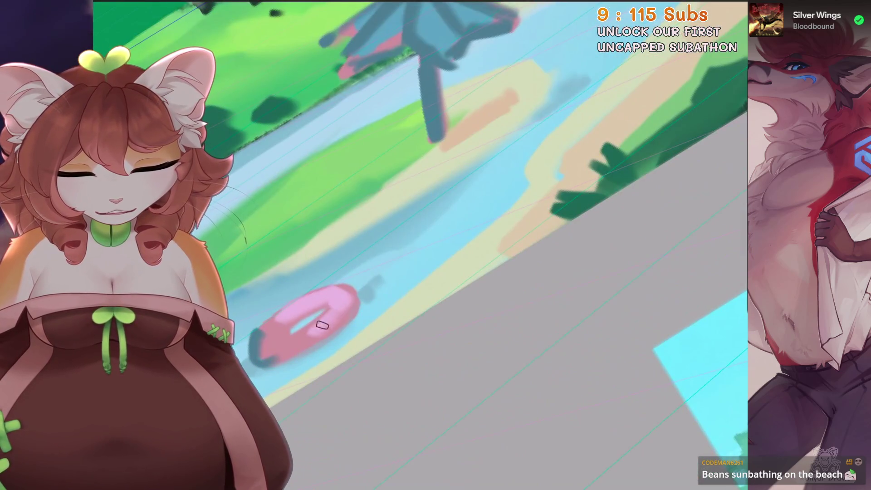
{"action": "left_click_drag", "start_coordinate": [218, 217], "coordinate": [264, 349]}
{"action": "scroll", "coordinate": [477, 245], "scroll_direction": "up", "scroll_amount": 3}
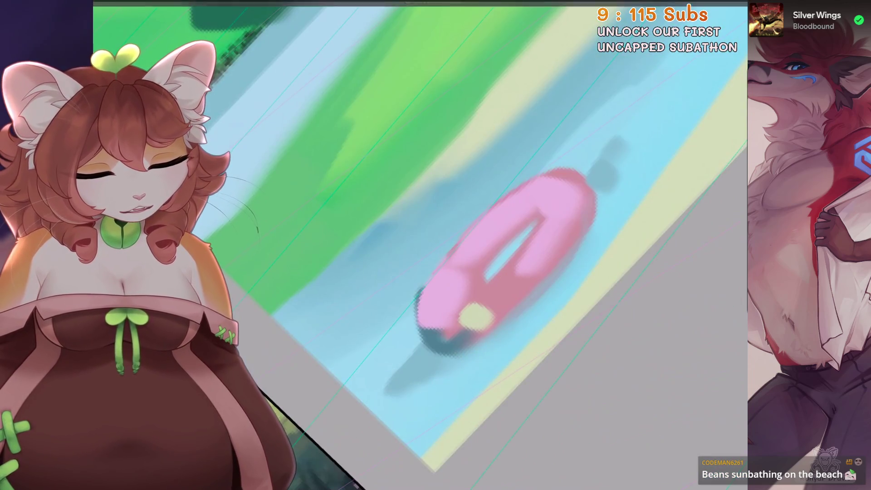
{"action": "left_click_drag", "start_coordinate": [477, 317], "coordinate": [436, 320]}
{"action": "left_click_drag", "start_coordinate": [557, 221], "coordinate": [566, 215]}
{"action": "scroll", "coordinate": [566, 188], "scroll_direction": "down", "scroll_amount": 5}
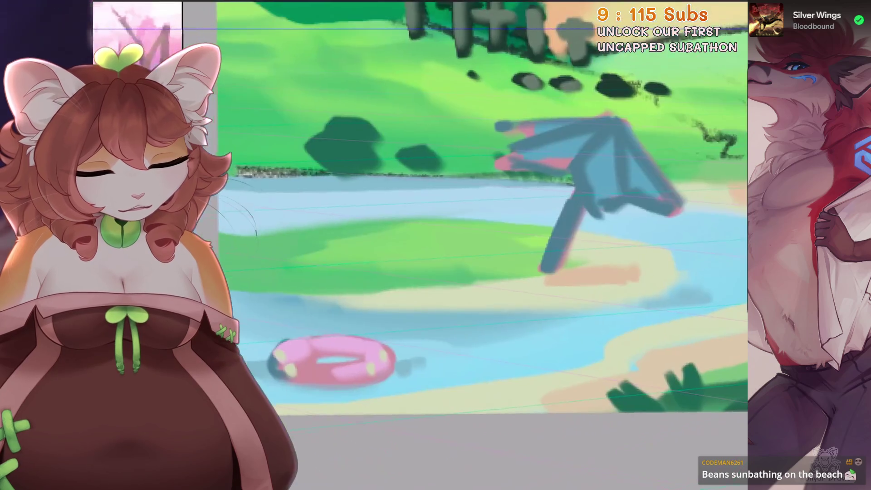
{"action": "scroll", "coordinate": [564, 195], "scroll_direction": "up", "scroll_amount": 5}
{"action": "scroll", "coordinate": [564, 195], "scroll_direction": "down", "scroll_amount": 2}
{"action": "scroll", "coordinate": [477, 244], "scroll_direction": "down", "scroll_amount": 2}
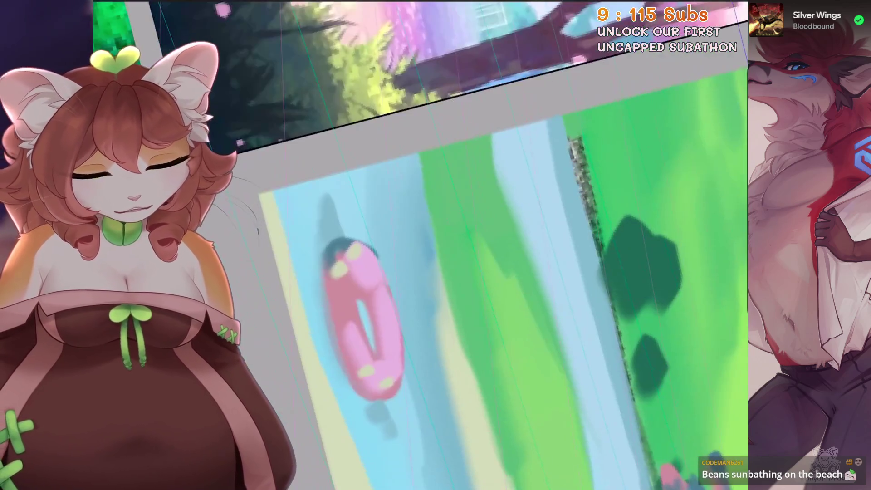
{"action": "left_click_drag", "start_coordinate": [343, 259], "coordinate": [328, 331]}
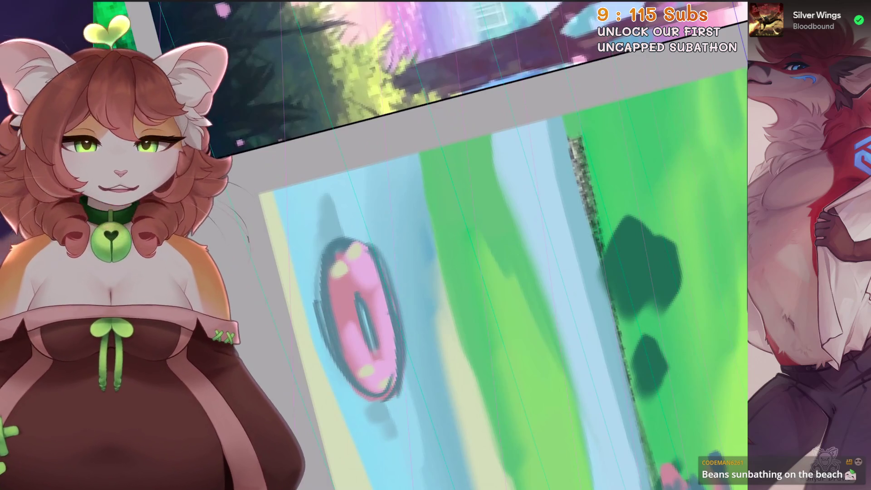
{"action": "scroll", "coordinate": [422, 245], "scroll_direction": "down", "scroll_amount": 3}
{"action": "scroll", "coordinate": [422, 245], "scroll_direction": "down", "scroll_amount": 3}
{"action": "scroll", "coordinate": [422, 245], "scroll_direction": "down", "scroll_amount": 2}
{"action": "scroll", "coordinate": [422, 245], "scroll_direction": "down", "scroll_amount": 5}
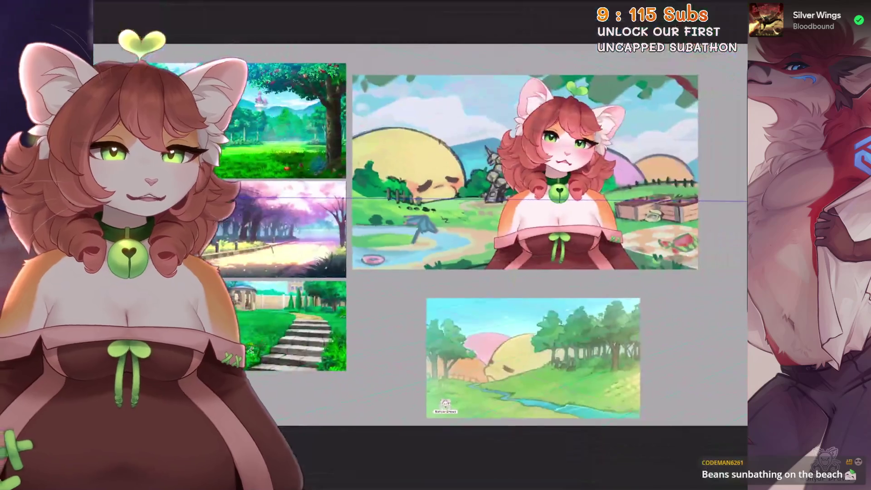
{"action": "scroll", "coordinate": [421, 245], "scroll_direction": "up", "scroll_amount": 3}
{"action": "scroll", "coordinate": [422, 245], "scroll_direction": "up", "scroll_amount": 2}
Straighten the view over the umbrella and fit the whole board on screen
{"action": "mouse_move", "coordinate": [402, 232]}
{"action": "left_mouse_down"}
{"action": "mouse_move", "coordinate": [443, 282]}
{"action": "mouse_move", "coordinate": [350, 368]}
{"action": "left_mouse_up"}
{"action": "scroll", "coordinate": [449, 245], "scroll_direction": "up", "scroll_amount": 2}
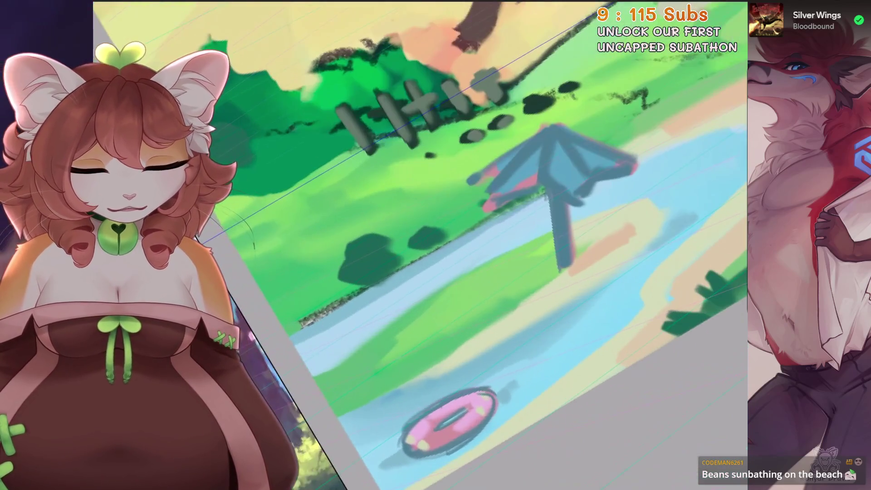
{"action": "left_click_drag", "start_coordinate": [422, 204], "coordinate": [477, 286]}
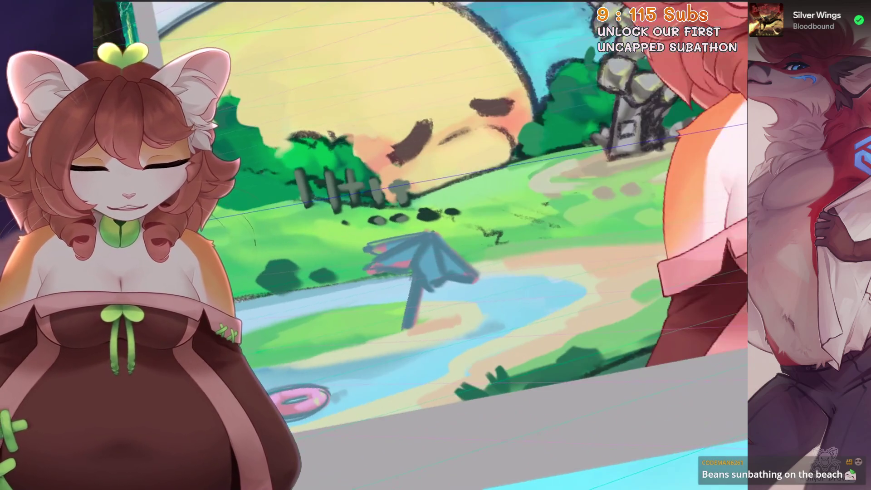
{"action": "scroll", "coordinate": [467, 272], "scroll_direction": "up", "scroll_amount": 2}
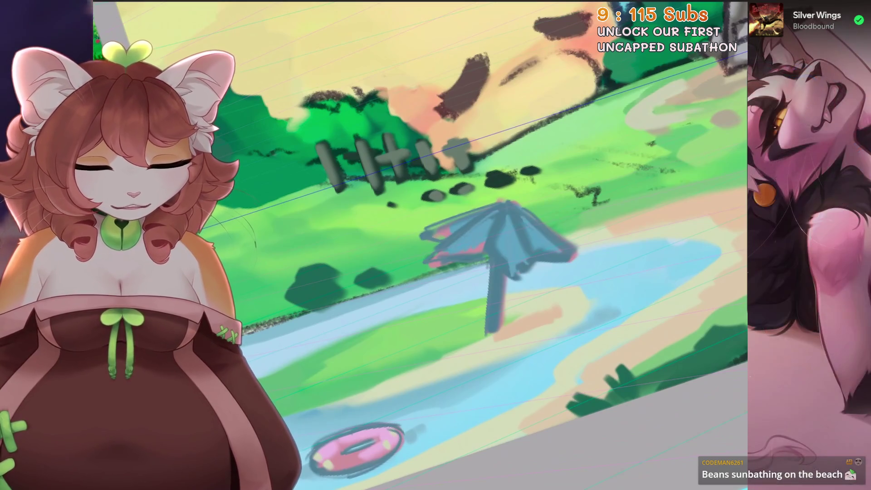
{"action": "key", "text": "ctrl+0"}
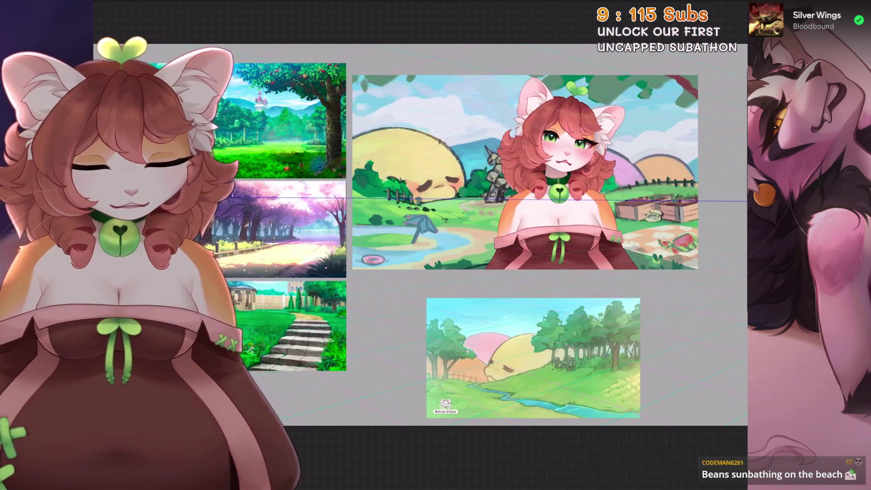
{"action": "scroll", "coordinate": [742, 204], "scroll_direction": "up", "scroll_amount": 3}
{"action": "scroll", "coordinate": [774, 206], "scroll_direction": "down", "scroll_amount": 2}
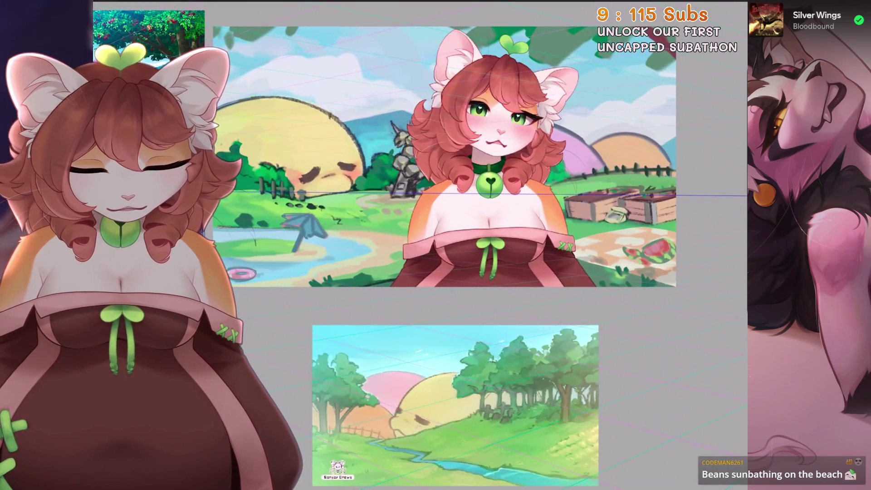
Zoom onto the umbrella, try an orange stroke on the beach and undo it
{"action": "key", "text": "minus"}
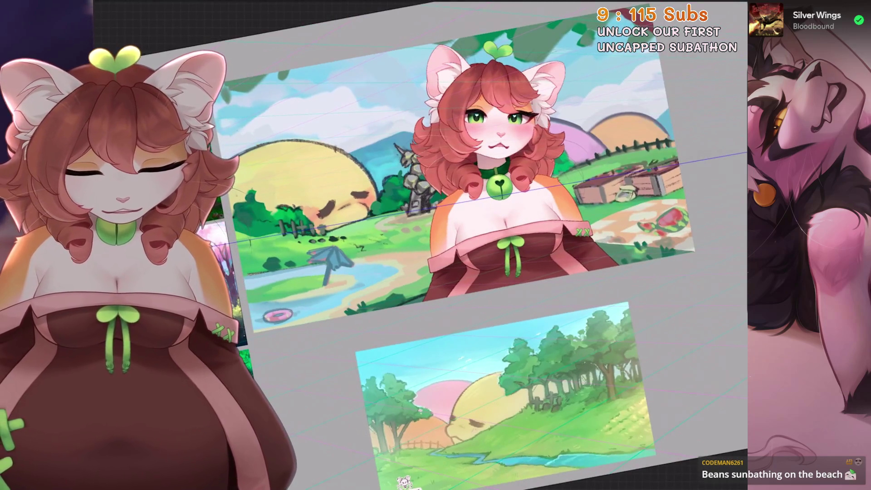
{"action": "scroll", "coordinate": [476, 204], "scroll_direction": "up", "scroll_amount": 3}
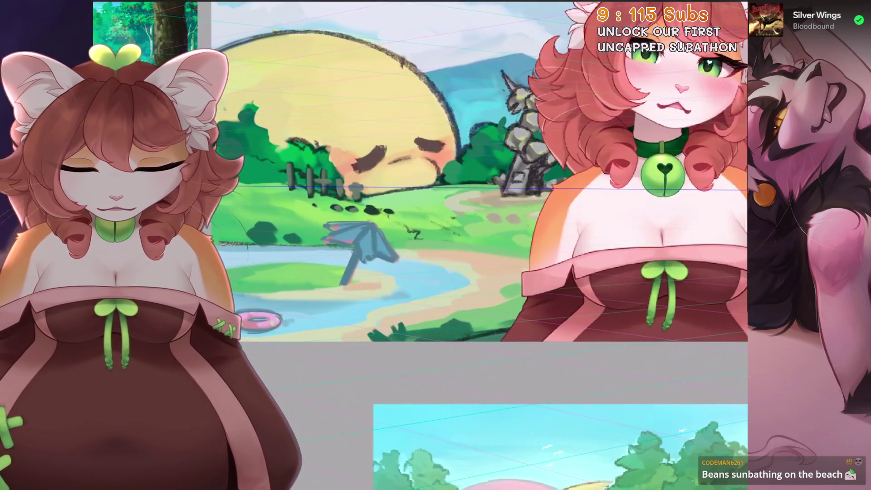
{"action": "scroll", "coordinate": [476, 243], "scroll_direction": "up", "scroll_amount": 3}
{"action": "key", "text": "minus"}
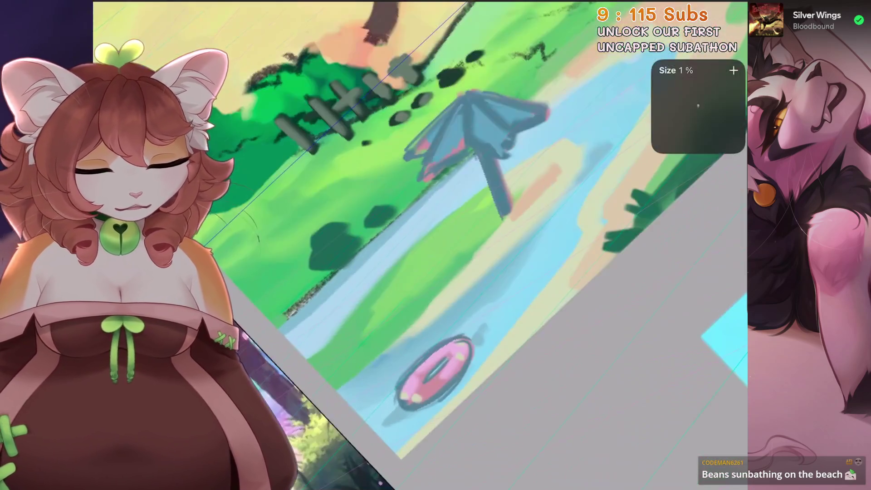
{"action": "left_click_drag", "start_coordinate": [466, 221], "coordinate": [487, 204]}
{"action": "key", "text": "ctrl+z"}
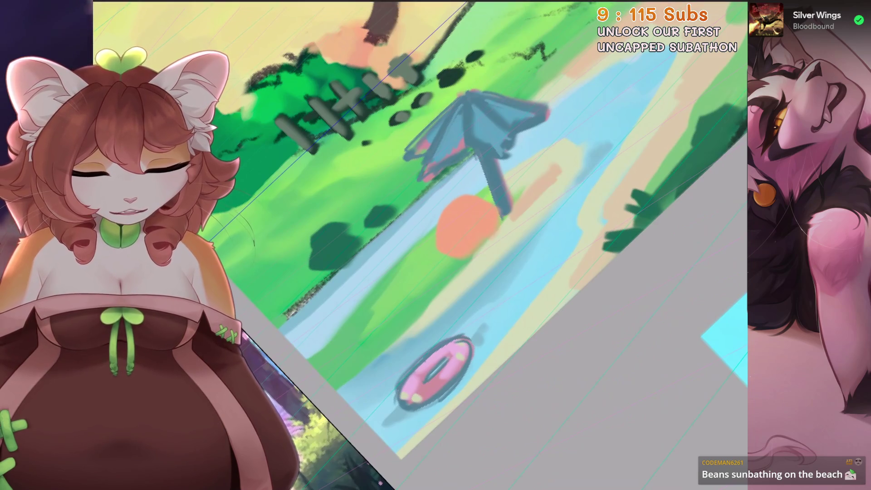
{"action": "key", "text": "ctrl+z"}
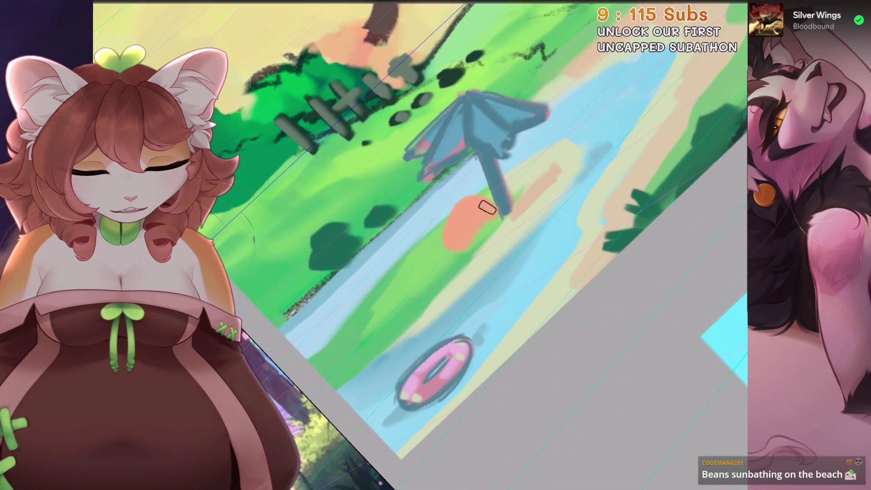
{"action": "scroll", "coordinate": [476, 239], "scroll_direction": "up", "scroll_amount": 1}
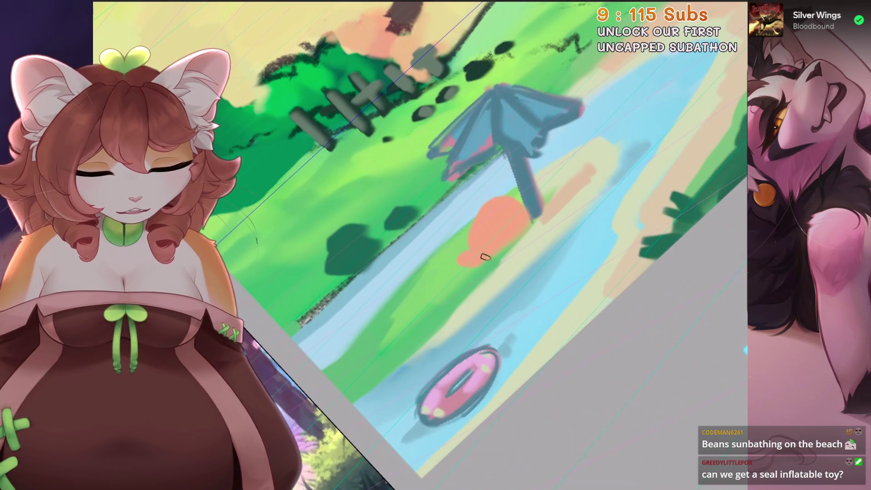
{"action": "scroll", "coordinate": [506, 229], "scroll_direction": "up", "scroll_amount": 1}
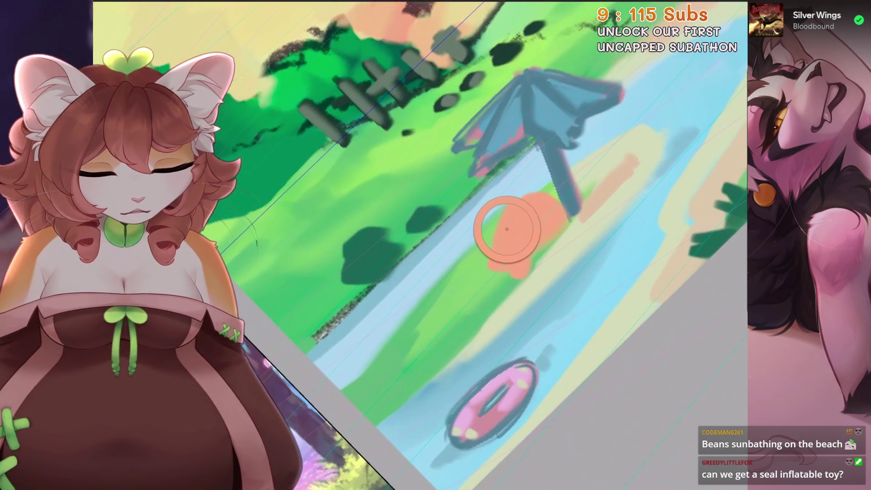
Shade the left edge of the orange blob, then undo the stroke after refitting the view
{"action": "left_click_drag", "start_coordinate": [523, 201], "coordinate": [509, 247]}
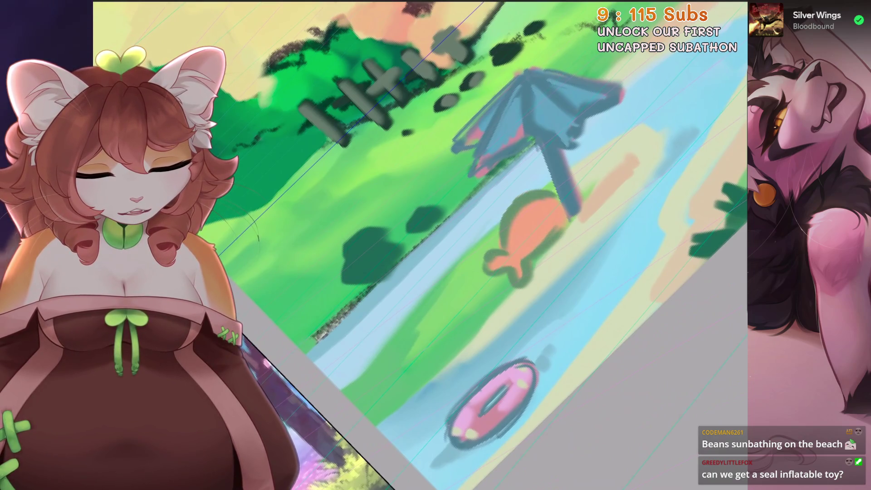
{"action": "key", "text": "ctrl+0"}
{"action": "scroll", "coordinate": [422, 245], "scroll_direction": "up", "scroll_amount": 3}
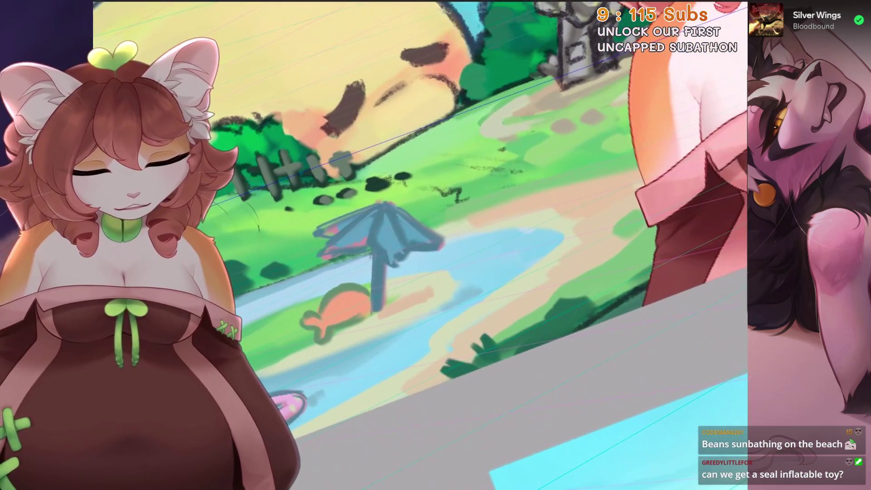
{"action": "key", "text": "ctrl+z"}
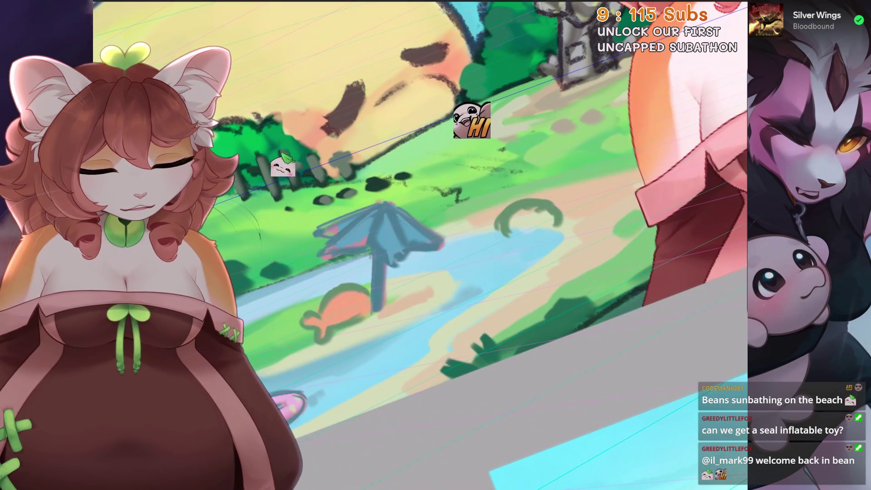
Close two green loop outlines beside the umbrella into towel shapes
{"action": "left_click_drag", "start_coordinate": [500, 223], "coordinate": [560, 219]}
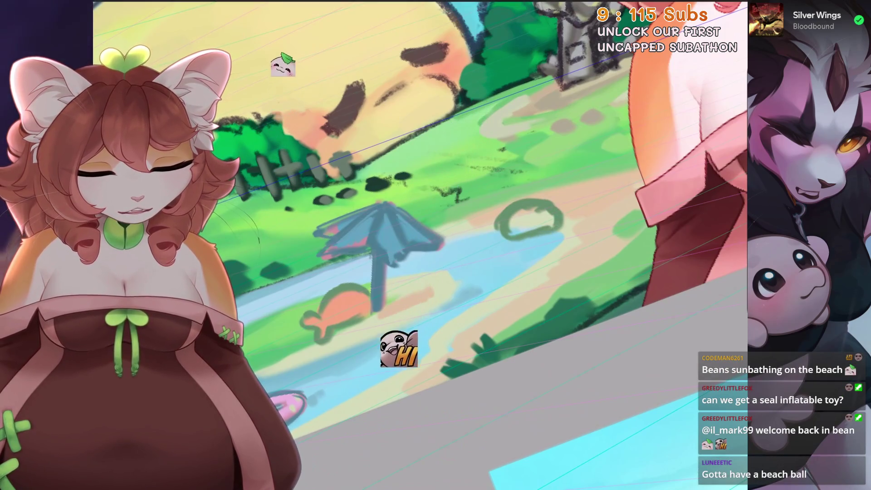
{"action": "left_click_drag", "start_coordinate": [594, 188], "coordinate": [578, 217]}
{"action": "left_click_drag", "start_coordinate": [562, 188], "coordinate": [616, 198]}
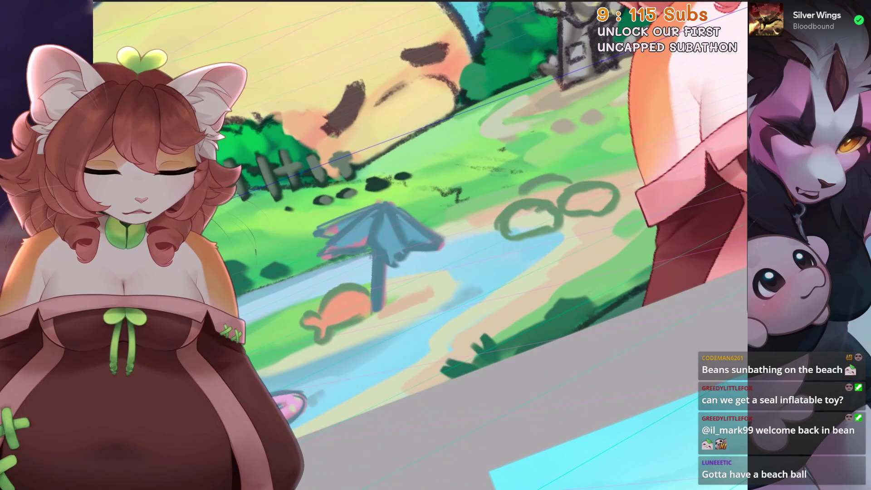
{"action": "key", "text": "ctrl+0"}
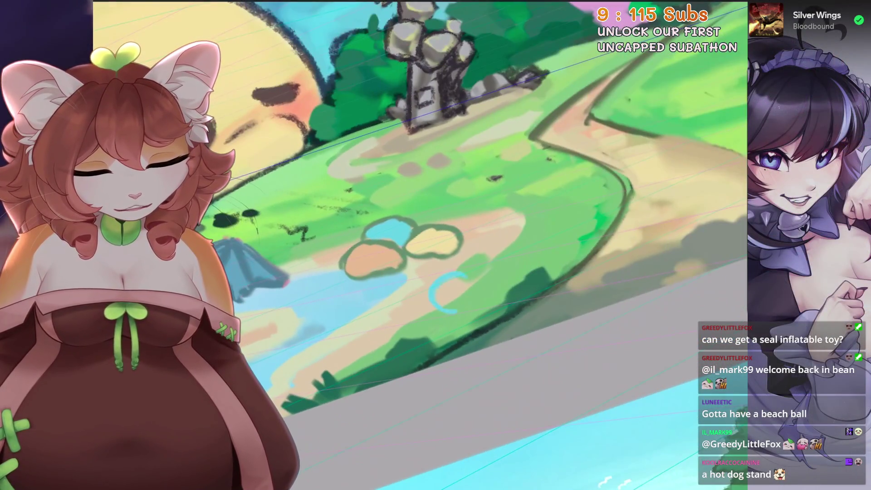
Redraw the small ring beside the towels as a larger dark ring instead of cyan
{"action": "left_click_drag", "start_coordinate": [436, 276], "coordinate": [470, 303]}
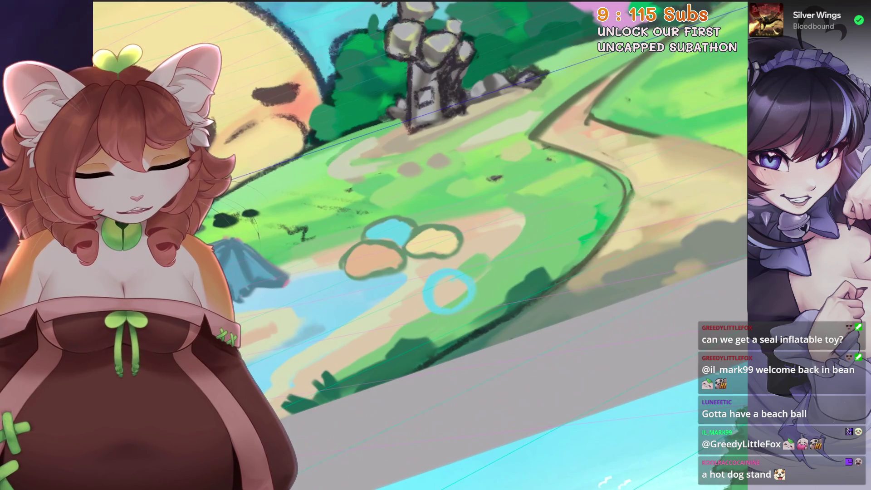
{"action": "key", "text": "ctrl+z"}
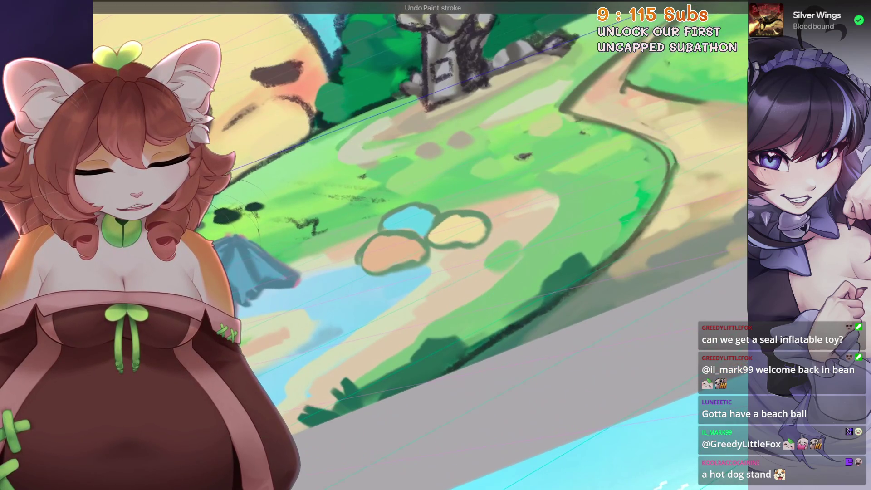
{"action": "key", "text": "ctrl+z"}
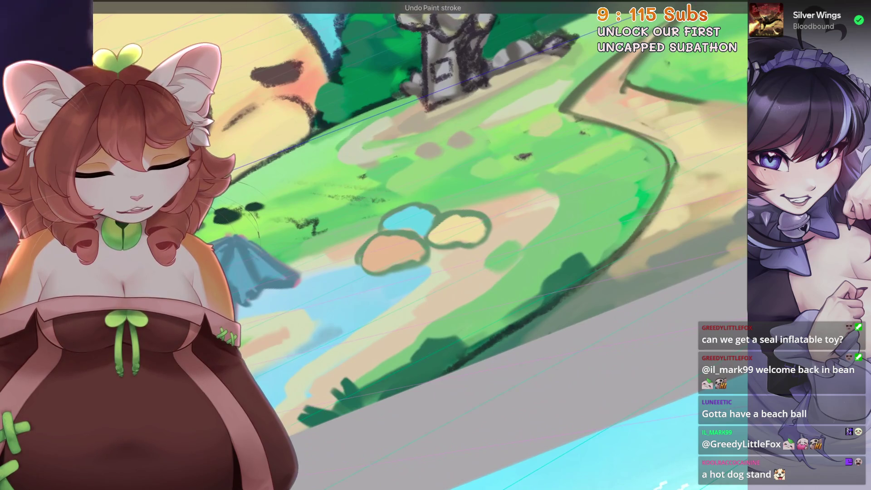
{"action": "left_click_drag", "start_coordinate": [447, 271], "coordinate": [470, 271]}
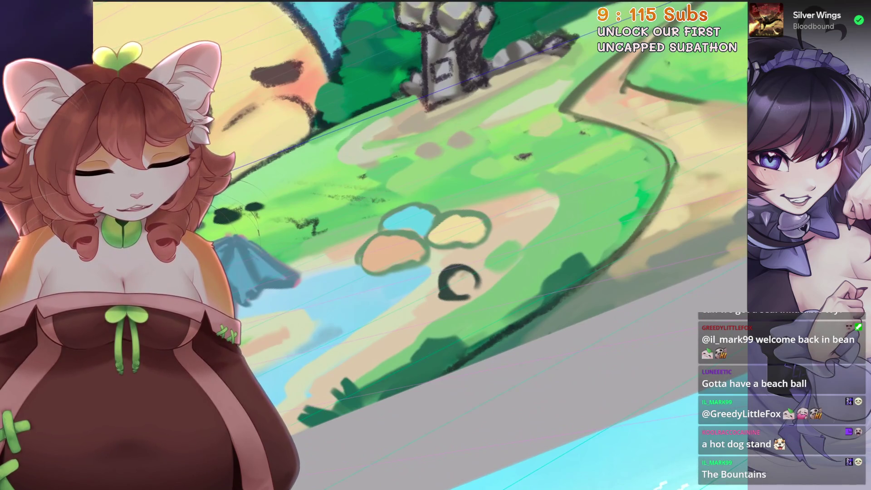
{"action": "scroll", "coordinate": [476, 272], "scroll_direction": "up", "scroll_amount": 1}
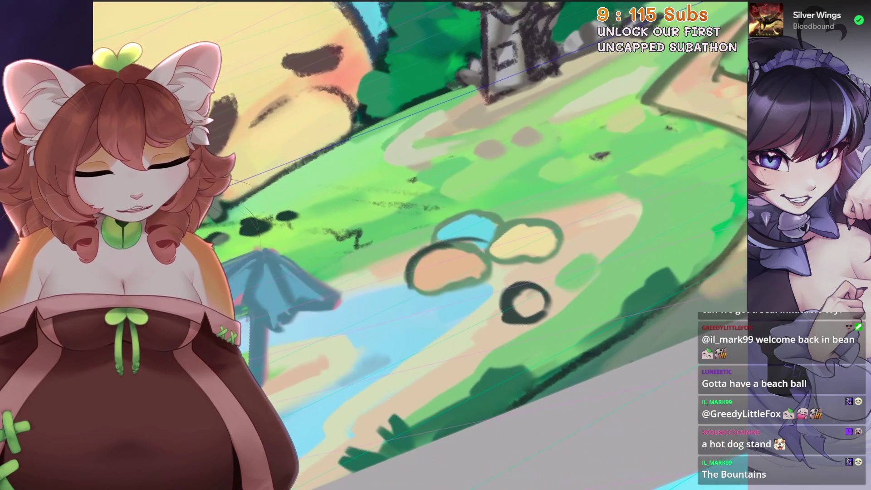
{"action": "scroll", "coordinate": [422, 246], "scroll_direction": "down", "scroll_amount": 5}
{"action": "scroll", "coordinate": [422, 245], "scroll_direction": "up", "scroll_amount": 5}
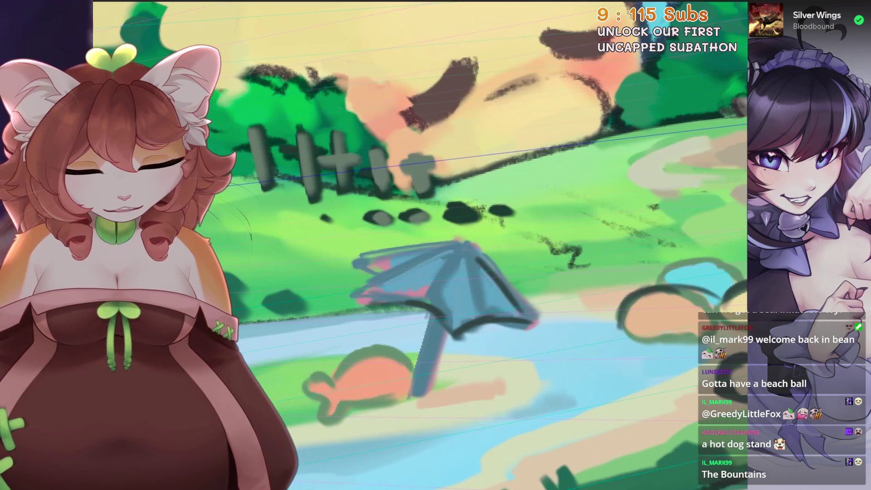
{"action": "scroll", "coordinate": [407, 247], "scroll_direction": "down", "scroll_amount": 2}
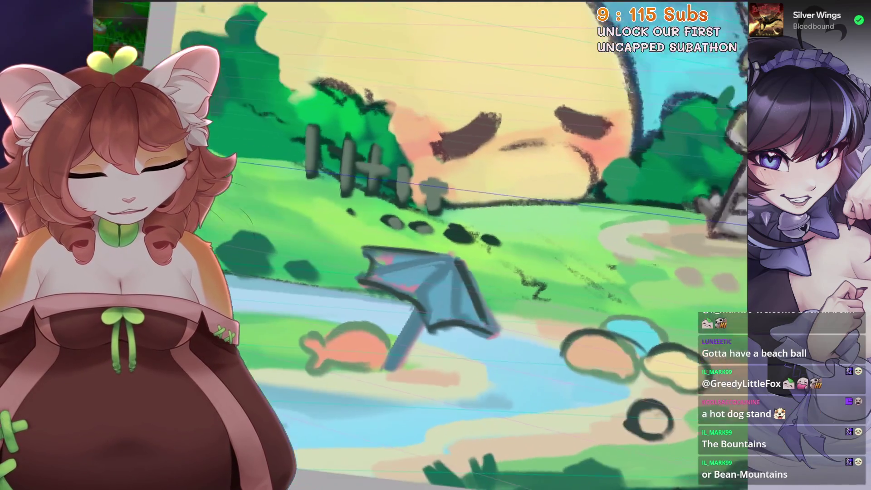
{"action": "scroll", "coordinate": [407, 247], "scroll_direction": "up", "scroll_amount": 3}
{"action": "scroll", "coordinate": [422, 245], "scroll_direction": "down", "scroll_amount": 3}
{"action": "scroll", "coordinate": [421, 245], "scroll_direction": "down", "scroll_amount": 2}
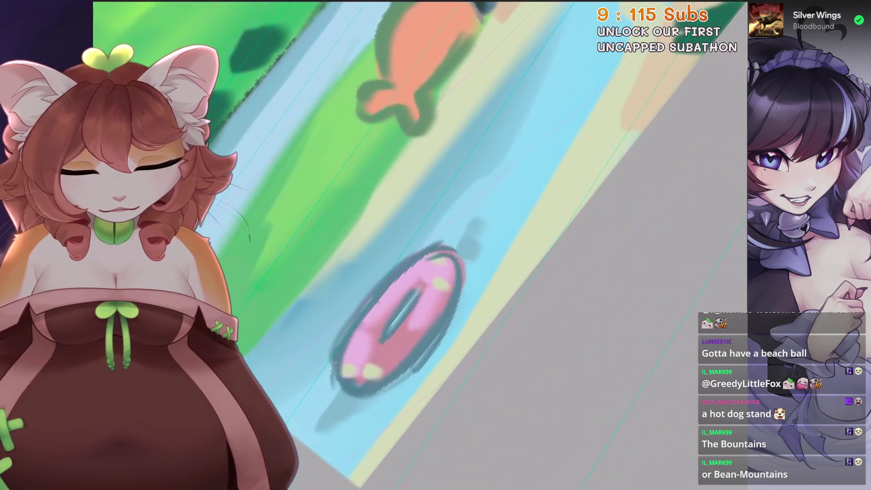
Trace dark outlines along the pink swim ring's left and bottom edges
{"action": "left_click_drag", "start_coordinate": [422, 266], "coordinate": [337, 370]}
{"action": "left_click_drag", "start_coordinate": [337, 320], "coordinate": [366, 400]}
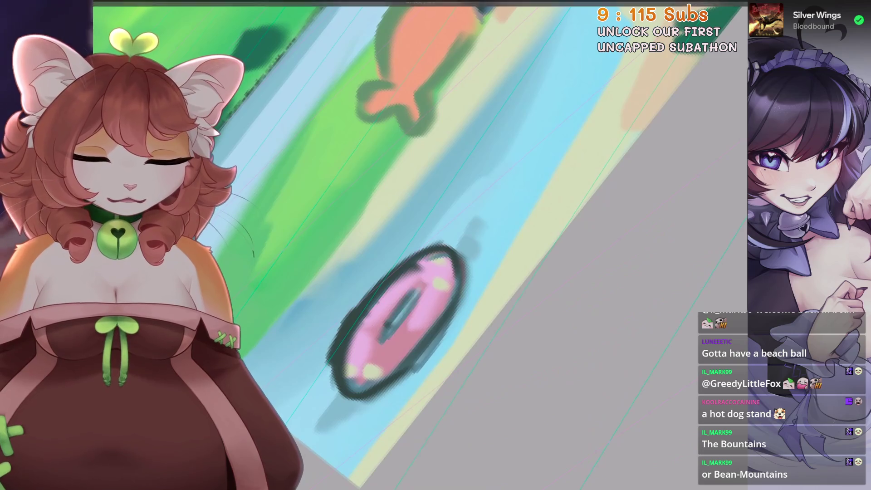
{"action": "scroll", "coordinate": [422, 245], "scroll_direction": "down", "scroll_amount": 3}
{"action": "scroll", "coordinate": [422, 246], "scroll_direction": "down", "scroll_amount": 3}
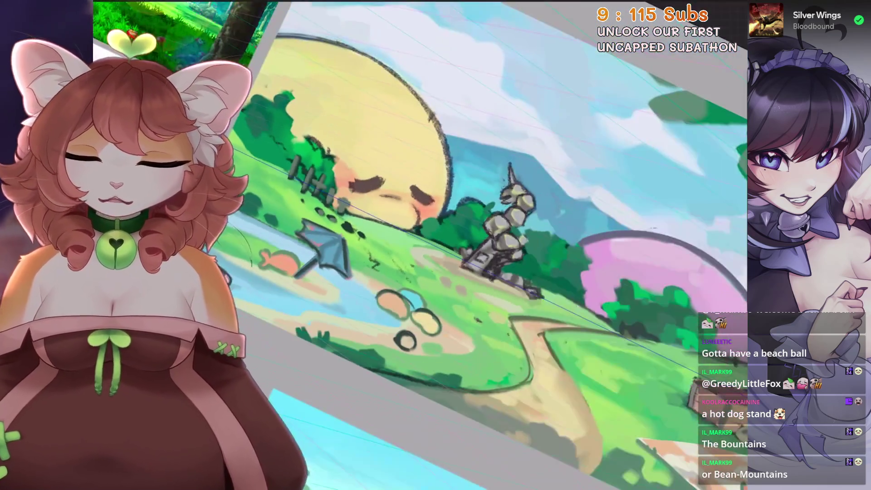
{"action": "scroll", "coordinate": [422, 245], "scroll_direction": "up", "scroll_amount": 3}
{"action": "scroll", "coordinate": [421, 246], "scroll_direction": "up", "scroll_amount": 3}
Trace a bold dark outline along the tops of the towel ovals, redoing a stray stroke
{"action": "left_click_drag", "start_coordinate": [336, 211], "coordinate": [429, 133]}
{"action": "left_click_drag", "start_coordinate": [355, 177], "coordinate": [463, 137]}
{"action": "left_click_drag", "start_coordinate": [374, 156], "coordinate": [480, 128]}
{"action": "key", "text": "ctrl+z"}
{"action": "key", "text": "ctrl+z"}
{"action": "mouse_move", "coordinate": [336, 204]}
{"action": "left_mouse_down"}
{"action": "mouse_move", "coordinate": [435, 141]}
{"action": "mouse_move", "coordinate": [469, 157]}
{"action": "left_mouse_up"}
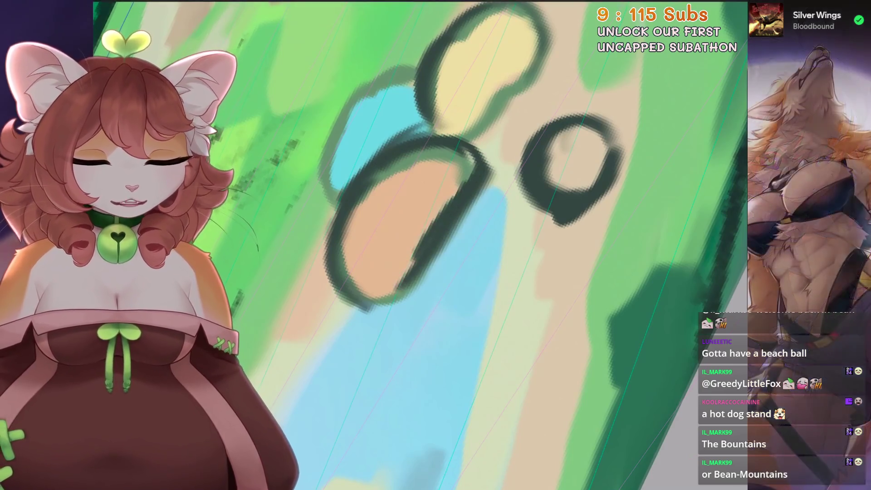
{"action": "scroll", "coordinate": [390, 250], "scroll_direction": "down", "scroll_amount": 1}
{"action": "scroll", "coordinate": [389, 250], "scroll_direction": "down", "scroll_amount": 2}
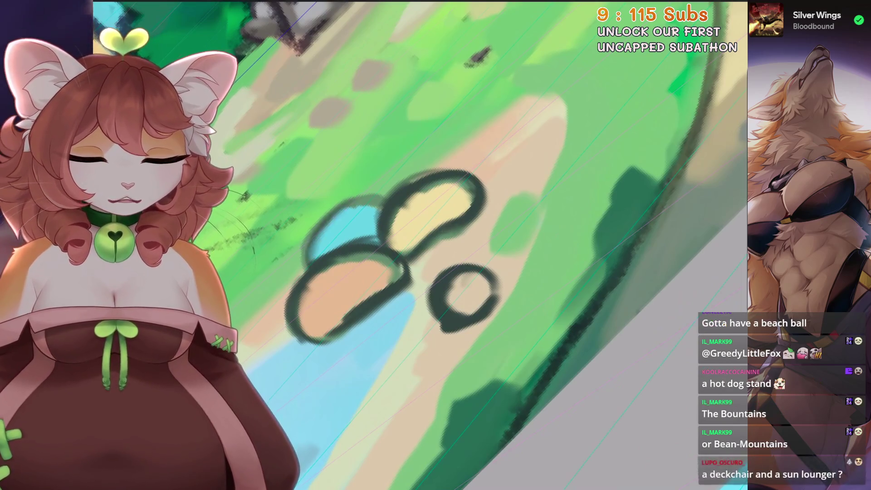
{"action": "scroll", "coordinate": [364, 195], "scroll_direction": "down", "scroll_amount": 1}
{"action": "scroll", "coordinate": [363, 195], "scroll_direction": "up", "scroll_amount": 2}
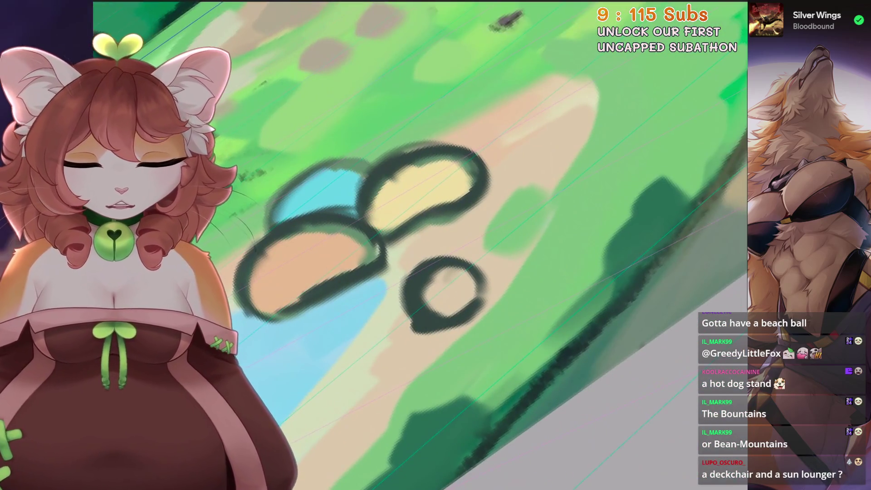
{"action": "scroll", "coordinate": [439, 270], "scroll_direction": "down", "scroll_amount": 5}
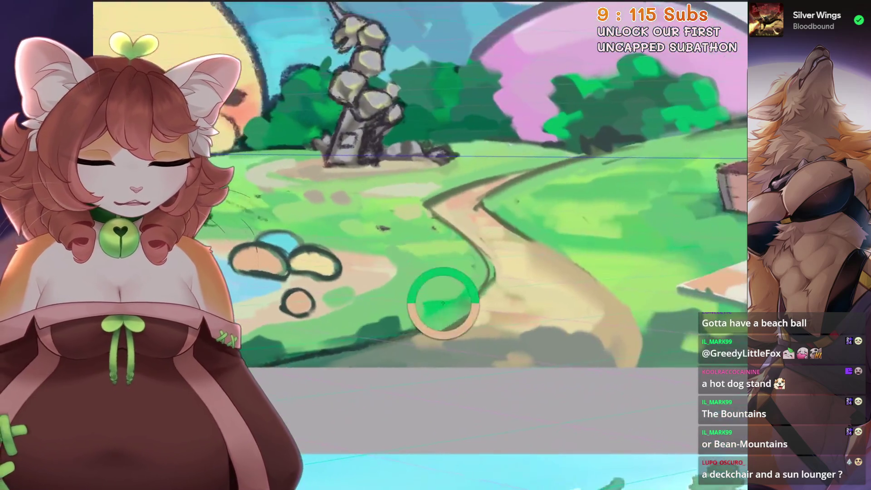
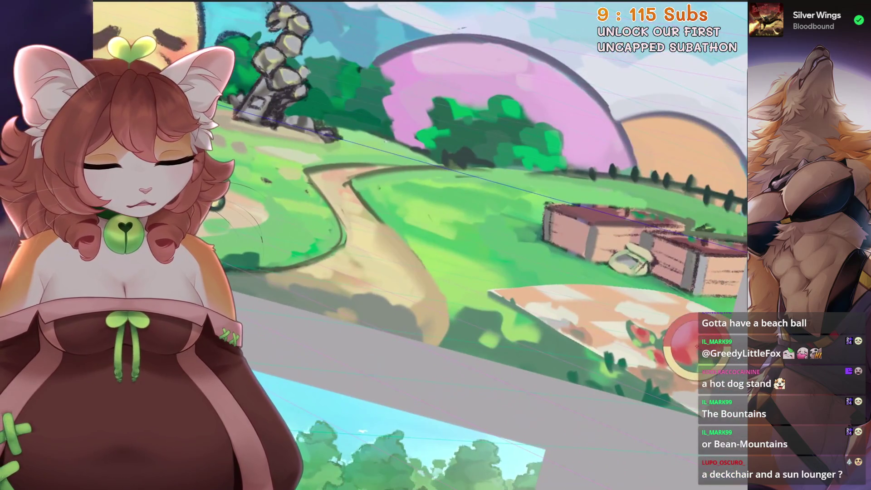
{"action": "scroll", "coordinate": [414, 246], "scroll_direction": "up", "scroll_amount": 5}
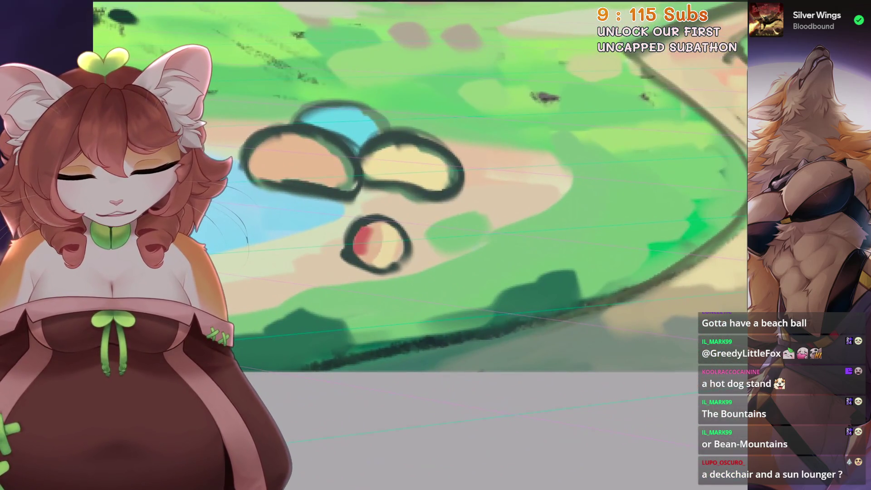
{"action": "scroll", "coordinate": [395, 263], "scroll_direction": "down", "scroll_amount": 3}
{"action": "scroll", "coordinate": [395, 263], "scroll_direction": "up", "scroll_amount": 2}
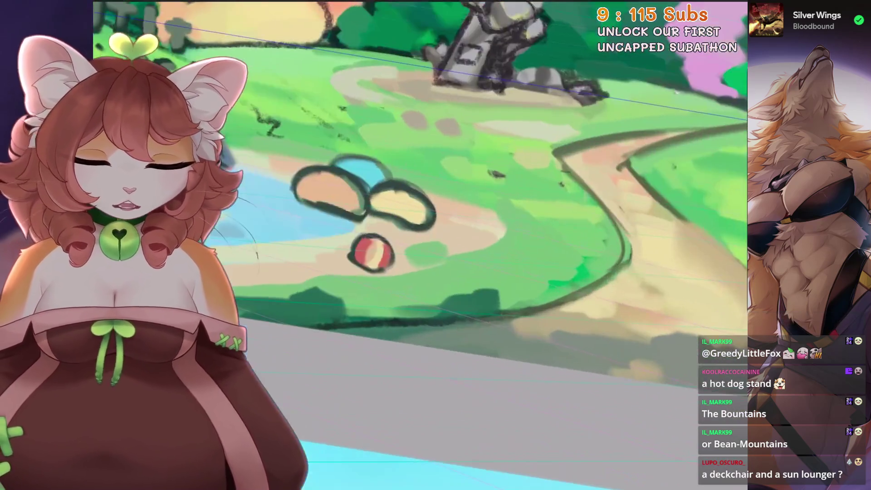
{"action": "scroll", "coordinate": [395, 263], "scroll_direction": "up", "scroll_amount": 1}
Paint a vertical blue stripe through the centre of the red-and-yellow beach ball
{"action": "left_click_drag", "start_coordinate": [437, 252], "coordinate": [436, 227]}
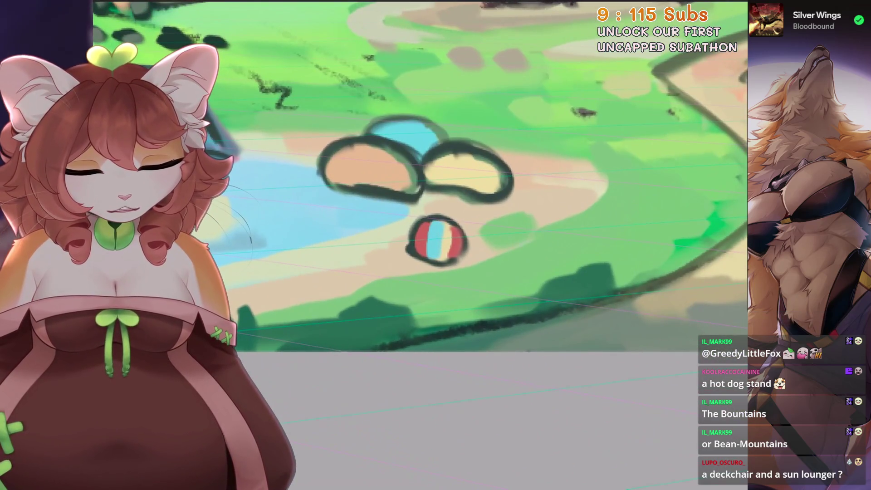
{"action": "scroll", "coordinate": [437, 255], "scroll_direction": "down", "scroll_amount": 3}
{"action": "scroll", "coordinate": [436, 255], "scroll_direction": "up", "scroll_amount": 3}
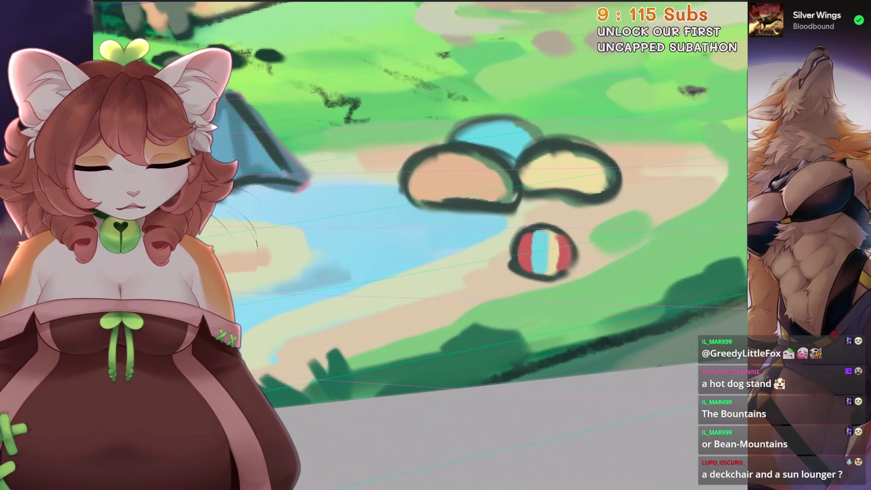
{"action": "scroll", "coordinate": [421, 244], "scroll_direction": "down", "scroll_amount": 3}
{"action": "scroll", "coordinate": [422, 245], "scroll_direction": "up", "scroll_amount": 3}
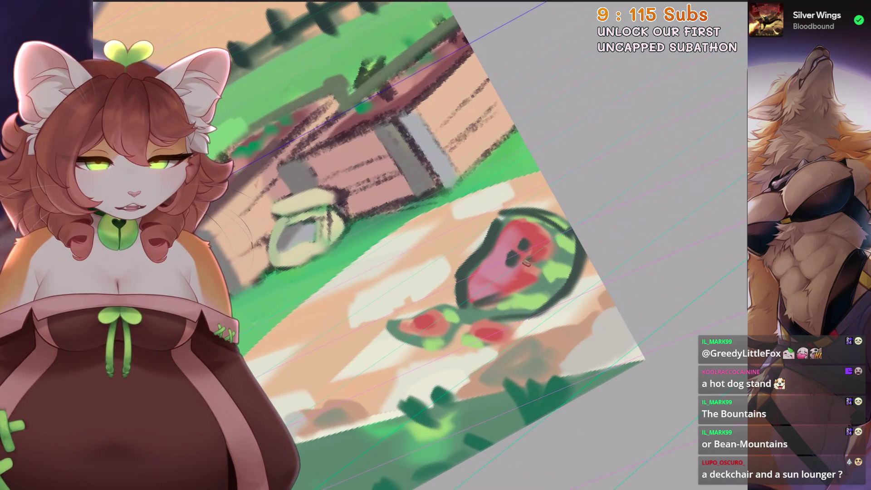
{"action": "scroll", "coordinate": [550, 253], "scroll_direction": "up", "scroll_amount": 2}
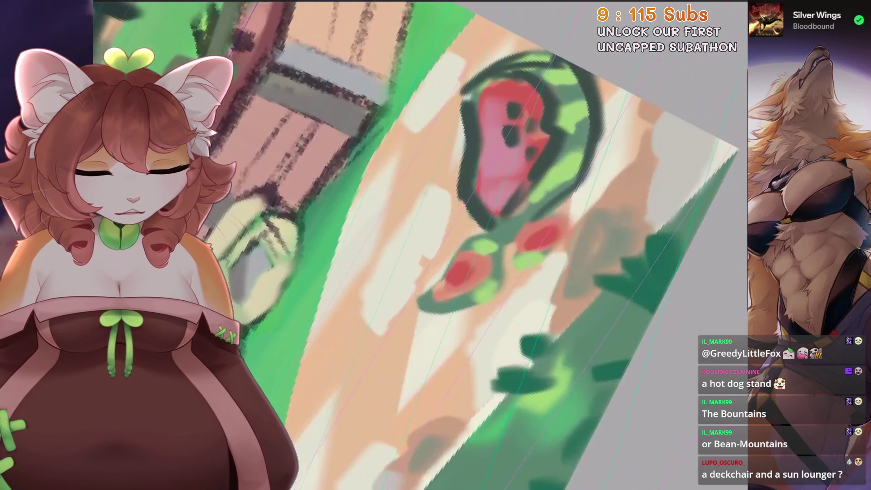
Trace dark green around the lower watermelon slice and along the blanket's bottom edge
{"action": "mouse_move", "coordinate": [475, 233]}
{"action": "left_mouse_down"}
{"action": "mouse_move", "coordinate": [406, 308]}
{"action": "mouse_move", "coordinate": [507, 265]}
{"action": "mouse_move", "coordinate": [548, 218]}
{"action": "mouse_move", "coordinate": [506, 265]}
{"action": "left_mouse_up"}
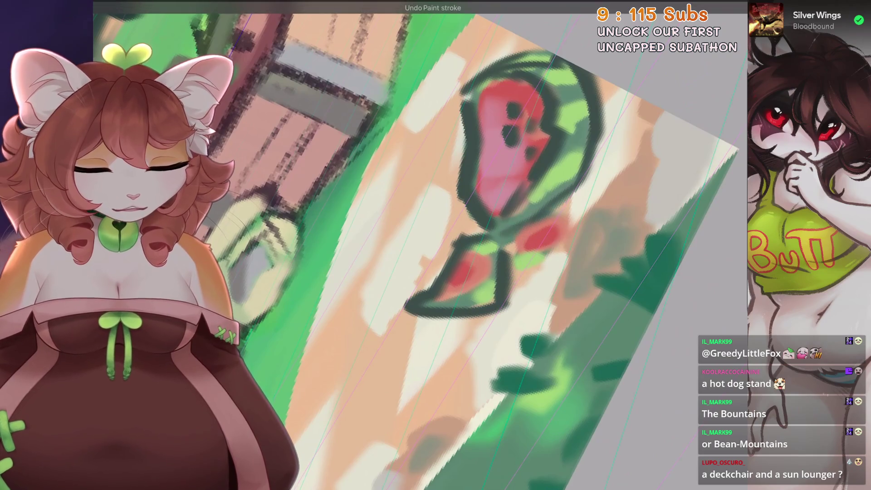
{"action": "scroll", "coordinate": [517, 251], "scroll_direction": "down", "scroll_amount": 2}
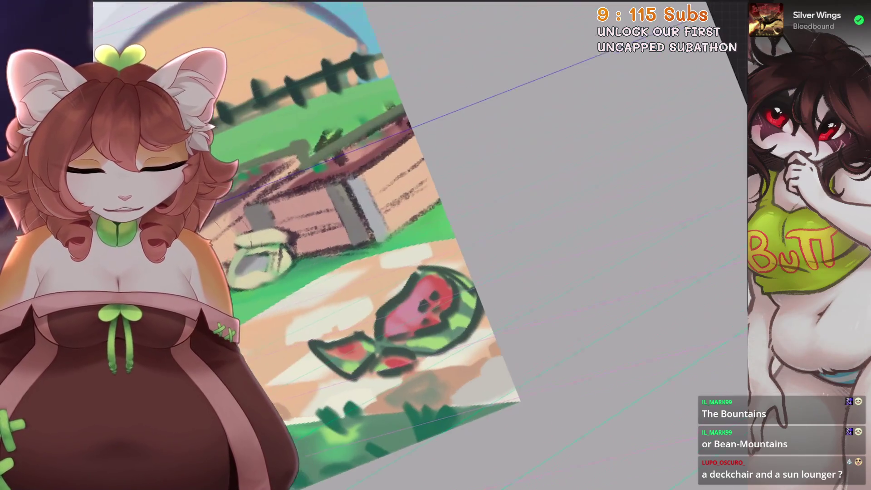
{"action": "scroll", "coordinate": [476, 273], "scroll_direction": "up", "scroll_amount": 2}
{"action": "scroll", "coordinate": [476, 272], "scroll_direction": "up", "scroll_amount": 2}
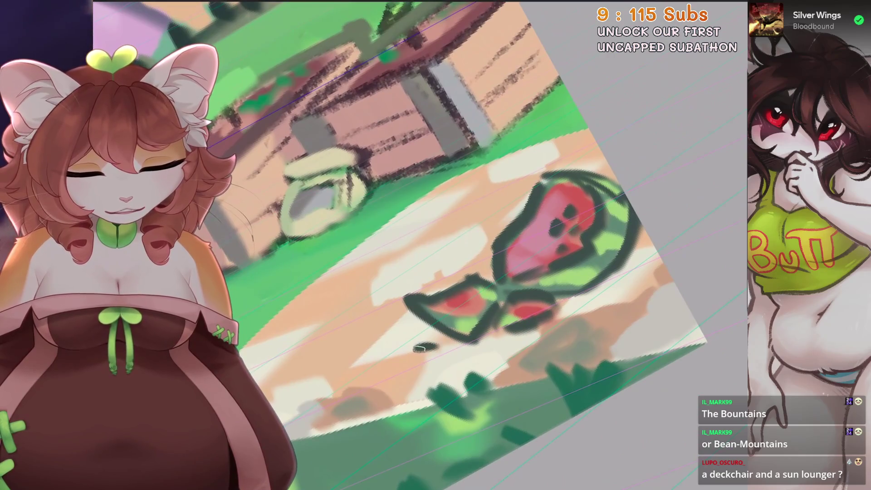
{"action": "scroll", "coordinate": [277, 292], "scroll_direction": "down", "scroll_amount": 1}
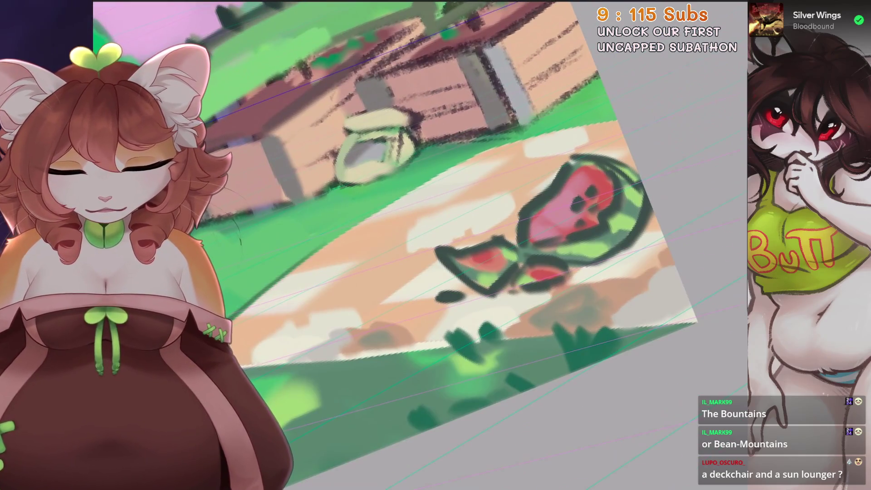
{"action": "scroll", "coordinate": [277, 291], "scroll_direction": "down", "scroll_amount": 1}
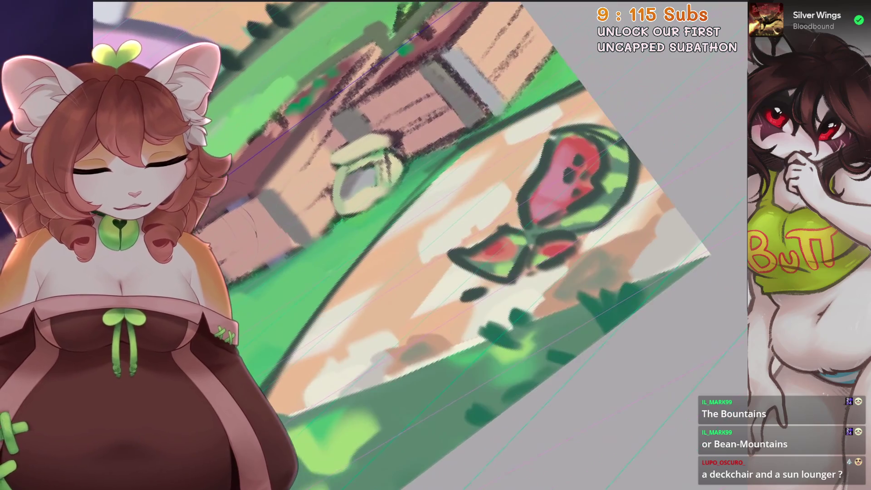
{"action": "scroll", "coordinate": [277, 291], "scroll_direction": "down", "scroll_amount": 2}
{"action": "scroll", "coordinate": [490, 215], "scroll_direction": "up", "scroll_amount": 1}
{"action": "scroll", "coordinate": [490, 215], "scroll_direction": "up", "scroll_amount": 1}
{"action": "left_click_drag", "start_coordinate": [280, 339], "coordinate": [494, 174]}
{"action": "scroll", "coordinate": [422, 245], "scroll_direction": "down", "scroll_amount": 2}
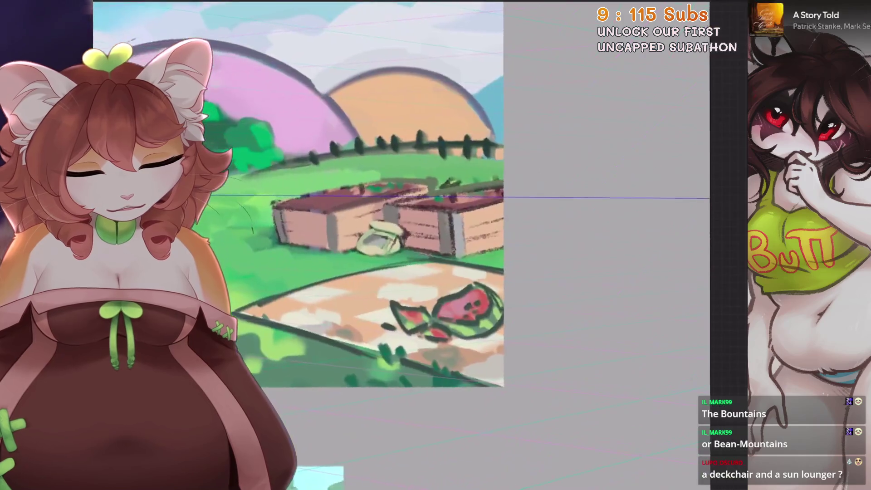
{"action": "scroll", "coordinate": [423, 245], "scroll_direction": "up", "scroll_amount": 3}
Draw dark outline strokes along the two crate roofs, undoing the bad attempts
{"action": "key", "text": "ctrl+z"}
{"action": "left_click_drag", "start_coordinate": [316, 241], "coordinate": [474, 161]}
{"action": "mouse_move", "coordinate": [380, 206]}
{"action": "left_mouse_down"}
{"action": "mouse_move", "coordinate": [525, 138]}
{"action": "mouse_move", "coordinate": [608, 133]}
{"action": "left_mouse_up"}
{"action": "scroll", "coordinate": [422, 245], "scroll_direction": "down", "scroll_amount": 1}
{"action": "mouse_move", "coordinate": [452, 231]}
{"action": "left_mouse_down"}
{"action": "mouse_move", "coordinate": [581, 162]}
{"action": "mouse_move", "coordinate": [636, 153]}
{"action": "left_mouse_up"}
{"action": "key", "text": "ctrl+z"}
{"action": "left_click_drag", "start_coordinate": [540, 198], "coordinate": [635, 154]}
{"action": "left_click_drag", "start_coordinate": [587, 171], "coordinate": [656, 147]}
{"action": "left_click_drag", "start_coordinate": [596, 209], "coordinate": [657, 180]}
{"action": "key", "text": "ctrl+z"}
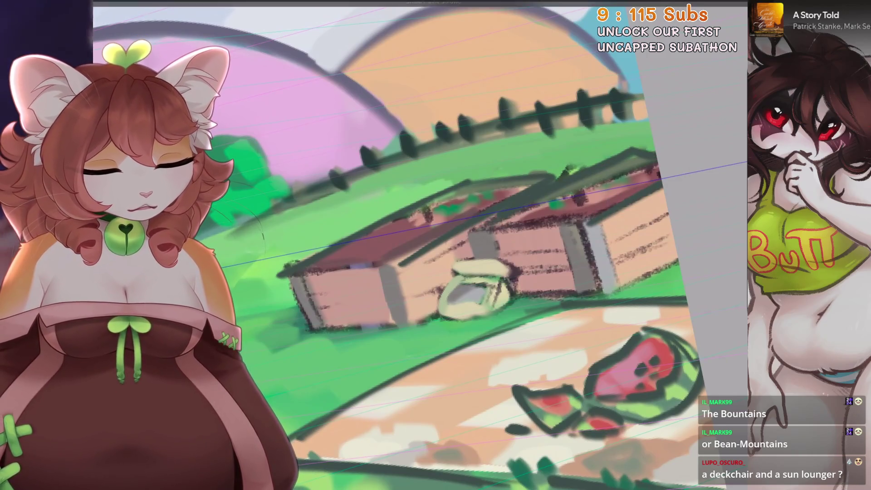
{"action": "scroll", "coordinate": [422, 245], "scroll_direction": "down", "scroll_amount": 2}
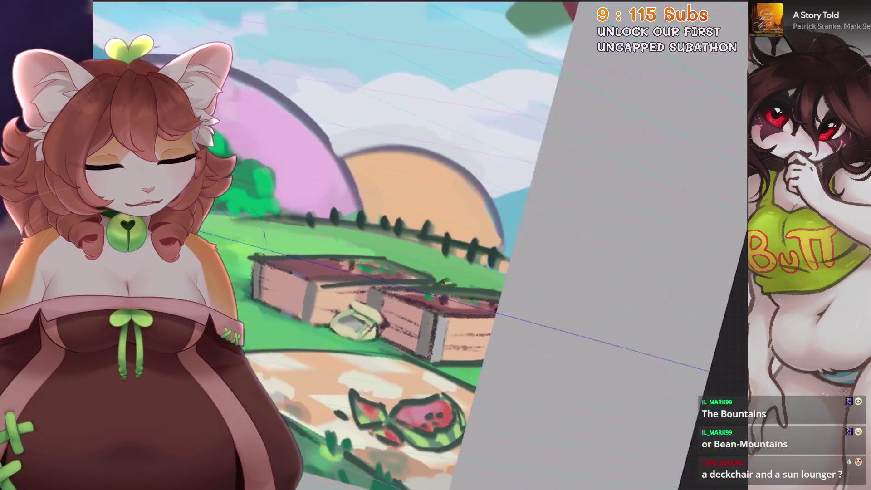
{"action": "scroll", "coordinate": [265, 234], "scroll_direction": "down", "scroll_amount": 1}
{"action": "scroll", "coordinate": [422, 245], "scroll_direction": "up", "scroll_amount": 2}
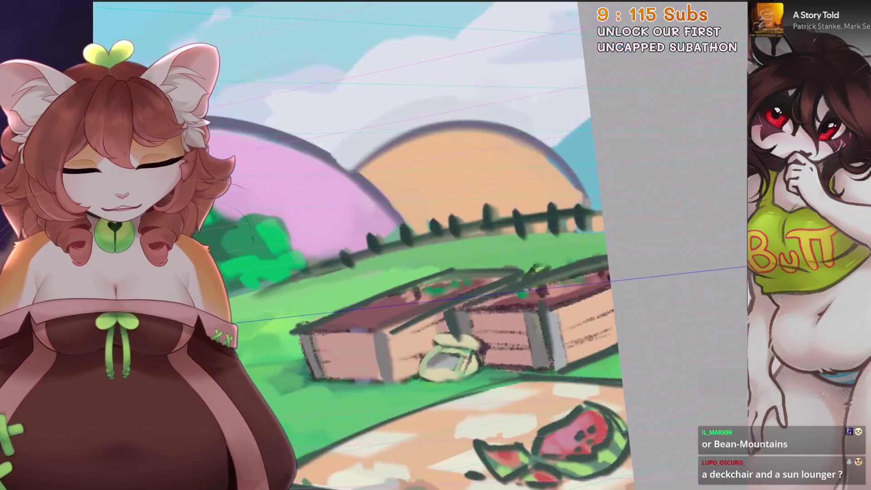
{"action": "scroll", "coordinate": [356, 303], "scroll_direction": "up", "scroll_amount": 2}
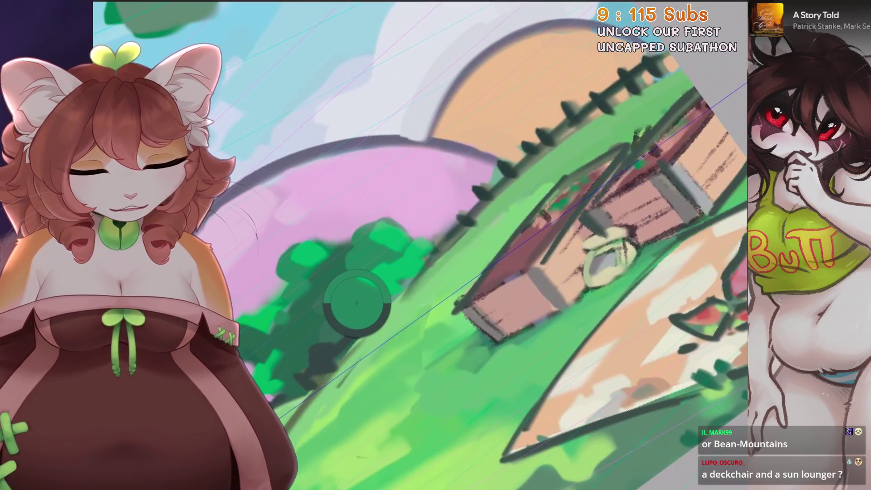
{"action": "scroll", "coordinate": [404, 301], "scroll_direction": "down", "scroll_amount": 2}
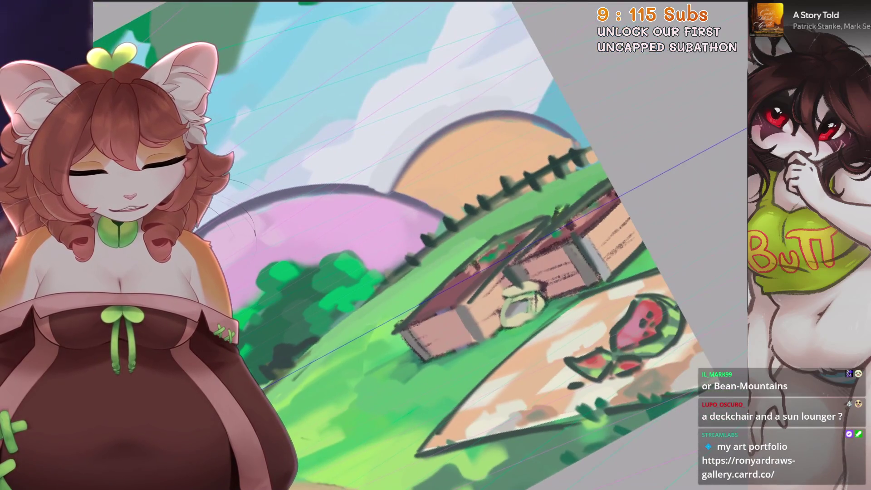
{"action": "scroll", "coordinate": [422, 245], "scroll_direction": "down", "scroll_amount": 2}
{"action": "scroll", "coordinate": [421, 245], "scroll_direction": "up", "scroll_amount": 2}
{"action": "scroll", "coordinate": [422, 245], "scroll_direction": "up", "scroll_amount": 1}
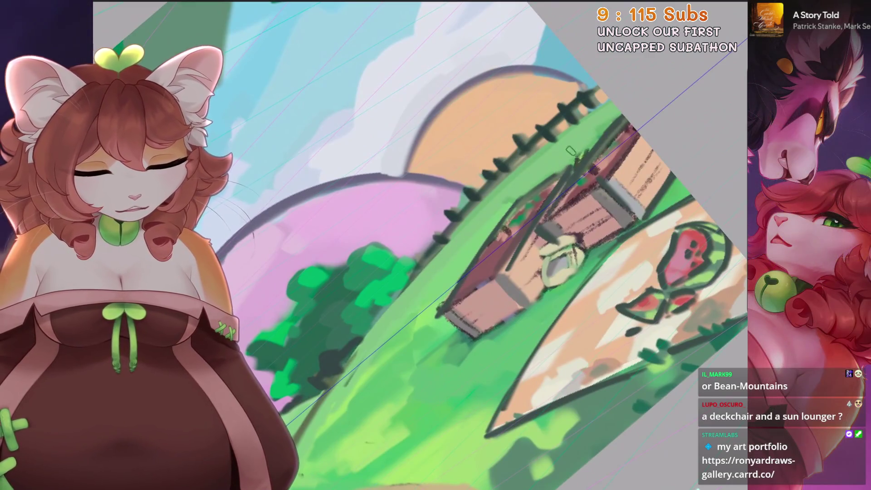
{"action": "scroll", "coordinate": [570, 151], "scroll_direction": "up", "scroll_amount": 1}
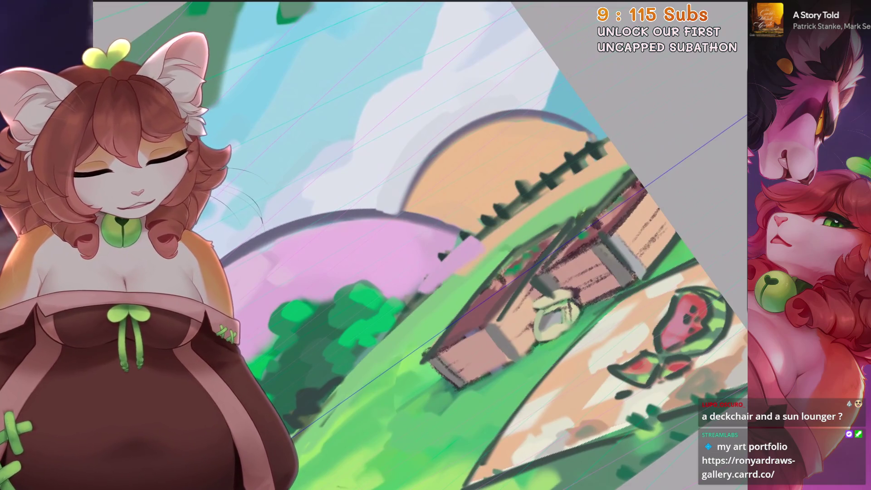
Straighten the canvas view, dab orange on the hill, then undo the stray dab
{"action": "key", "text": "5"}
{"action": "scroll", "coordinate": [437, 252], "scroll_direction": "up", "scroll_amount": 2}
{"action": "scroll", "coordinate": [366, 195], "scroll_direction": "down", "scroll_amount": 1}
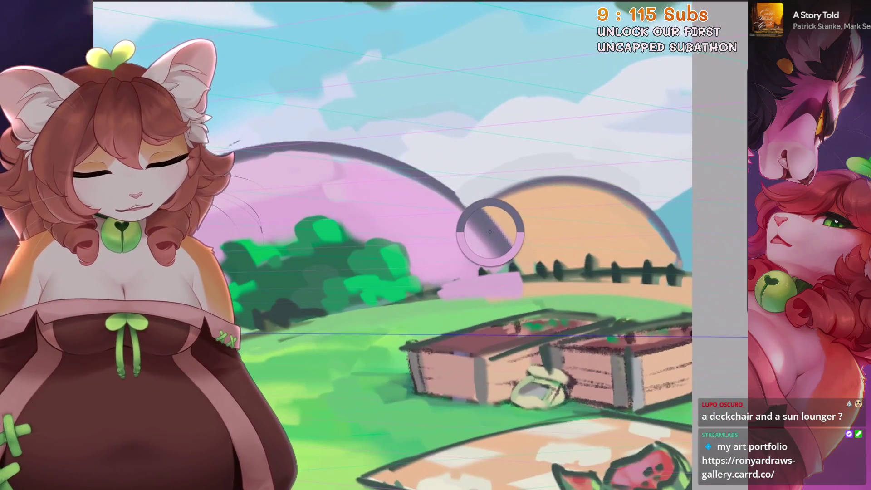
{"action": "scroll", "coordinate": [476, 204], "scroll_direction": "down", "scroll_amount": 1}
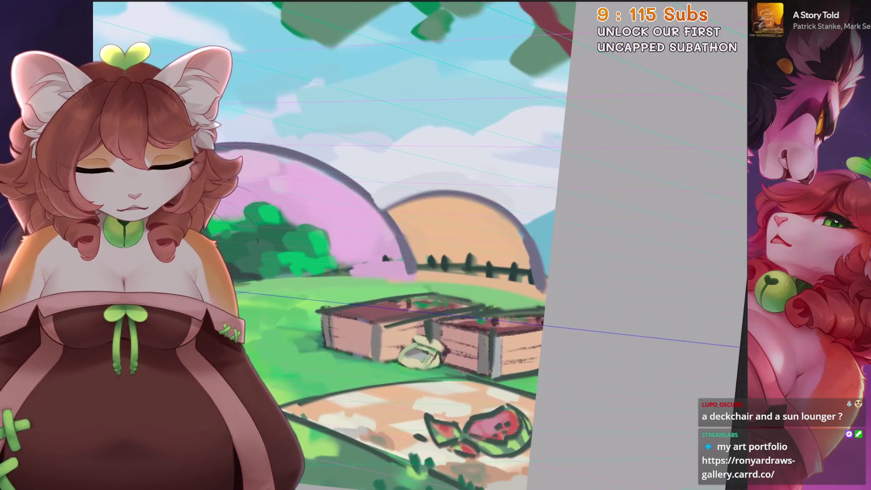
{"action": "key", "text": "4"}
{"action": "scroll", "coordinate": [584, 177], "scroll_direction": "up", "scroll_amount": 1}
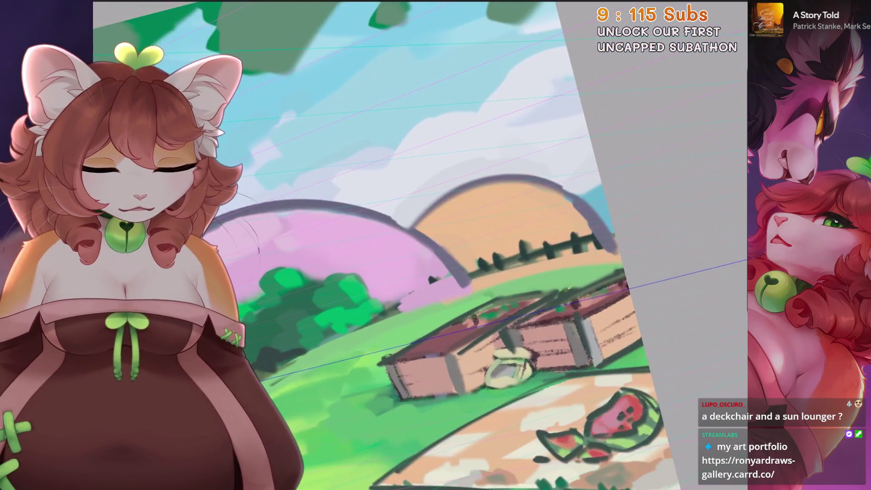
{"action": "scroll", "coordinate": [435, 245], "scroll_direction": "down", "scroll_amount": 1}
{"action": "key", "text": "4"}
{"action": "key", "text": "6"}
{"action": "scroll", "coordinate": [436, 246], "scroll_direction": "up", "scroll_amount": 1}
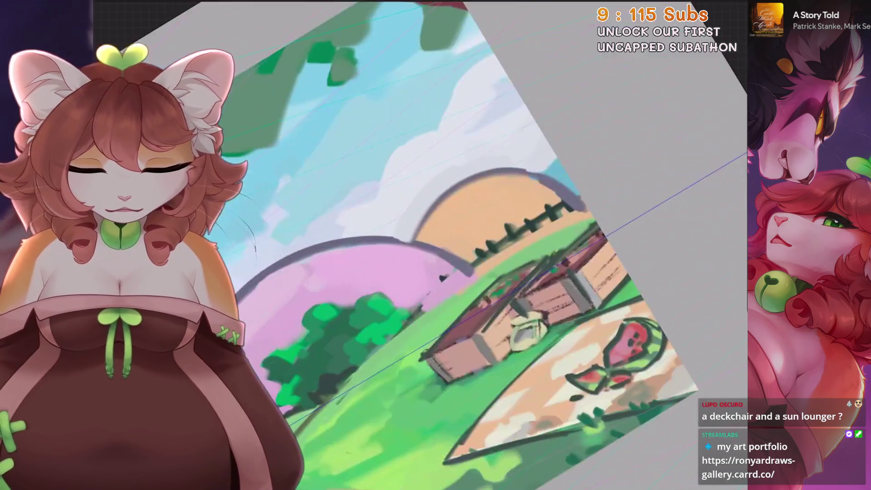
{"action": "scroll", "coordinate": [295, 199], "scroll_direction": "up", "scroll_amount": 1}
{"action": "left_click_drag", "start_coordinate": [444, 224], "coordinate": [453, 238]}
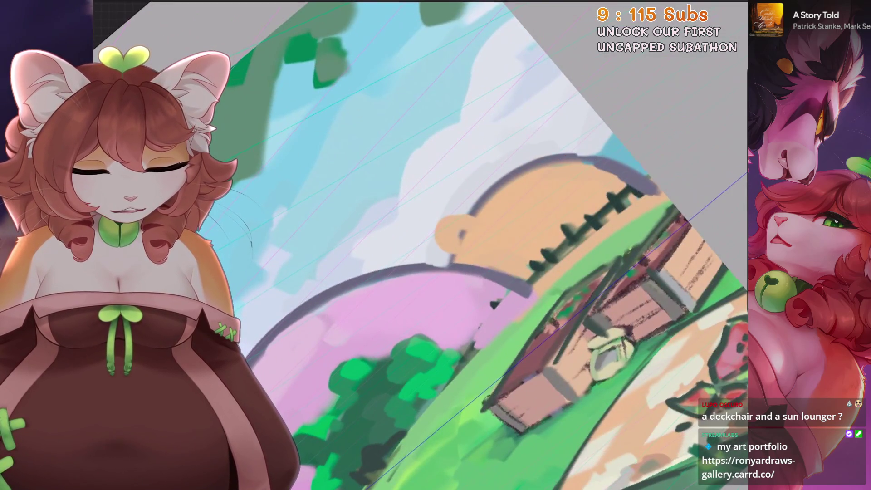
{"action": "key", "text": "ctrl+z"}
{"action": "scroll", "coordinate": [435, 245], "scroll_direction": "up", "scroll_amount": 1}
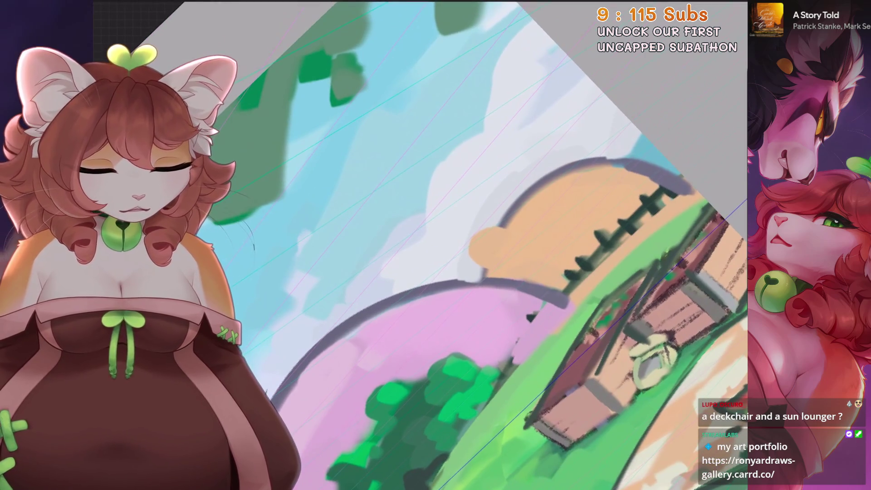
Draw a curved cheek line, eye dash and smile on the orange hill, checking against references
{"action": "mouse_move", "coordinate": [502, 232]}
{"action": "left_mouse_down"}
{"action": "mouse_move", "coordinate": [469, 246]}
{"action": "mouse_move", "coordinate": [495, 260]}
{"action": "left_mouse_up"}
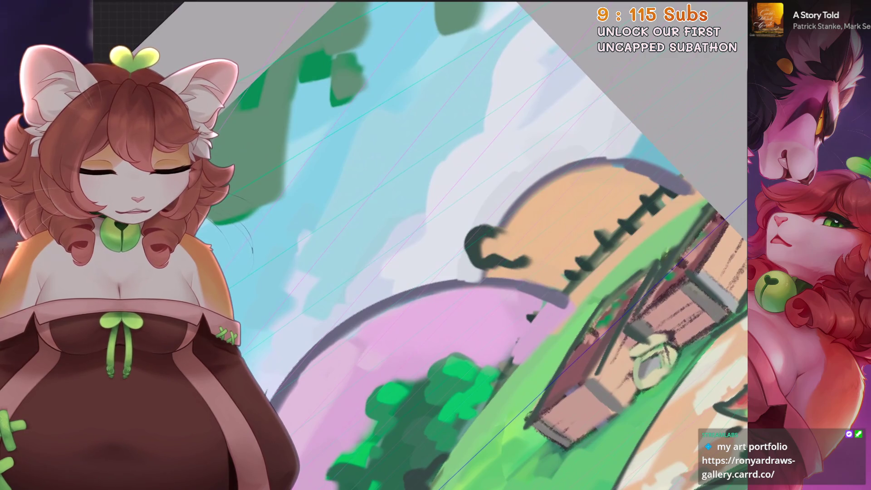
{"action": "left_click_drag", "start_coordinate": [532, 230], "coordinate": [559, 233]}
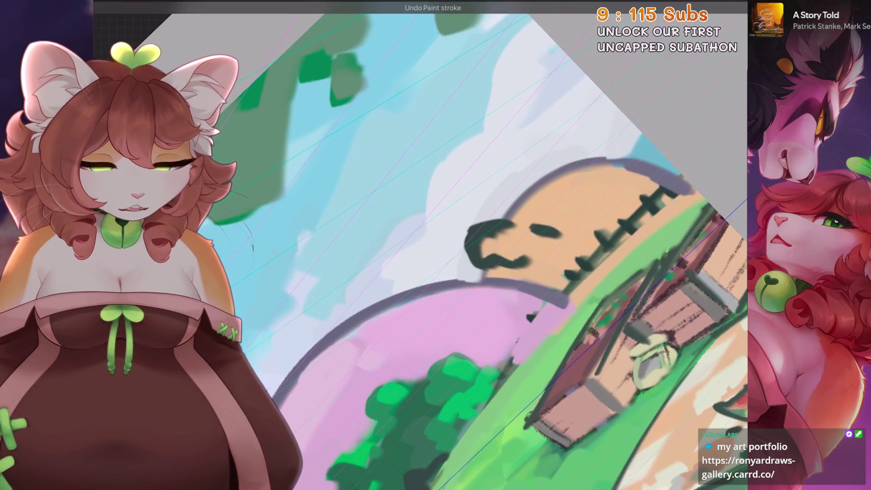
{"action": "left_click_drag", "start_coordinate": [492, 223], "coordinate": [521, 198]}
{"action": "key", "text": "ctrl+0"}
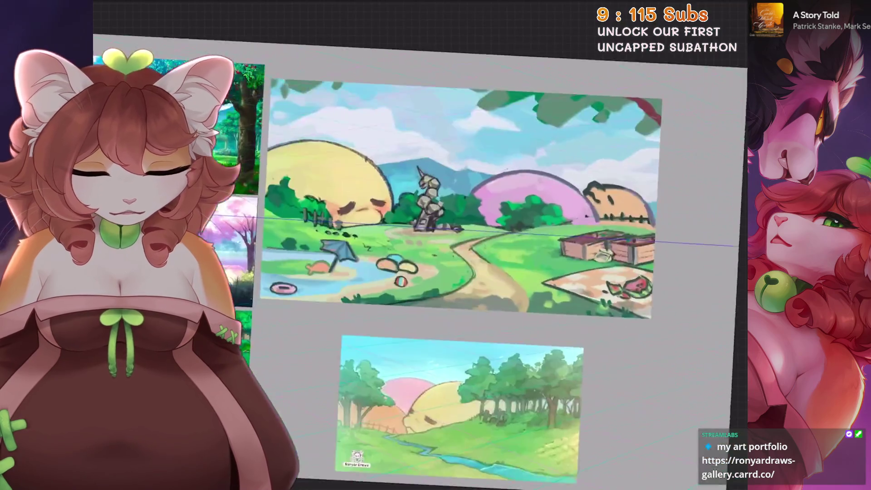
{"action": "key", "text": "ctrl+0"}
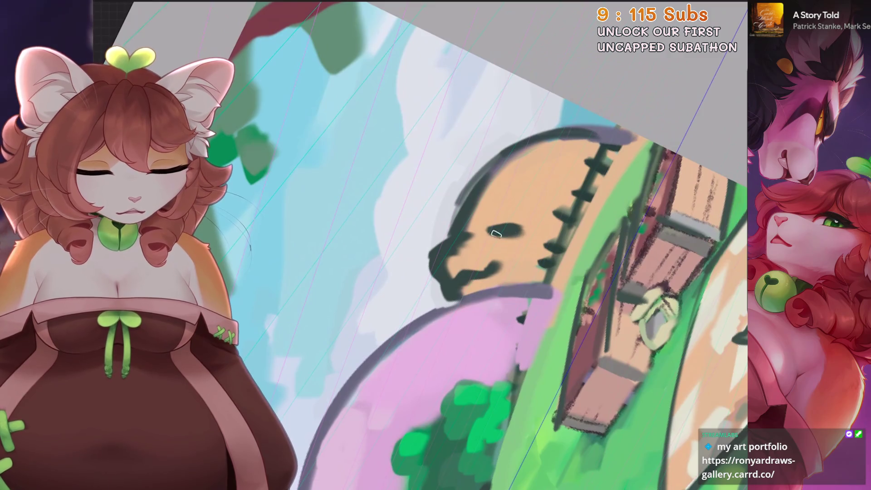
{"action": "key", "text": "ctrl+0"}
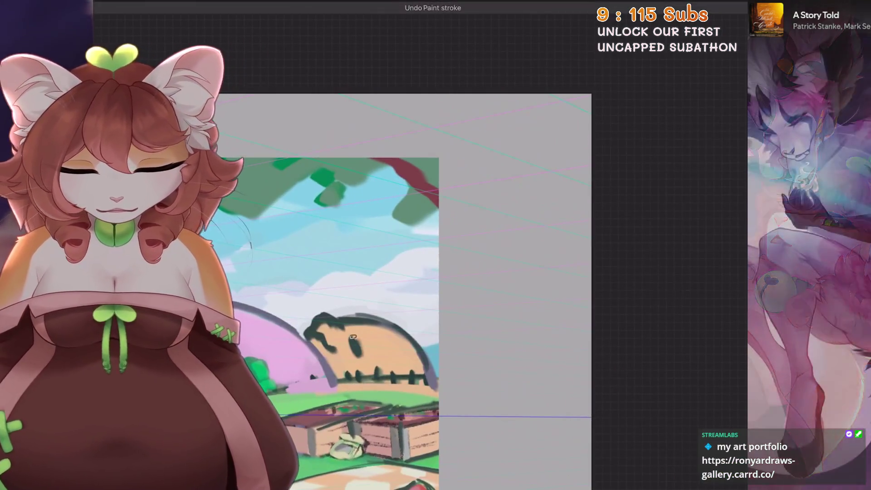
{"action": "key", "text": "ctrl+0"}
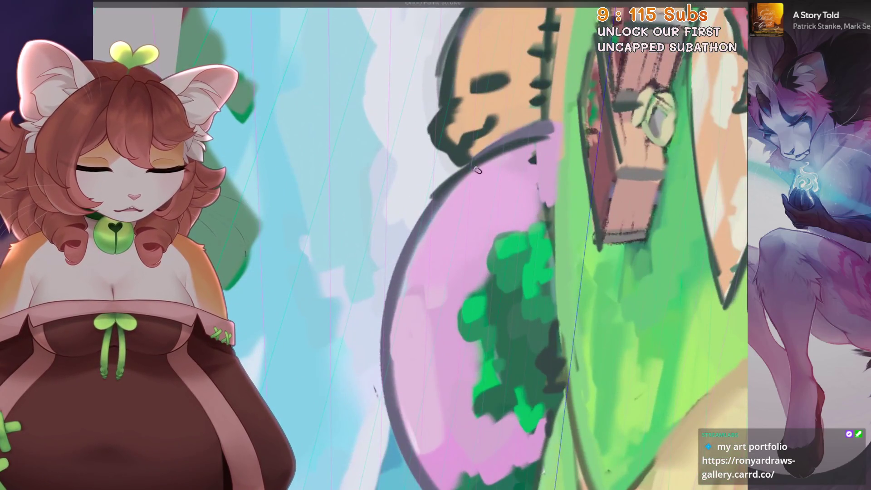
{"action": "scroll", "coordinate": [514, 245], "scroll_direction": "down", "scroll_amount": 1}
{"action": "scroll", "coordinate": [422, 245], "scroll_direction": "up", "scroll_amount": 2}
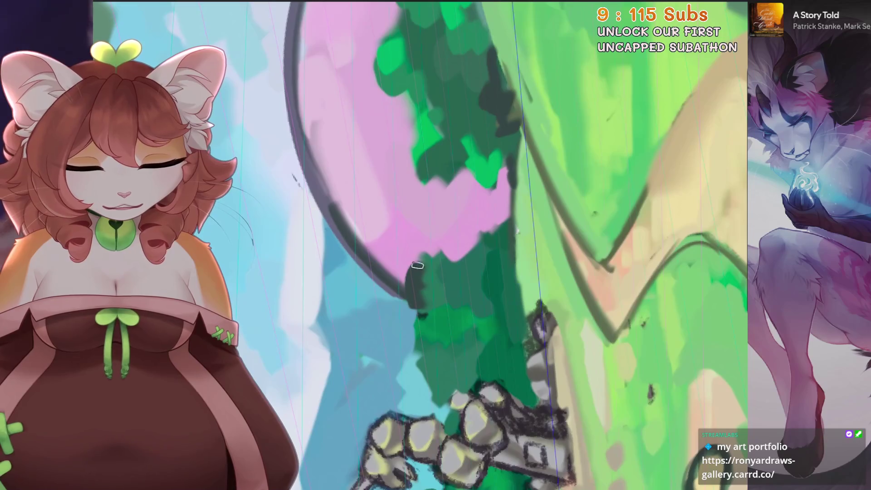
{"action": "scroll", "coordinate": [421, 245], "scroll_direction": "down", "scroll_amount": 2}
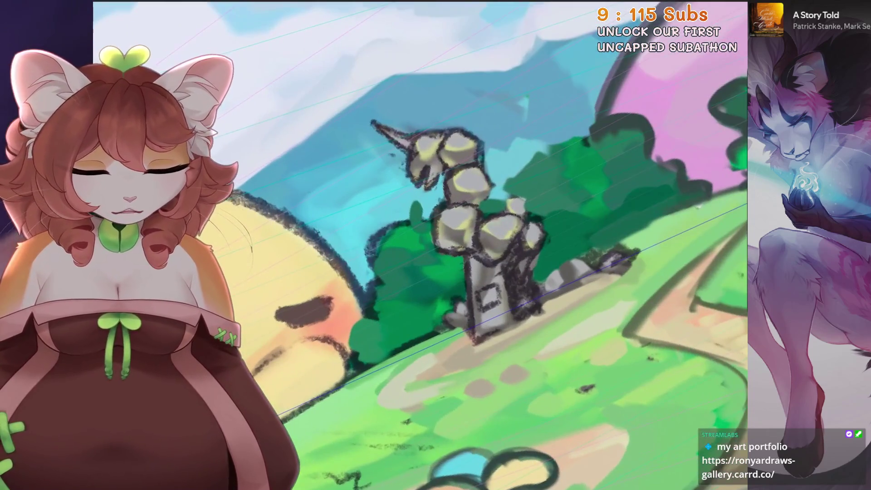
{"action": "scroll", "coordinate": [529, 302], "scroll_direction": "up", "scroll_amount": 1}
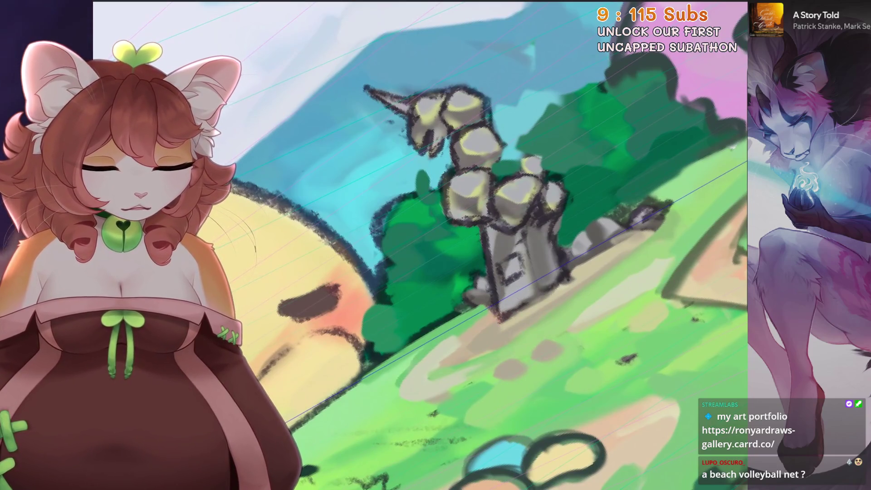
{"action": "scroll", "coordinate": [517, 286], "scroll_direction": "up", "scroll_amount": 2}
Add a small dark stroke to the boulder of the stone tower
{"action": "left_click_drag", "start_coordinate": [476, 260], "coordinate": [484, 263]}
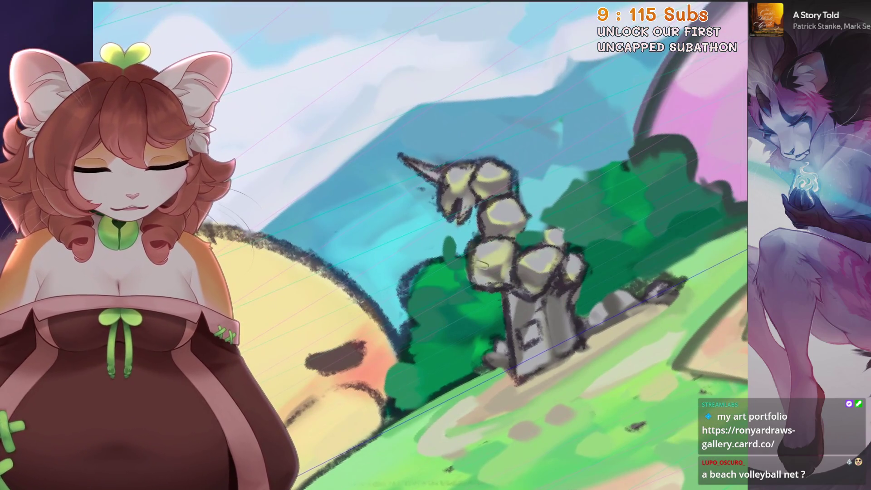
{"action": "scroll", "coordinate": [489, 179], "scroll_direction": "down", "scroll_amount": 3}
{"action": "scroll", "coordinate": [488, 179], "scroll_direction": "up", "scroll_amount": 3}
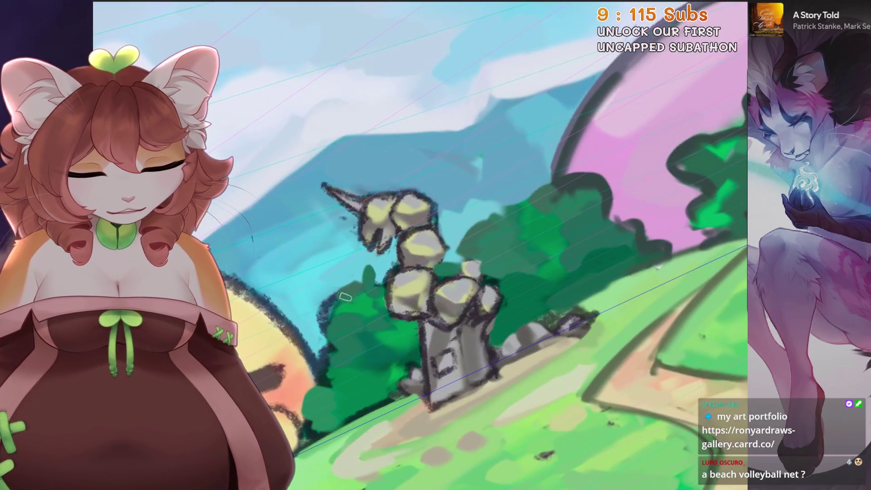
{"action": "scroll", "coordinate": [422, 272], "scroll_direction": "down", "scroll_amount": 2}
{"action": "scroll", "coordinate": [422, 272], "scroll_direction": "down", "scroll_amount": 3}
{"action": "scroll", "coordinate": [422, 272], "scroll_direction": "down", "scroll_amount": 2}
{"action": "scroll", "coordinate": [677, 88], "scroll_direction": "up", "scroll_amount": 1}
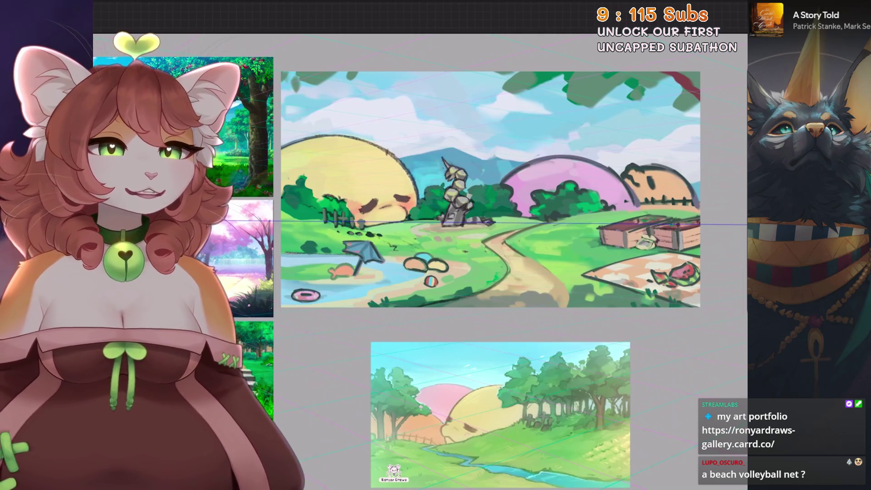
{"action": "scroll", "coordinate": [490, 191], "scroll_direction": "up", "scroll_amount": 2}
{"action": "scroll", "coordinate": [443, 204], "scroll_direction": "down", "scroll_amount": 2}
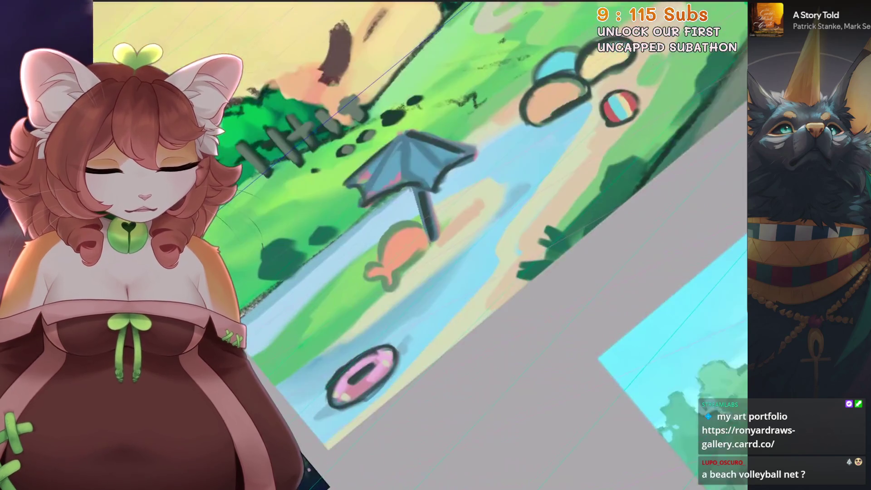
{"action": "scroll", "coordinate": [650, 175], "scroll_direction": "up", "scroll_amount": 3}
{"action": "scroll", "coordinate": [490, 204], "scroll_direction": "up", "scroll_amount": 2}
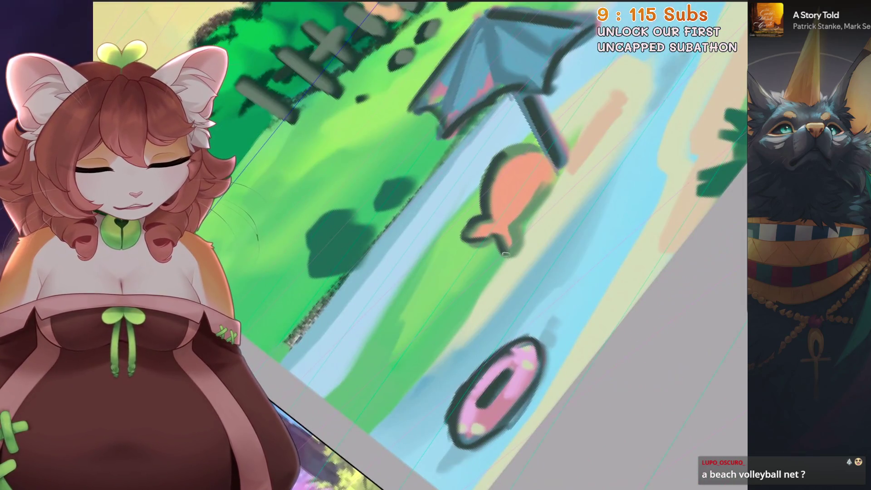
{"action": "scroll", "coordinate": [489, 245], "scroll_direction": "down", "scroll_amount": 1}
{"action": "scroll", "coordinate": [490, 245], "scroll_direction": "down", "scroll_amount": 2}
{"action": "scroll", "coordinate": [490, 245], "scroll_direction": "up", "scroll_amount": 2}
{"action": "scroll", "coordinate": [490, 245], "scroll_direction": "down", "scroll_amount": 1}
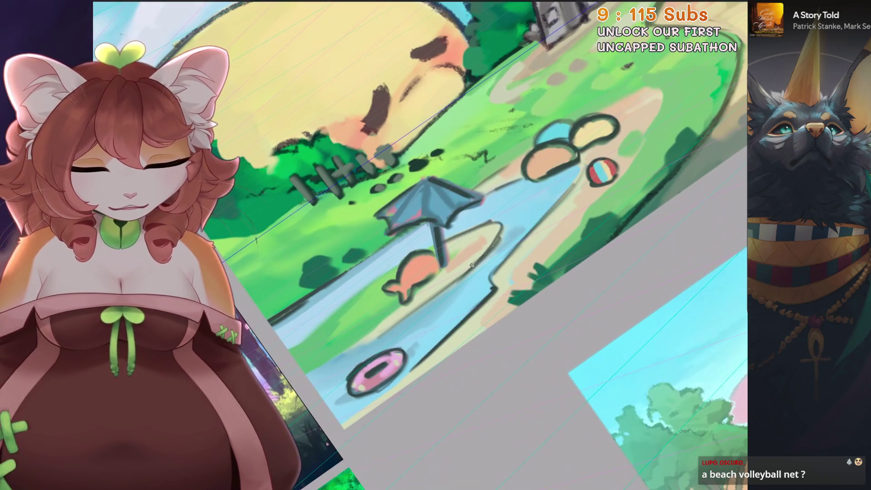
{"action": "scroll", "coordinate": [490, 245], "scroll_direction": "down", "scroll_amount": 1}
{"action": "scroll", "coordinate": [489, 244], "scroll_direction": "down", "scroll_amount": 1}
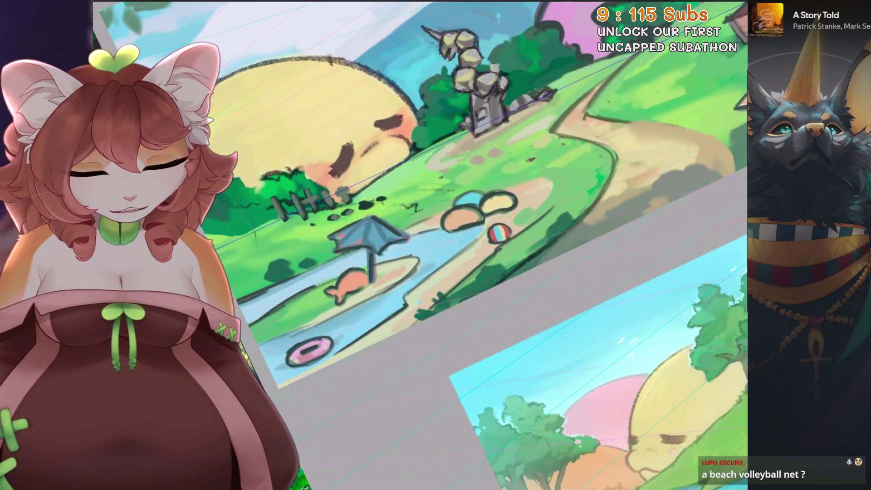
Lasso the two bean shapes and scale them up slightly with uniform Transform
{"action": "key", "text": "ctrl+0"}
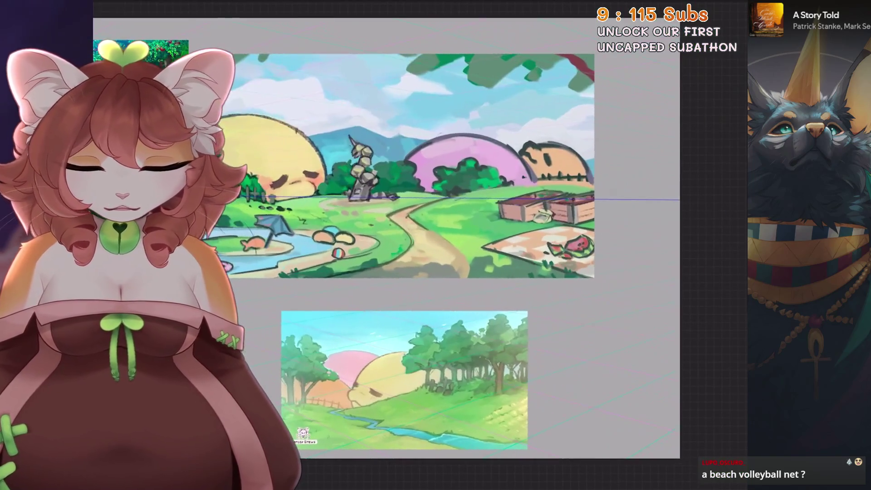
{"action": "key", "text": "s"}
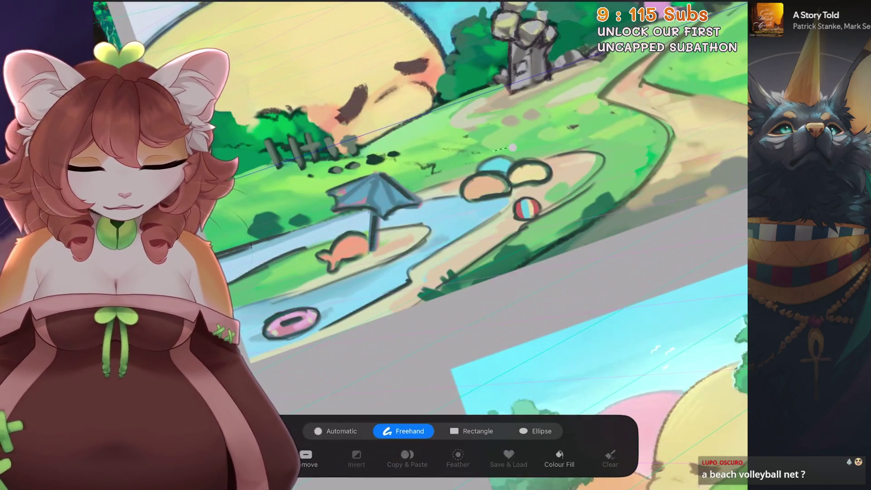
{"action": "key", "text": "v"}
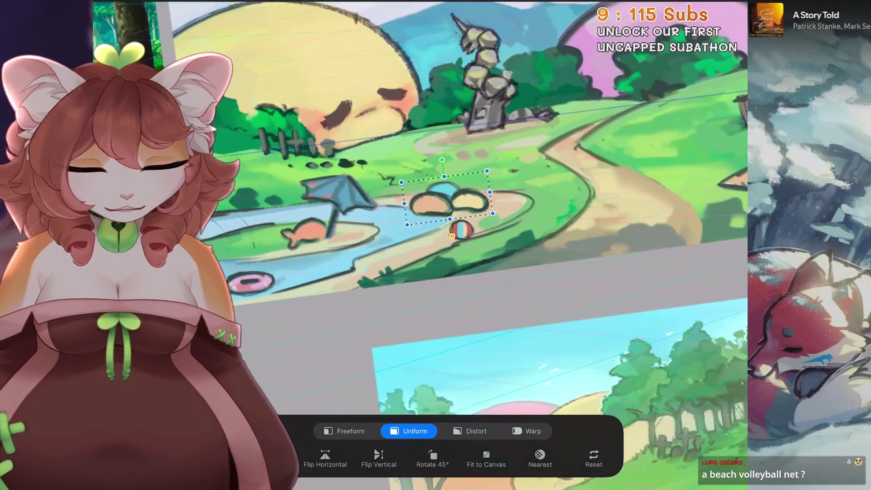
{"action": "left_click_drag", "start_coordinate": [499, 214], "coordinate": [508, 215]}
{"action": "key", "text": "v"}
{"action": "scroll", "coordinate": [422, 245], "scroll_direction": "down", "scroll_amount": 3}
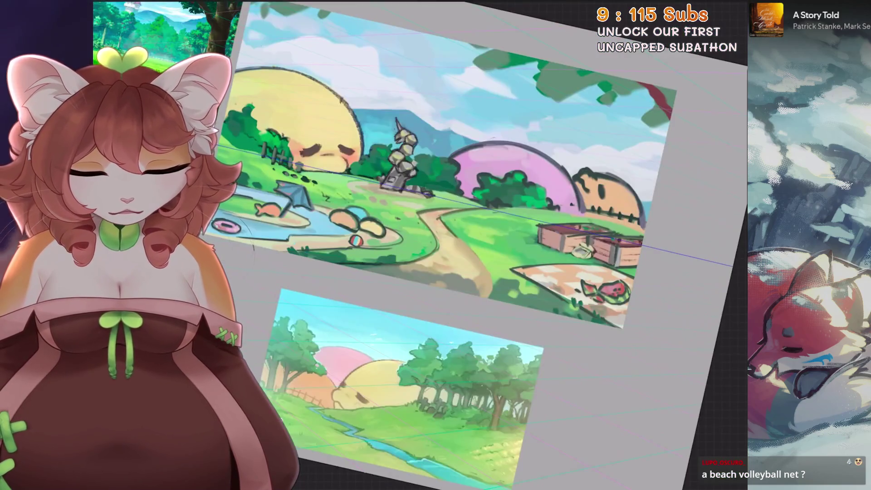
{"action": "scroll", "coordinate": [422, 245], "scroll_direction": "up", "scroll_amount": 3}
Lasso the fish on the pond bank, shift and slightly rotate it, and commit
{"action": "key", "text": "s"}
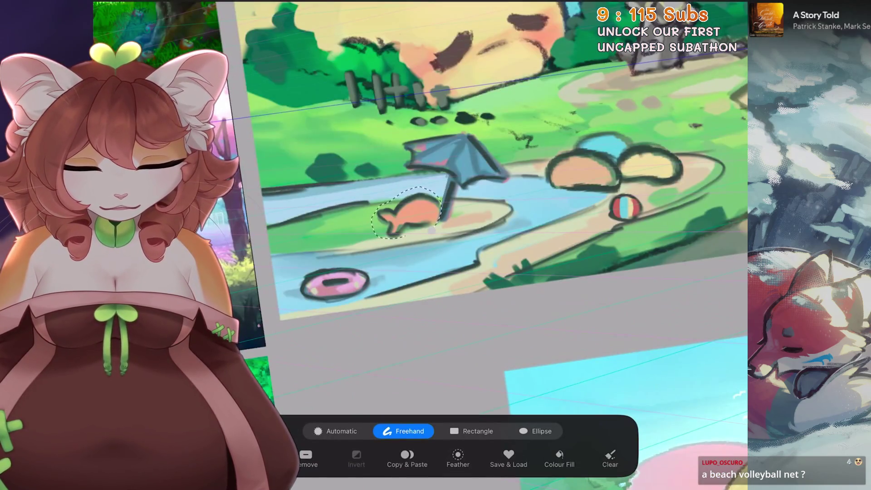
{"action": "key", "text": "v"}
{"action": "left_click_drag", "start_coordinate": [408, 213], "coordinate": [400, 209]}
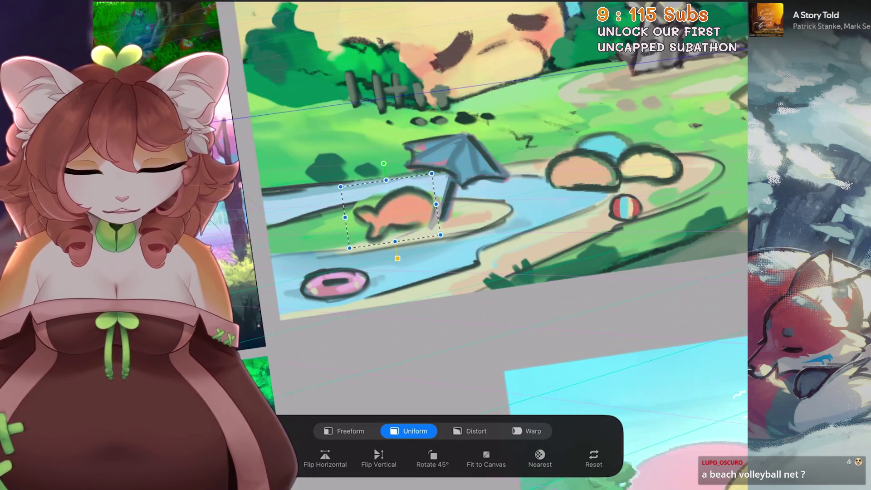
{"action": "key", "text": "v"}
{"action": "scroll", "coordinate": [436, 204], "scroll_direction": "down", "scroll_amount": 3}
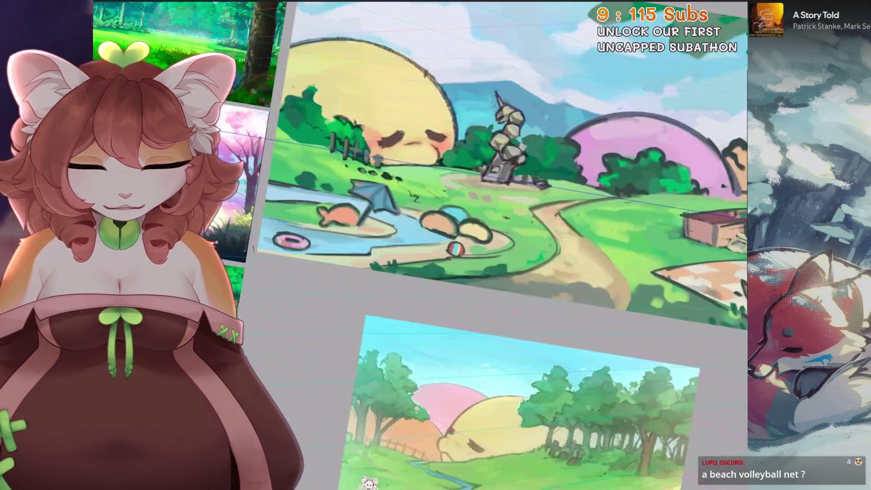
{"action": "scroll", "coordinate": [435, 204], "scroll_direction": "up", "scroll_amount": 2}
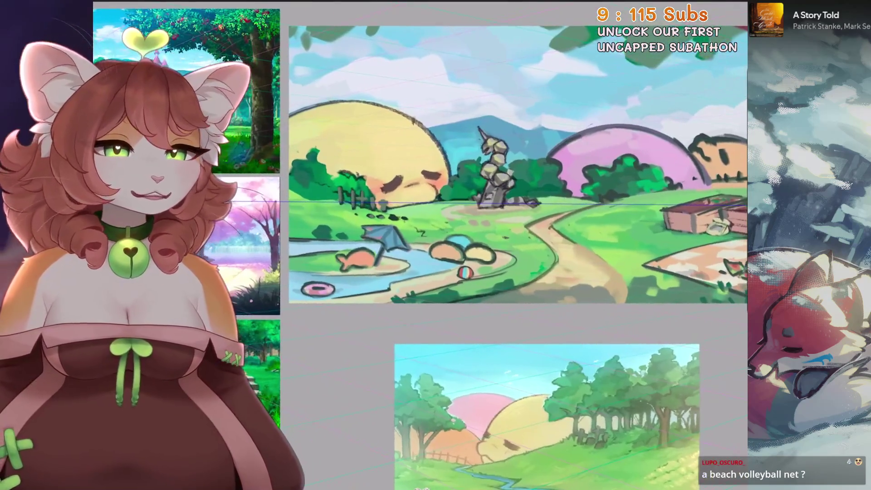
{"action": "scroll", "coordinate": [436, 205], "scroll_direction": "up", "scroll_amount": 1}
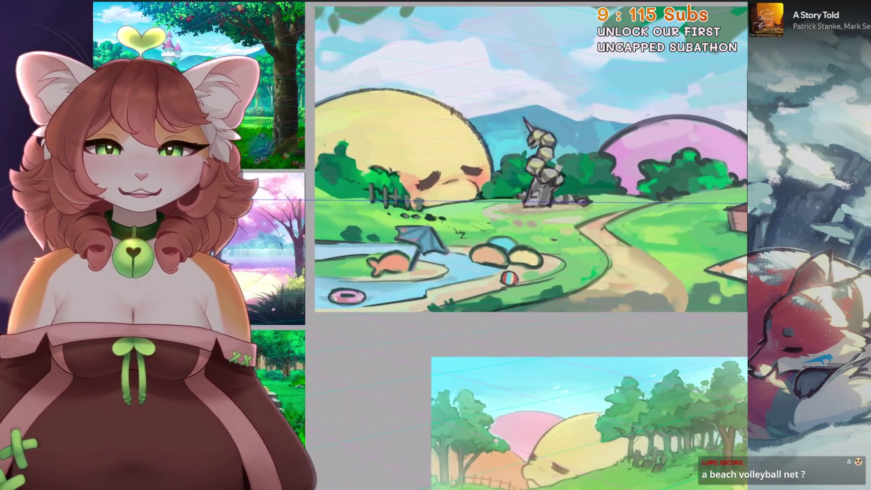
{"action": "scroll", "coordinate": [530, 204], "scroll_direction": "up", "scroll_amount": 1}
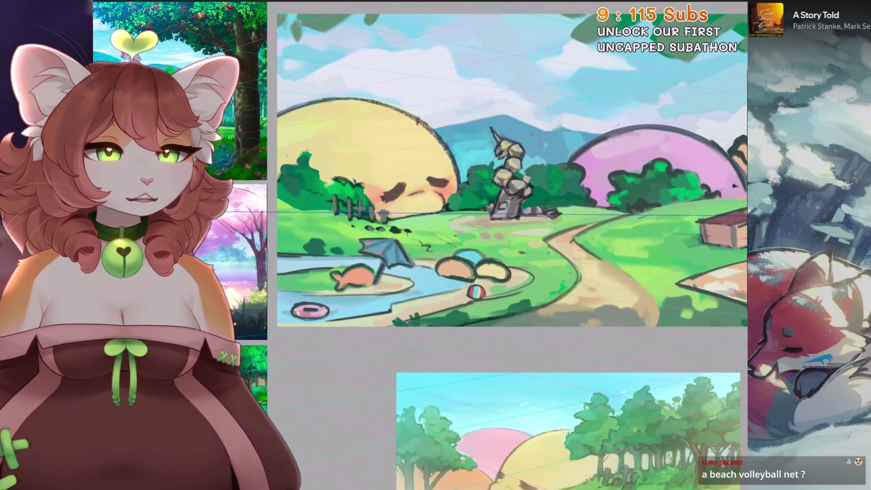
{"action": "scroll", "coordinate": [510, 205], "scroll_direction": "up", "scroll_amount": 1}
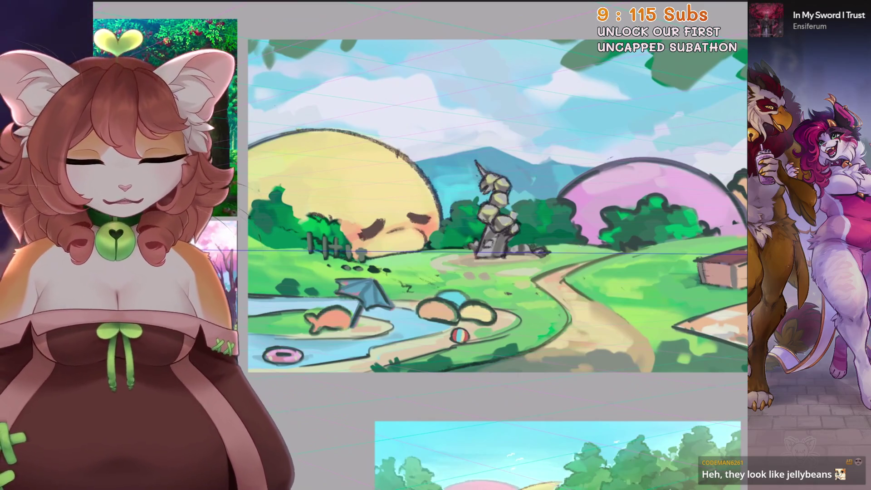
{"action": "scroll", "coordinate": [400, 233], "scroll_direction": "up", "scroll_amount": 5}
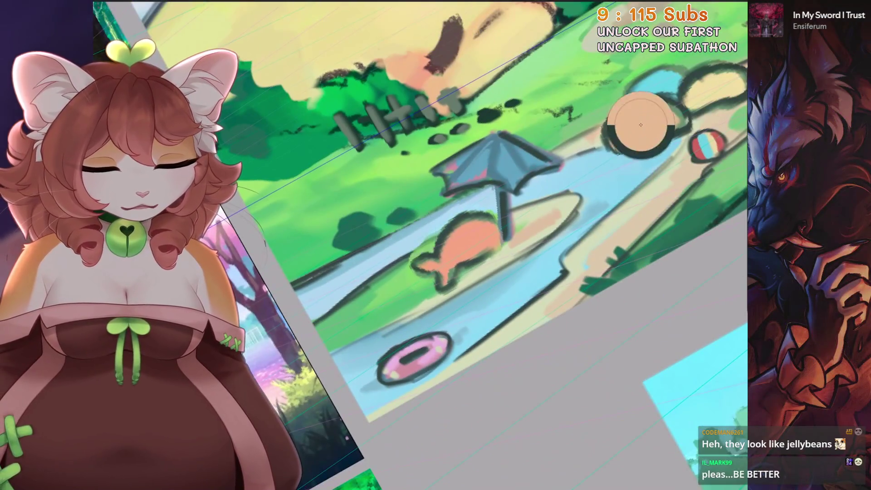
{"action": "scroll", "coordinate": [401, 233], "scroll_direction": "down", "scroll_amount": 1}
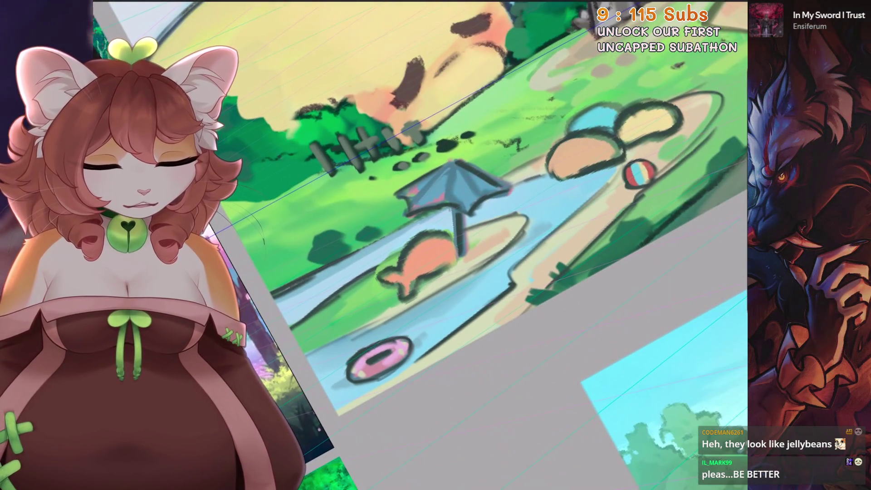
Undo the last paint stroke and the transform near the beach ball, then show the layers list
{"action": "key", "text": "ctrl+0"}
{"action": "scroll", "coordinate": [613, 146], "scroll_direction": "up", "scroll_amount": 5}
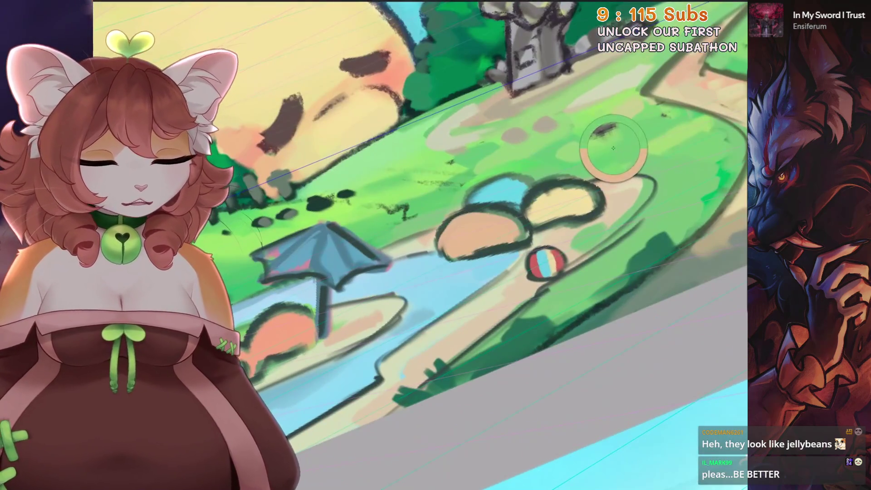
{"action": "scroll", "coordinate": [467, 272], "scroll_direction": "up", "scroll_amount": 1}
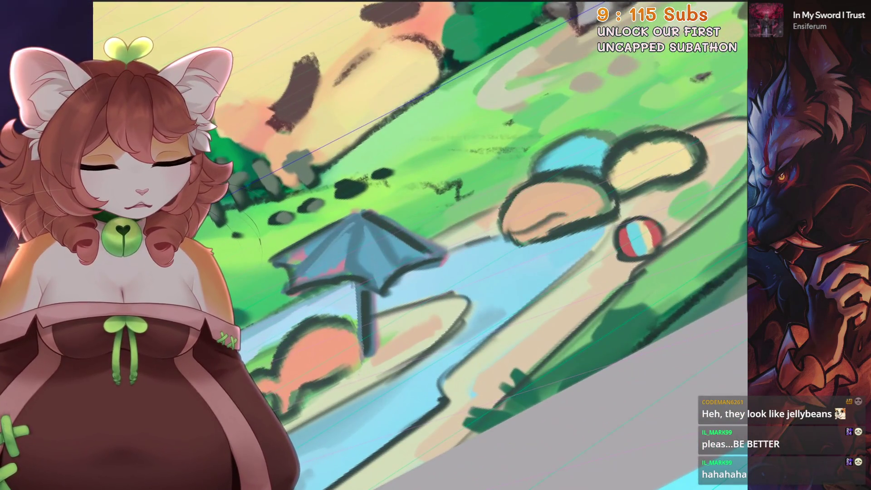
{"action": "key", "text": "ctrl+z"}
{"action": "key", "text": "ctrl+z"}
{"action": "scroll", "coordinate": [422, 245], "scroll_direction": "down", "scroll_amount": 2}
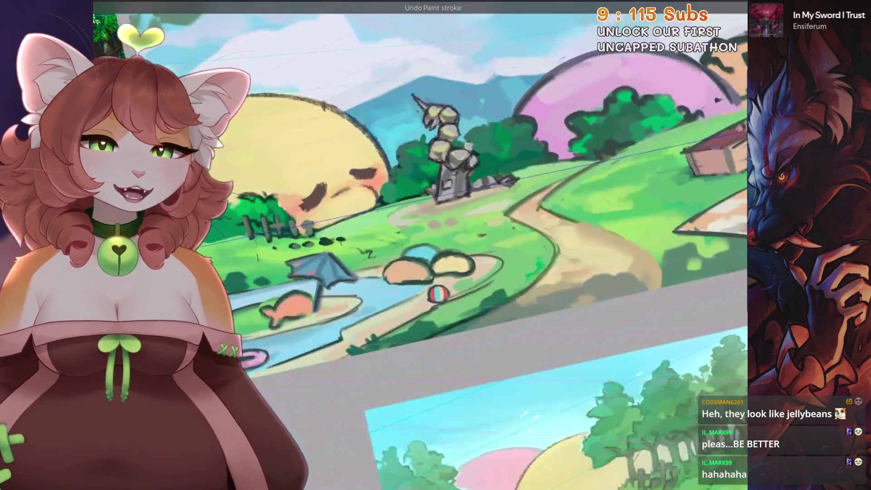
{"action": "key", "text": "ctrl+0"}
{"action": "scroll", "coordinate": [435, 245], "scroll_direction": "up", "scroll_amount": 4}
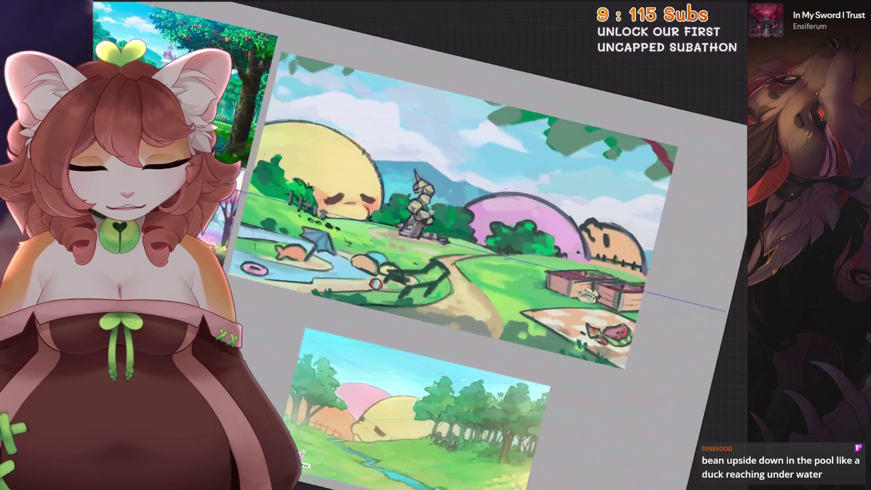
{"action": "key", "text": "ctrl+0"}
{"action": "key", "text": "ctrl+z"}
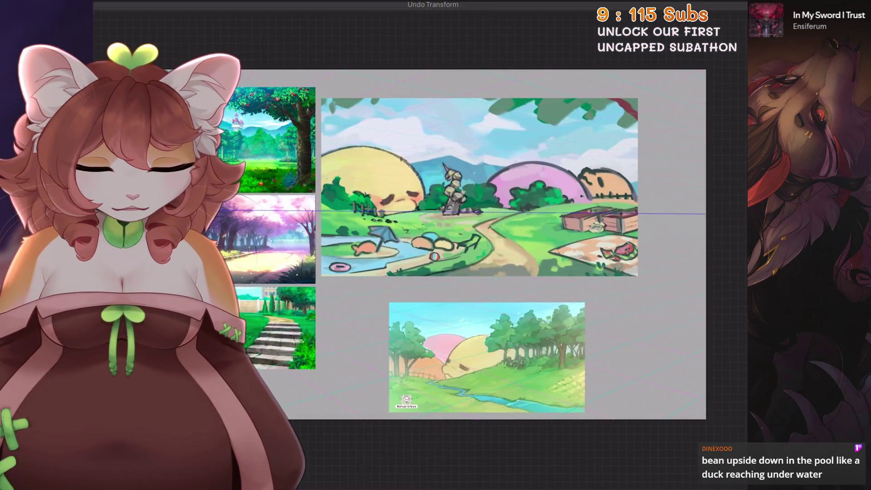
{"action": "scroll", "coordinate": [436, 244], "scroll_direction": "up", "scroll_amount": 1}
{"action": "scroll", "coordinate": [435, 245], "scroll_direction": "up", "scroll_amount": 1}
{"action": "key", "text": "l"}
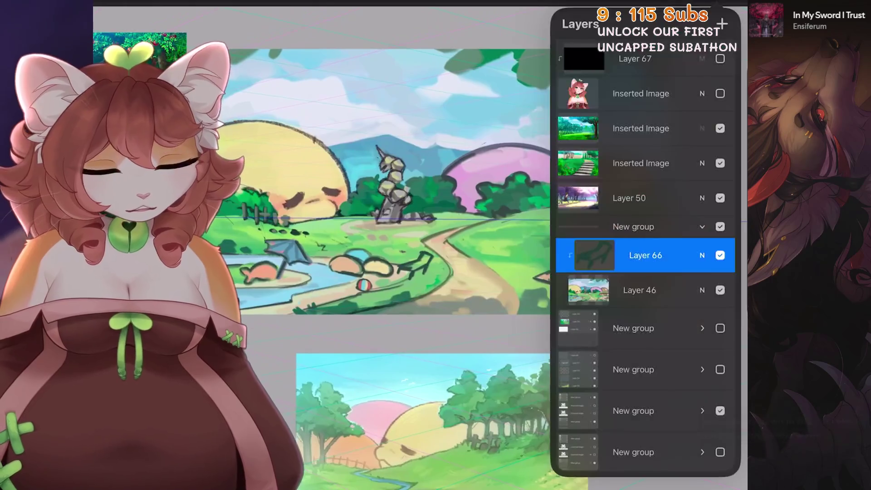
{"action": "scroll", "coordinate": [643, 204], "scroll_direction": "up", "scroll_amount": 1}
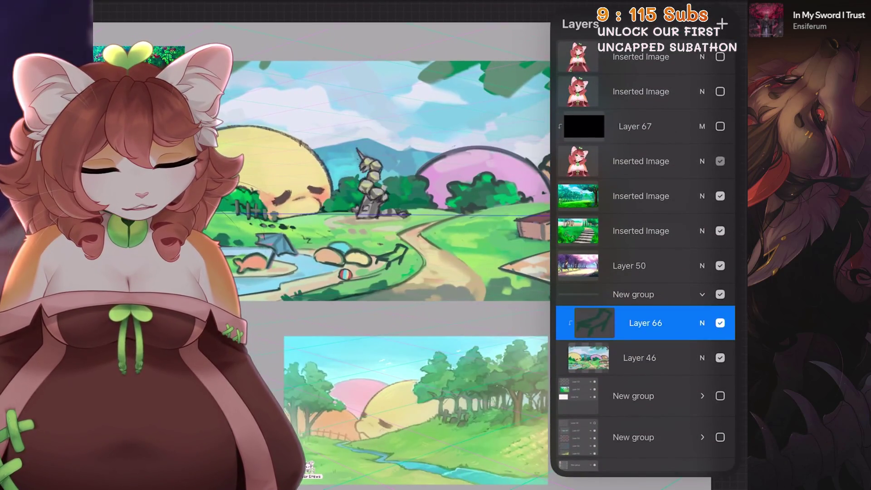
Hide the Inserted Image overlay, duplicate Layer 46 as a hidden backup, and begin a freehand selection
{"action": "left_click", "coordinate": [720, 160]}
{"action": "scroll", "coordinate": [388, 245], "scroll_direction": "down", "scroll_amount": 1}
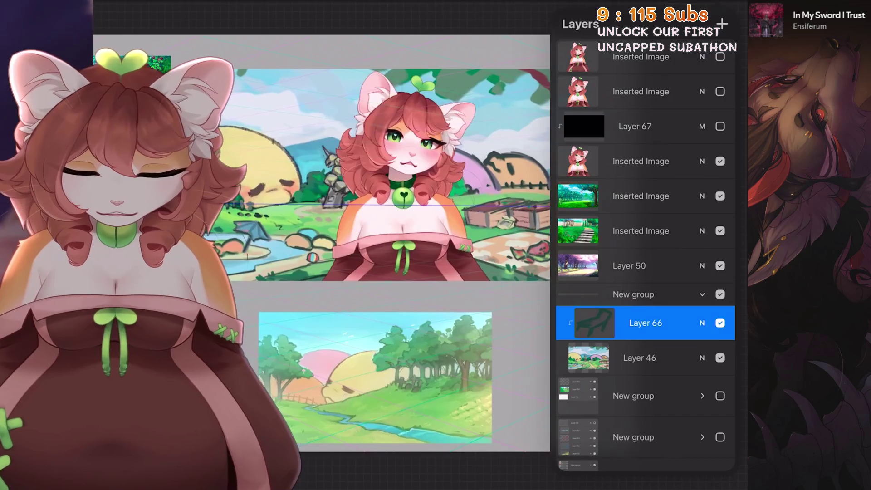
{"action": "left_click", "coordinate": [721, 161]}
{"action": "scroll", "coordinate": [388, 177], "scroll_direction": "up", "scroll_amount": 2}
{"action": "left_click", "coordinate": [640, 357]}
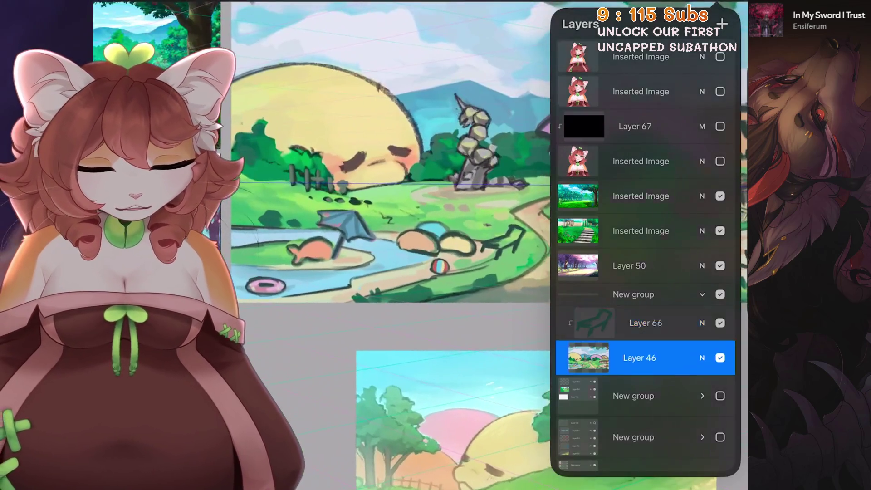
{"action": "left_click_drag", "start_coordinate": [680, 356], "coordinate": [599, 357]}
{"action": "left_click", "coordinate": [666, 357]}
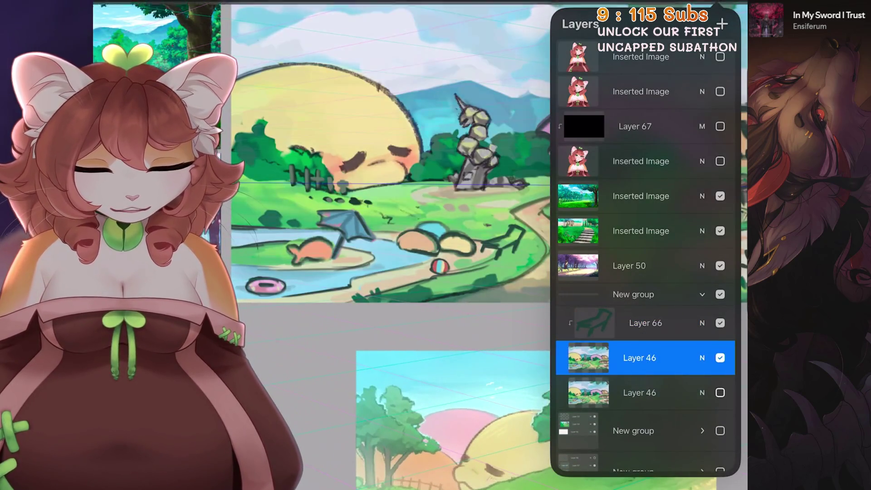
{"action": "left_click", "coordinate": [720, 392]}
{"action": "scroll", "coordinate": [388, 177], "scroll_direction": "up", "scroll_amount": 2}
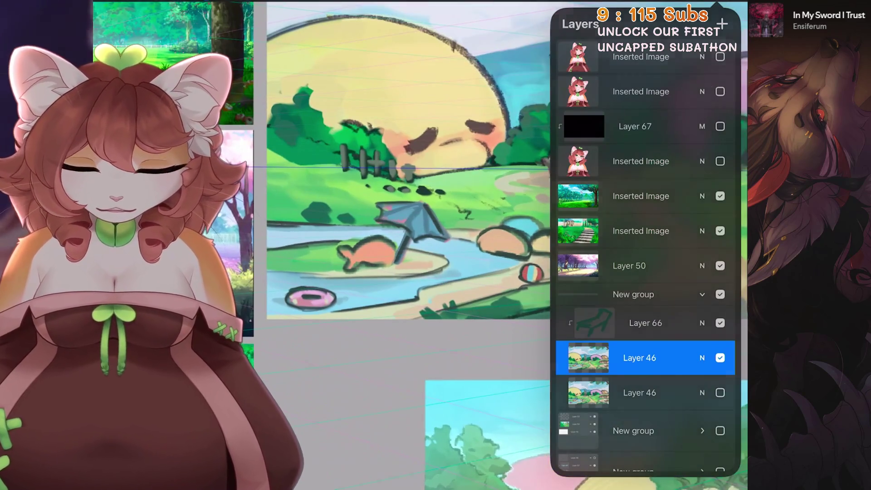
{"action": "key", "text": "s"}
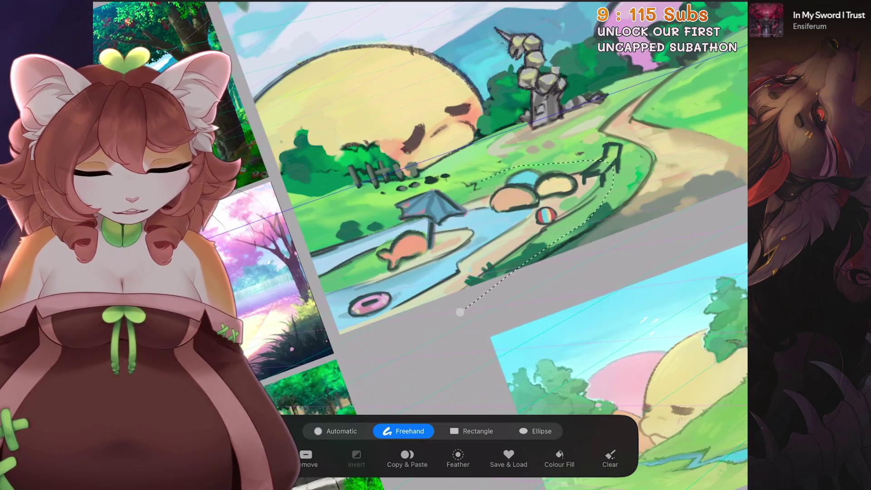
{"action": "scroll", "coordinate": [435, 204], "scroll_direction": "down", "scroll_amount": 2}
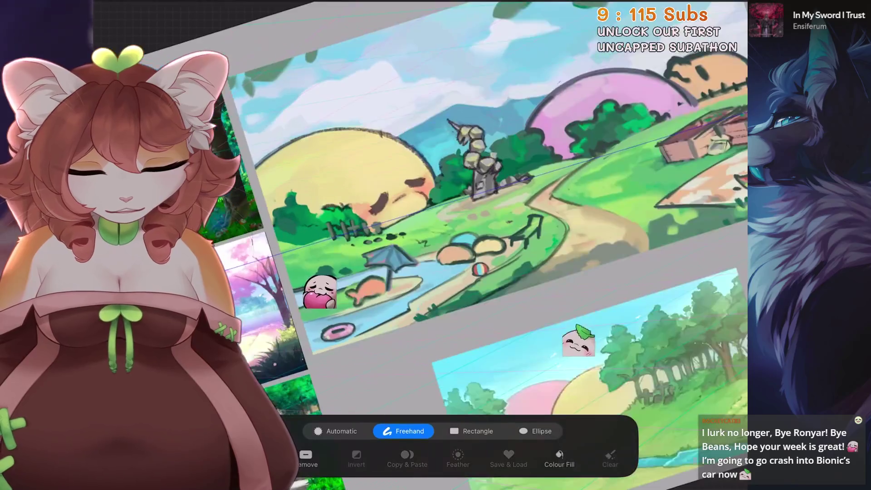
Lasso the pond area with umbrella, fish and ball, redoing the selection after a bad transform
{"action": "left_click_drag", "start_coordinate": [538, 221], "coordinate": [234, 313]}
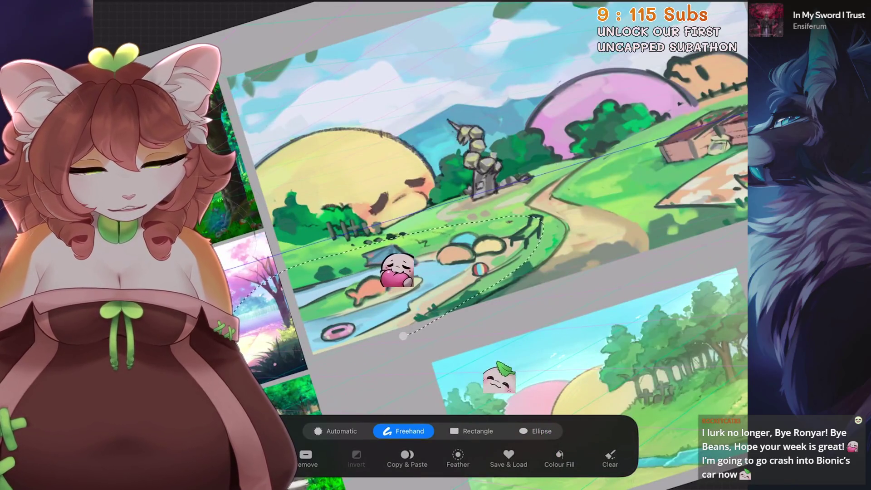
{"action": "key", "text": "v"}
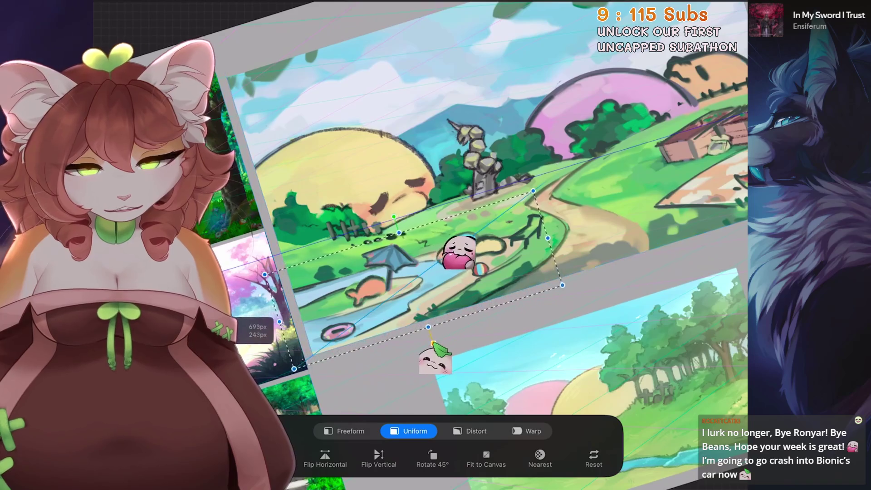
{"action": "key", "text": "ctrl+z"}
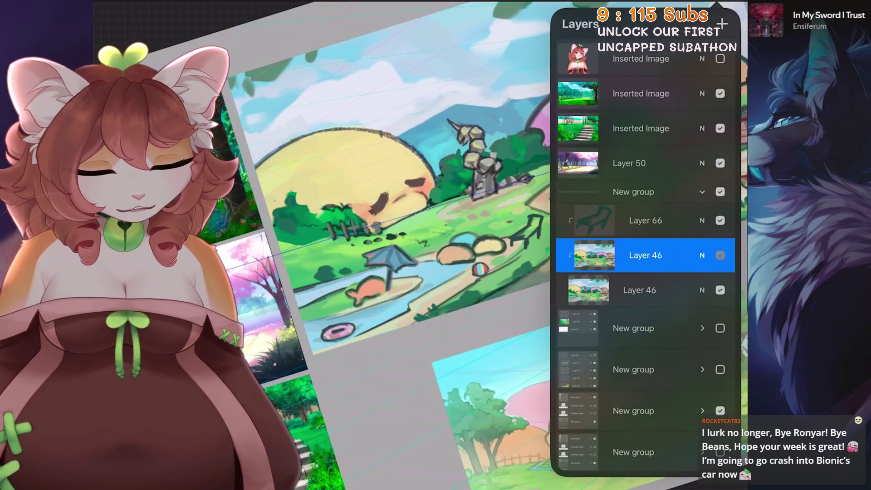
{"action": "left_click", "coordinate": [640, 255]}
{"action": "key", "text": "s"}
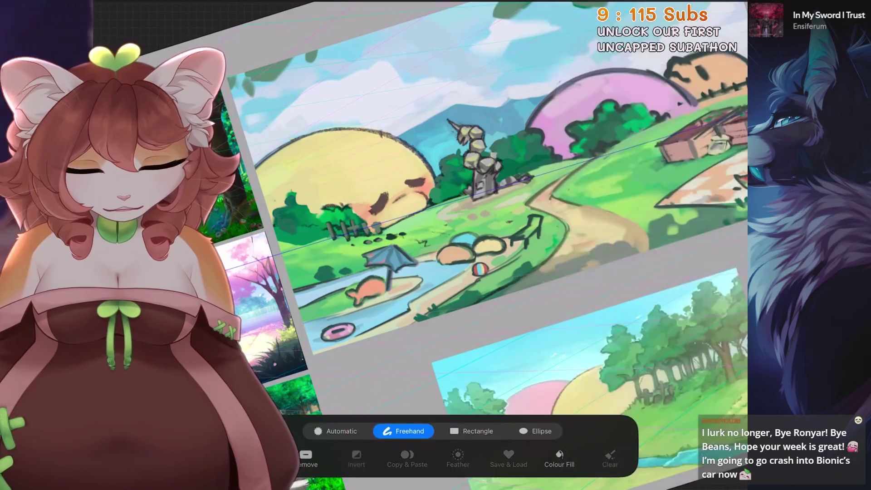
{"action": "left_click_drag", "start_coordinate": [401, 348], "coordinate": [480, 224]}
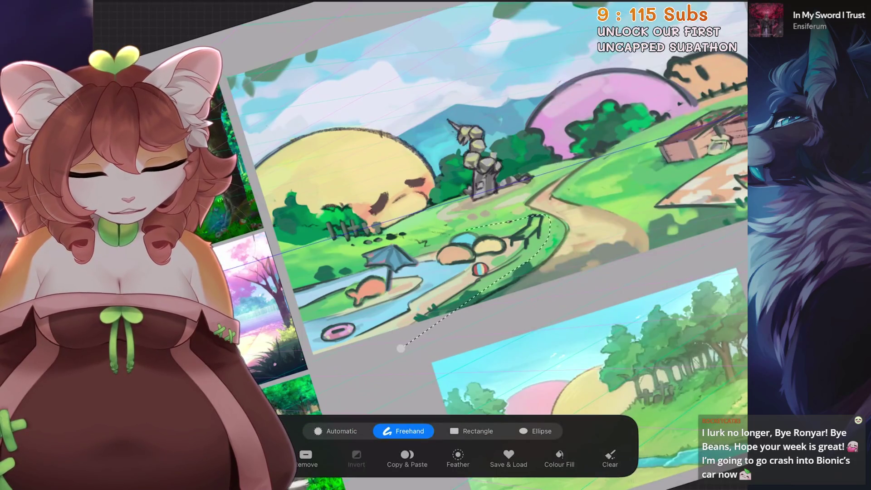
{"action": "key", "text": "v"}
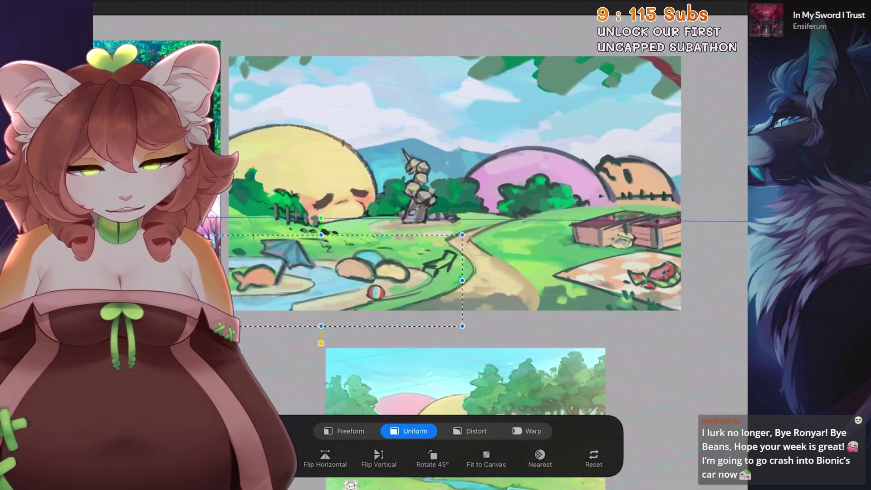
Shift the pond section up-right, enlarge it slightly, undo an extra nudge and commit
{"action": "left_click_drag", "start_coordinate": [391, 280], "coordinate": [395, 277]}
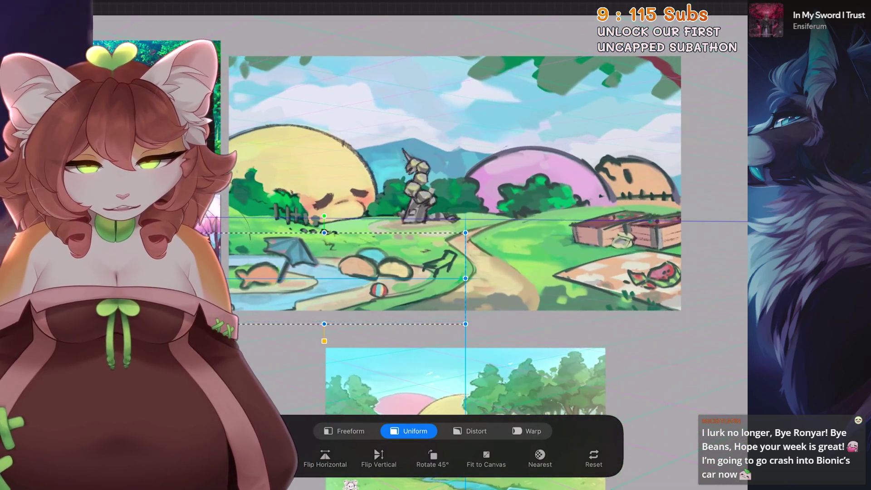
{"action": "left_click_drag", "start_coordinate": [466, 323], "coordinate": [468, 326]}
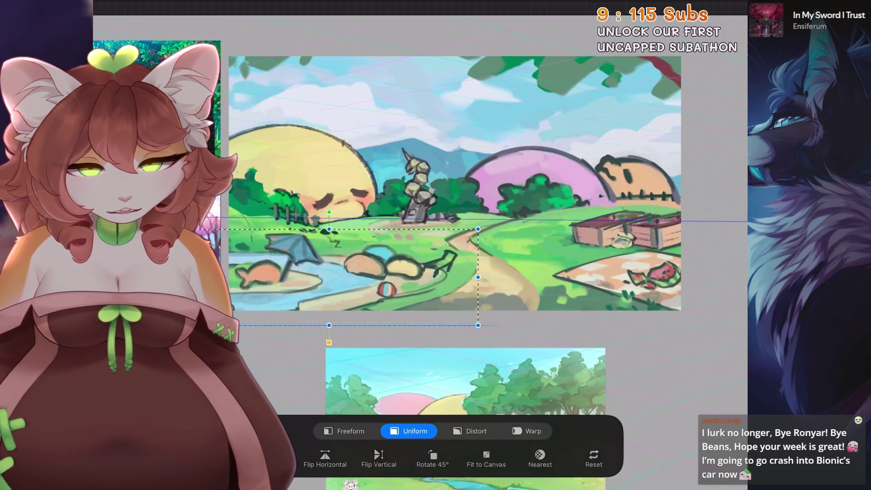
{"action": "left_click_drag", "start_coordinate": [394, 278], "coordinate": [396, 278]}
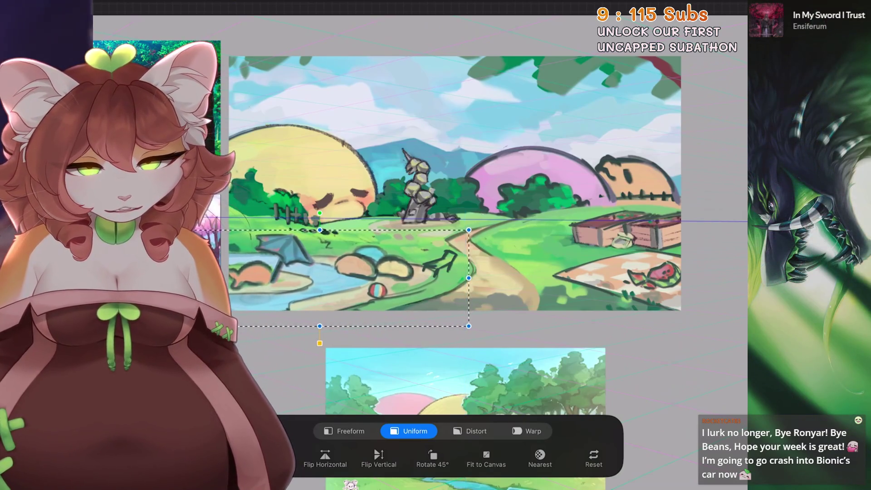
{"action": "key", "text": "ctrl+z"}
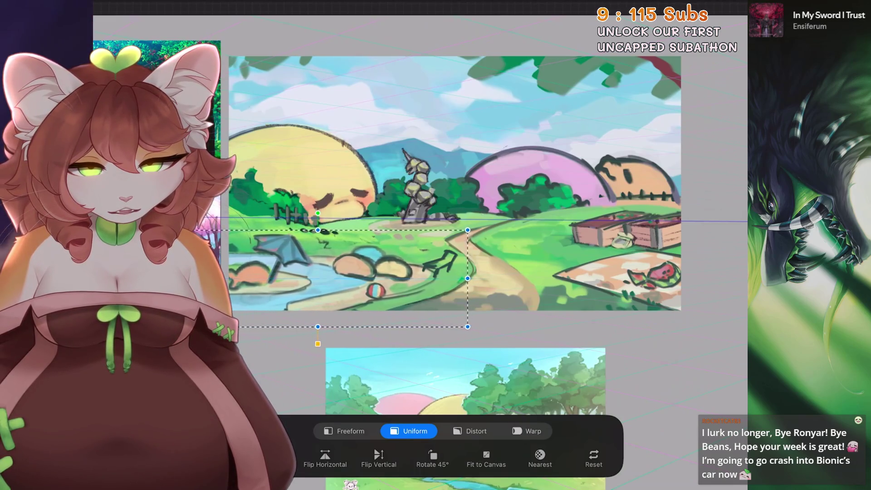
{"action": "key", "text": "Return"}
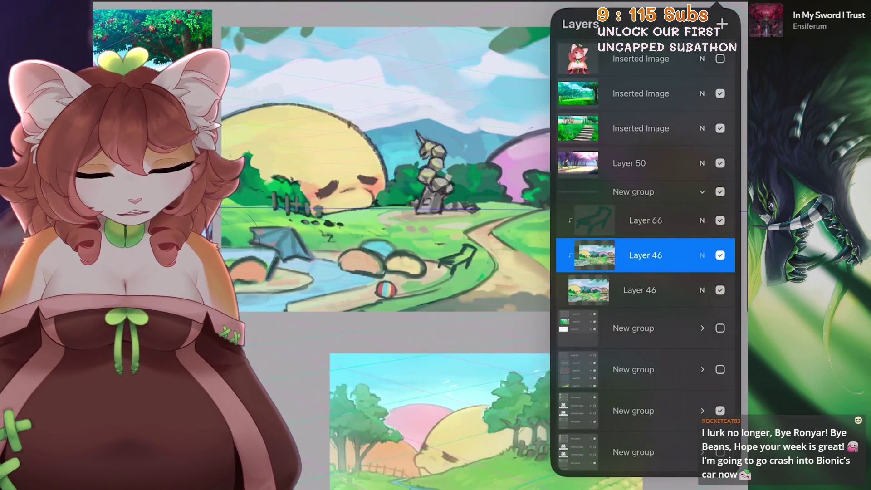
Show the character Inserted Image overlay again over the adjusted landscape to review
{"action": "left_click", "coordinate": [701, 256]}
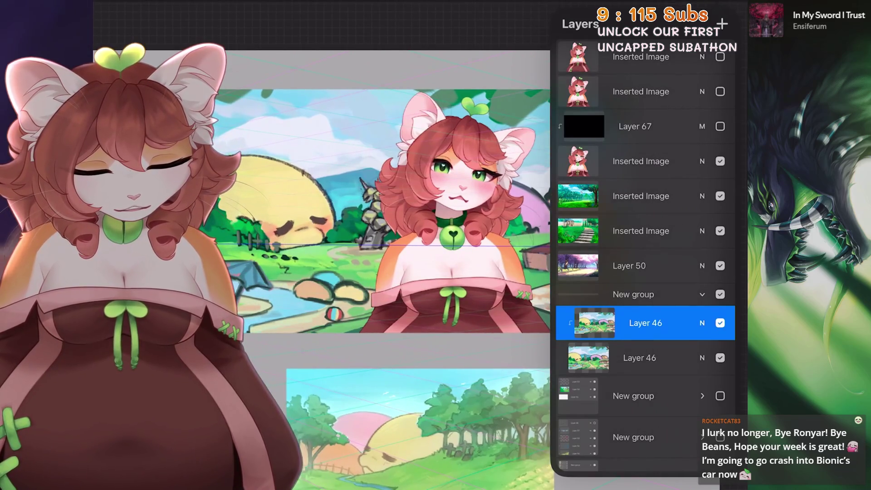
{"action": "left_click", "coordinate": [720, 322]}
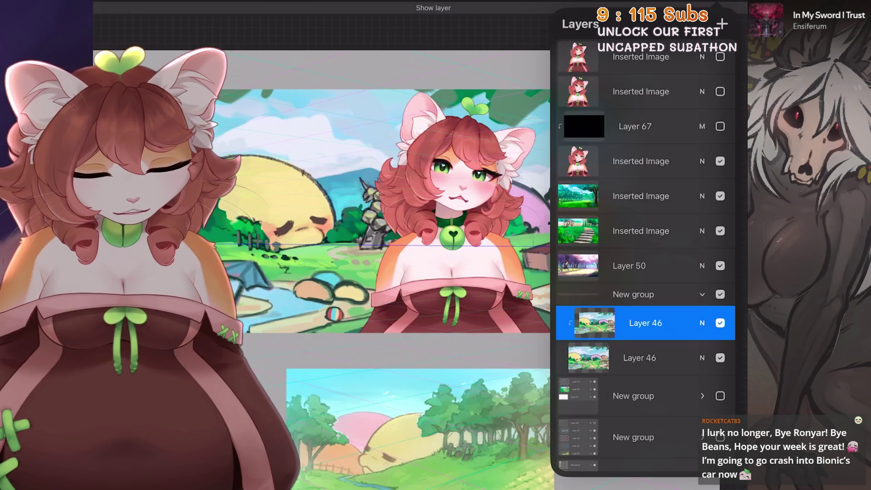
{"action": "scroll", "coordinate": [395, 204], "scroll_direction": "up", "scroll_amount": 3}
{"action": "key", "text": "s"}
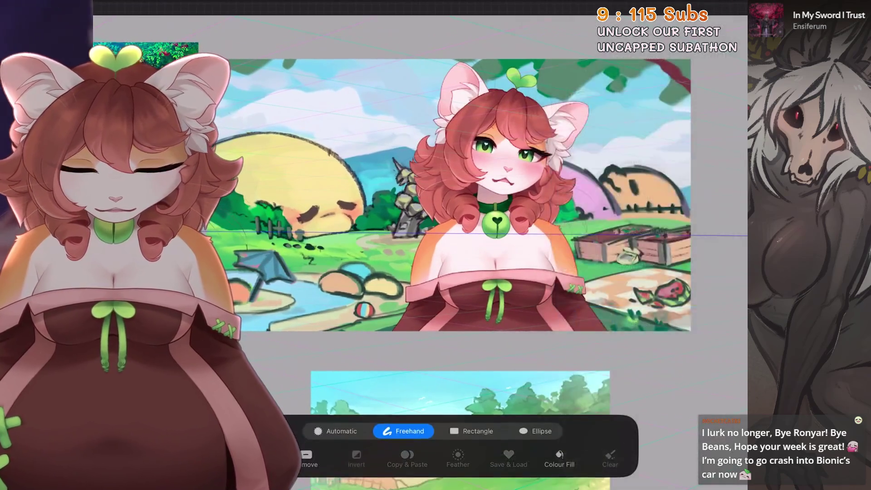
{"action": "scroll", "coordinate": [436, 204], "scroll_direction": "down", "scroll_amount": 3}
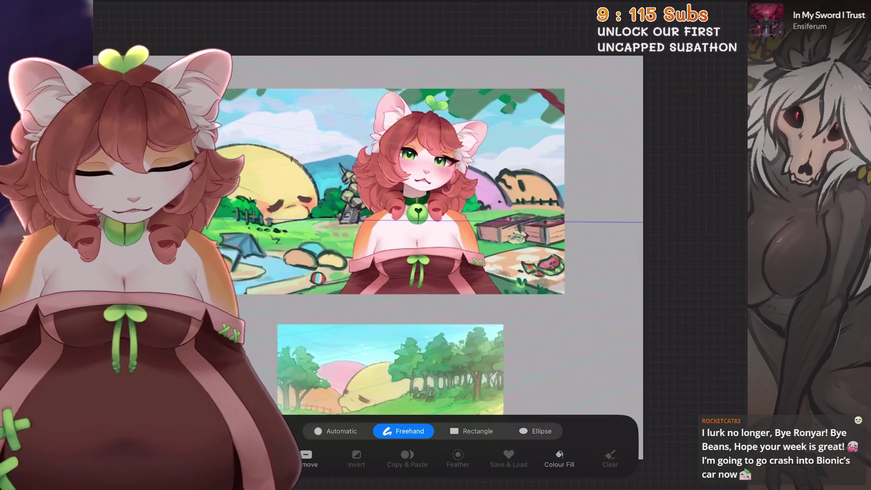
{"action": "scroll", "coordinate": [435, 244], "scroll_direction": "up", "scroll_amount": 2}
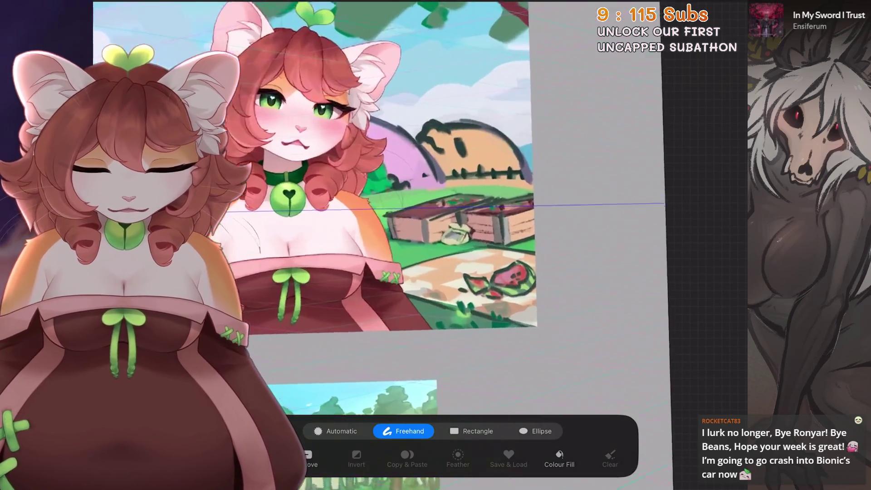
{"action": "key", "text": "s"}
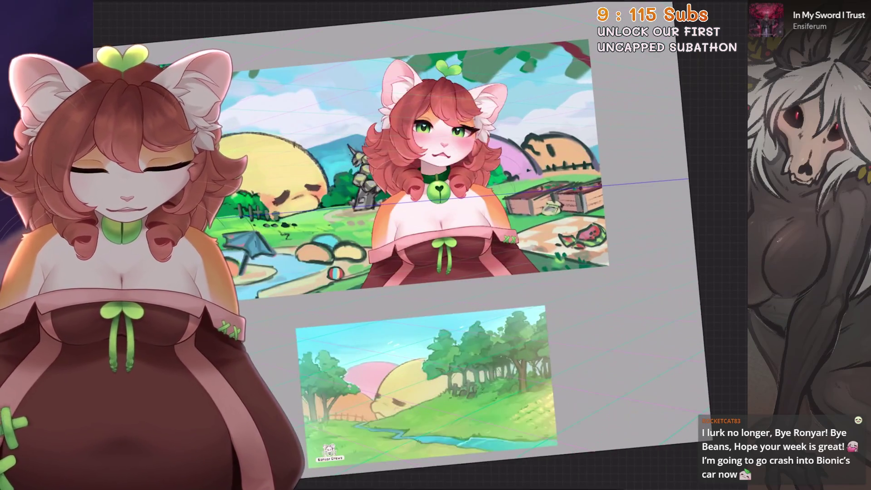
{"action": "scroll", "coordinate": [408, 204], "scroll_direction": "up", "scroll_amount": 1}
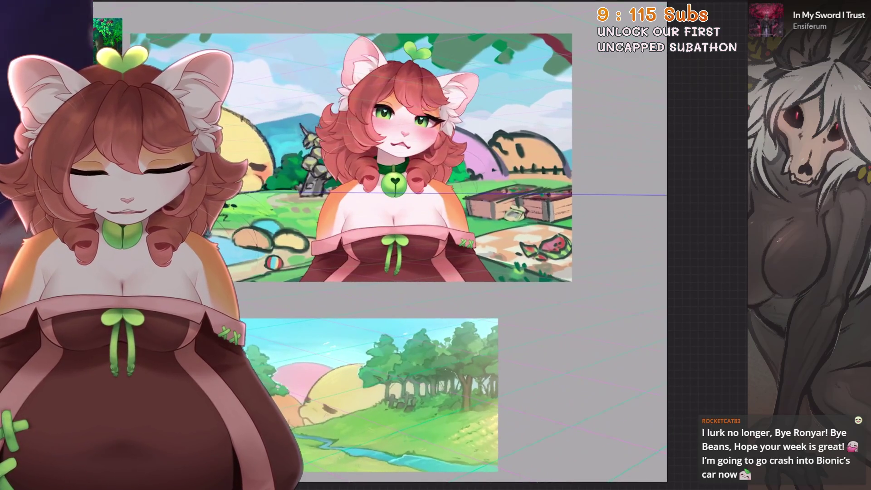
{"action": "scroll", "coordinate": [612, 211], "scroll_direction": "up", "scroll_amount": 2}
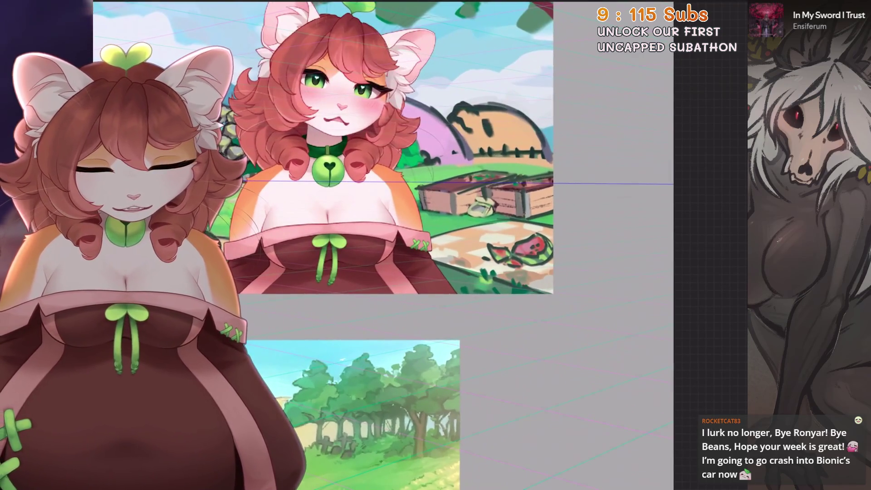
Return from Layers to freehand selection and lasso the picnic blanket corner
{"action": "key", "text": "l"}
{"action": "scroll", "coordinate": [341, 170], "scroll_direction": "up", "scroll_amount": 1}
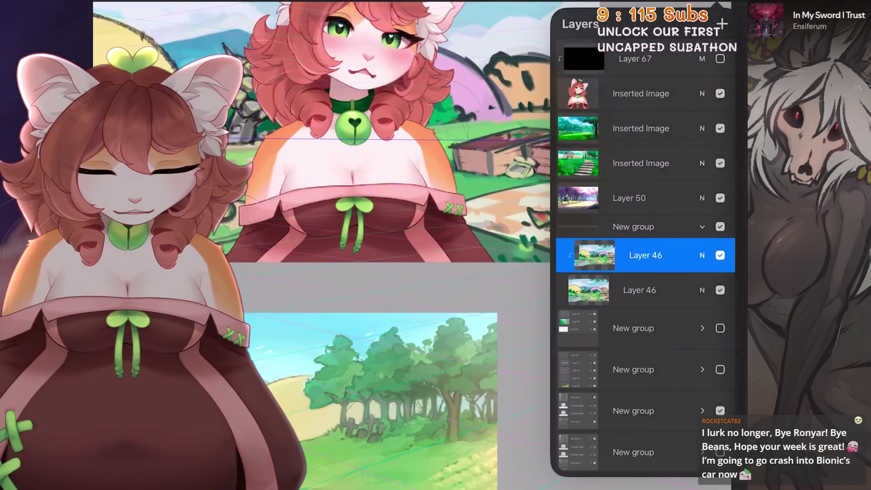
{"action": "key", "text": "s"}
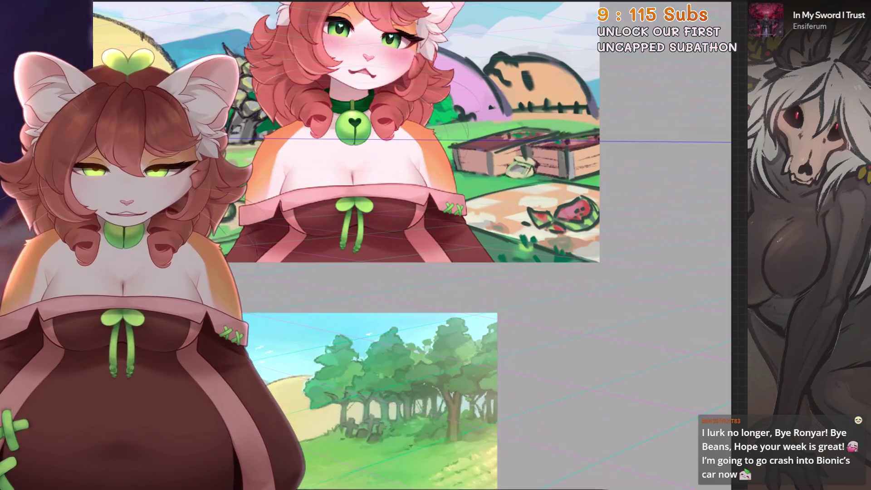
{"action": "left_click_drag", "start_coordinate": [620, 198], "coordinate": [462, 194]}
Transform the picnic blanket and watermelon, nudging them slightly down-right, and commit
{"action": "key", "text": "v"}
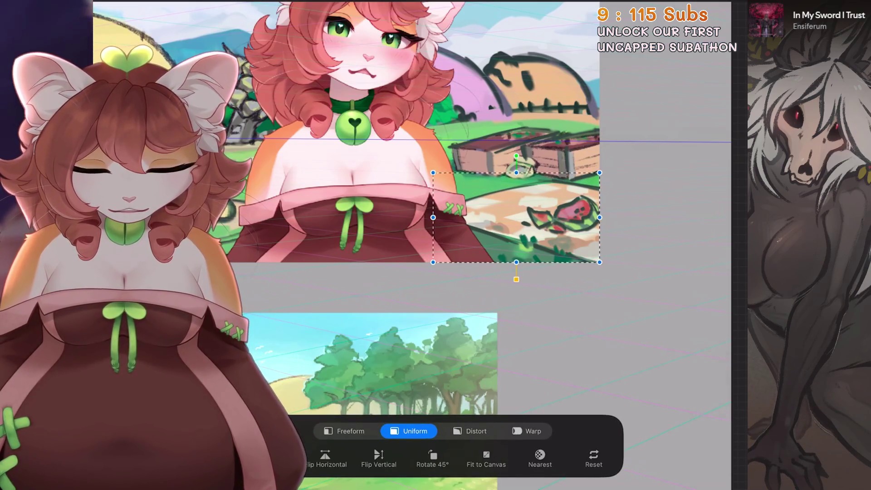
{"action": "left_click_drag", "start_coordinate": [531, 218], "coordinate": [533, 220]}
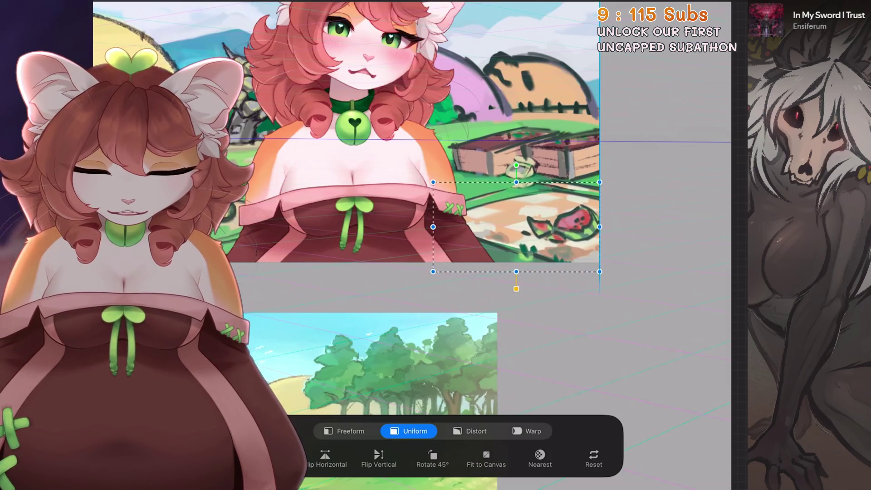
{"action": "key", "text": "v"}
{"action": "scroll", "coordinate": [422, 245], "scroll_direction": "up", "scroll_amount": 2}
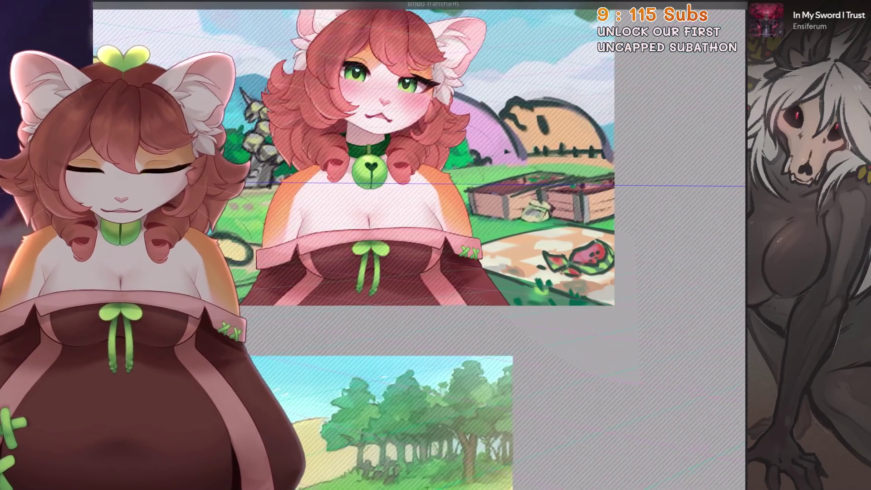
{"action": "scroll", "coordinate": [422, 246], "scroll_direction": "down", "scroll_amount": 2}
{"action": "left_click", "coordinate": [723, 8]}
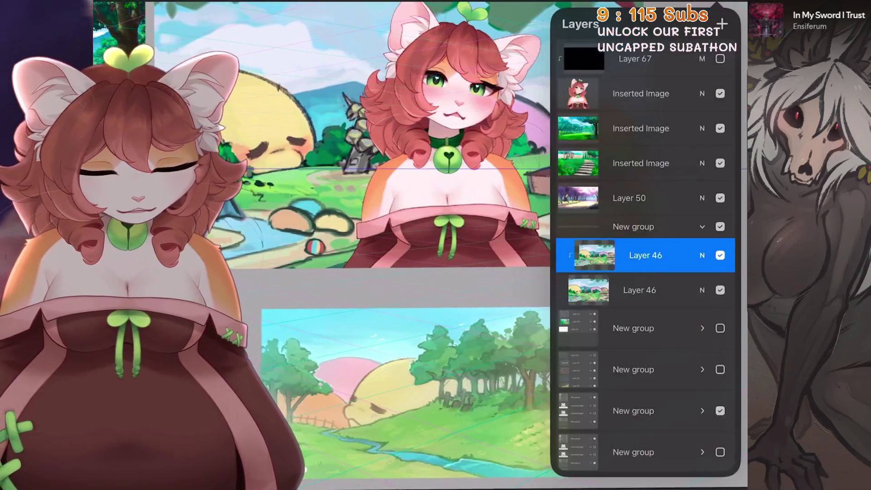
Hide the character overlay layer and undo the stray dark strokes along the landscape's edge
{"action": "left_click", "coordinate": [720, 162]}
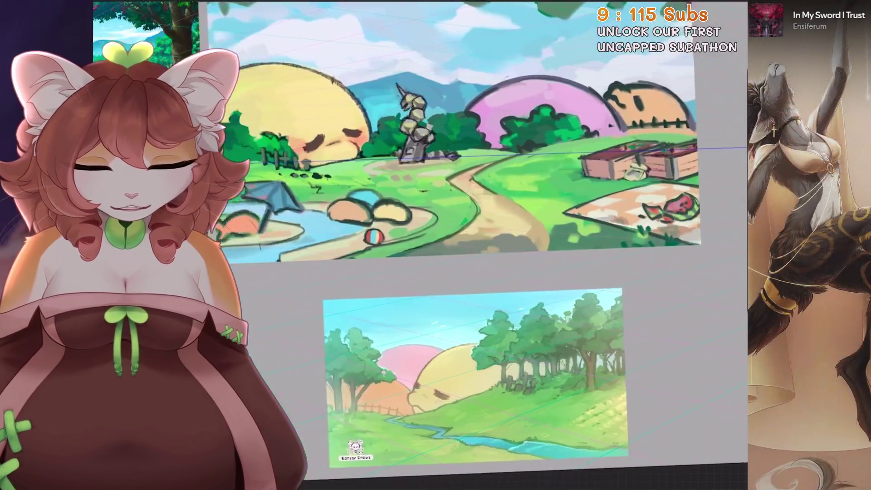
{"action": "scroll", "coordinate": [436, 245], "scroll_direction": "up", "scroll_amount": 2}
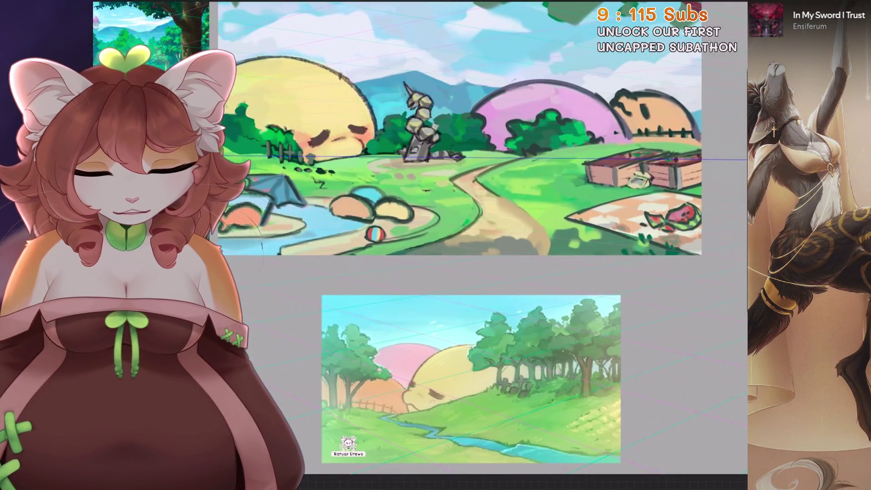
{"action": "scroll", "coordinate": [467, 204], "scroll_direction": "up", "scroll_amount": 2}
{"action": "key", "text": "ctrl+z"}
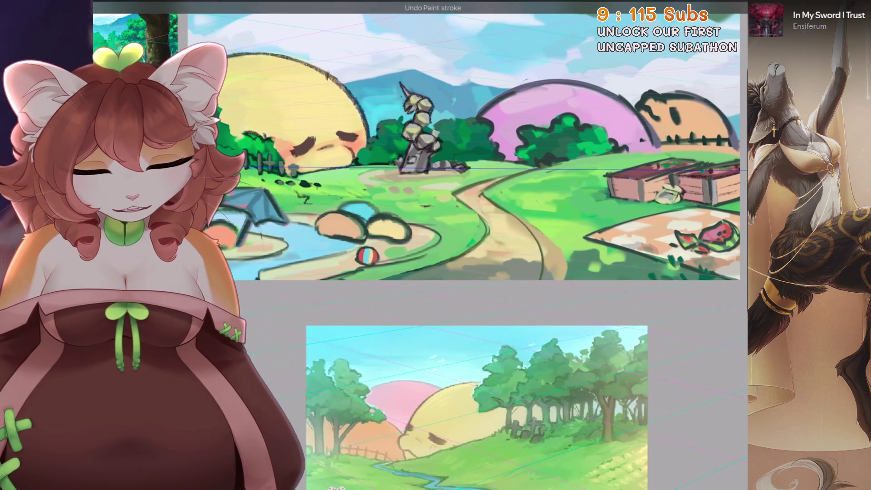
{"action": "scroll", "coordinate": [476, 252], "scroll_direction": "up", "scroll_amount": 1}
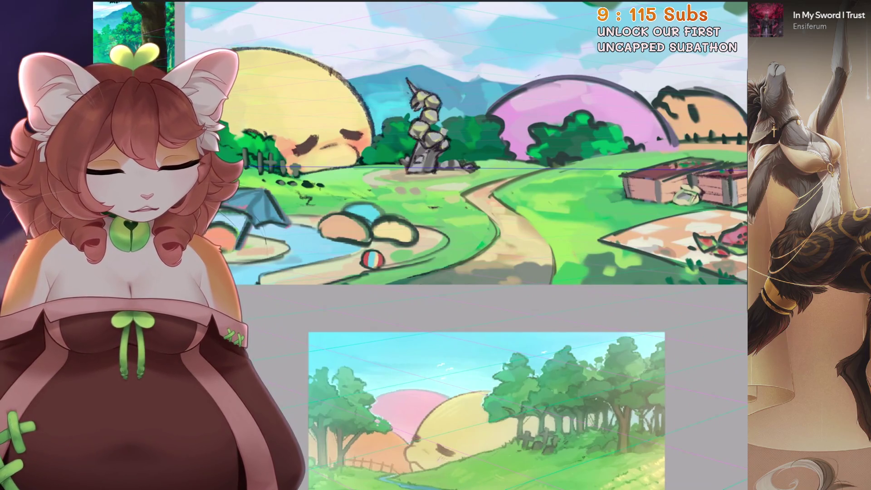
{"action": "scroll", "coordinate": [577, 234], "scroll_direction": "up", "scroll_amount": 1}
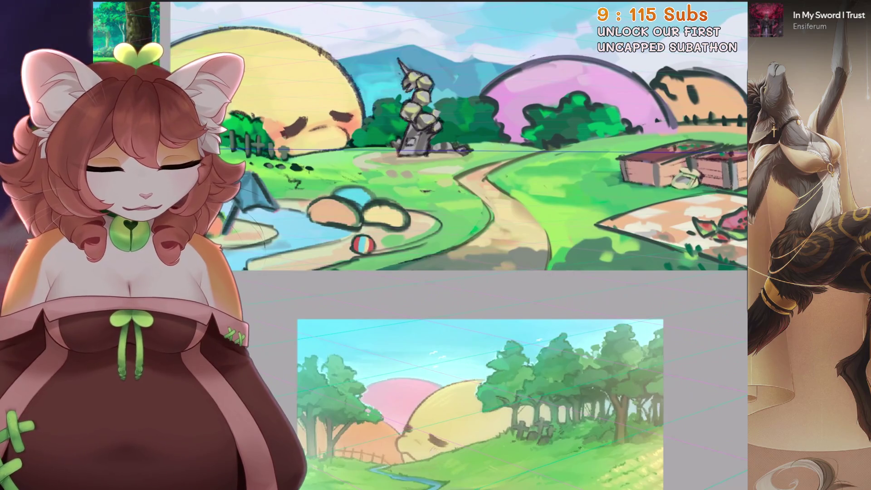
{"action": "scroll", "coordinate": [555, 278], "scroll_direction": "up", "scroll_amount": 3}
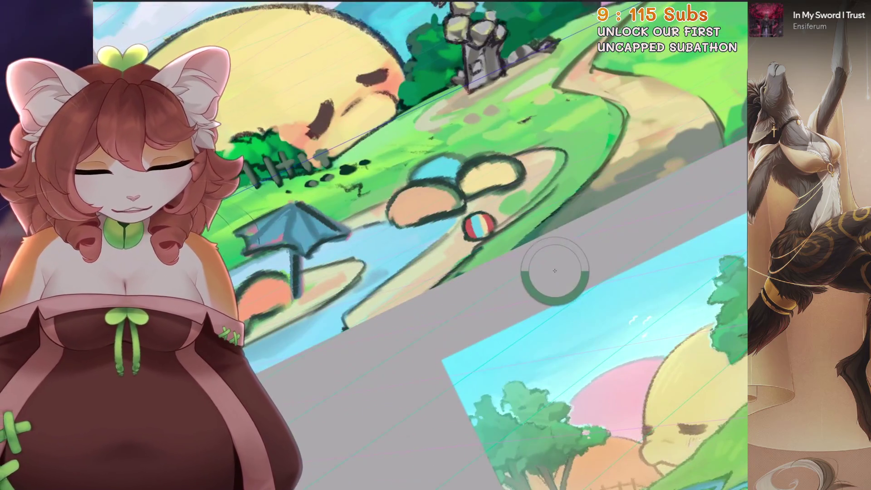
{"action": "scroll", "coordinate": [398, 285], "scroll_direction": "up", "scroll_amount": 2}
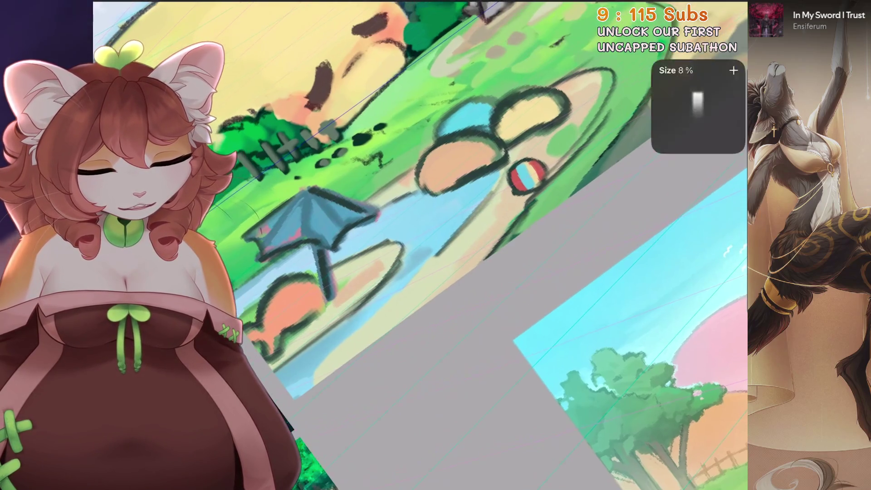
{"action": "scroll", "coordinate": [473, 240], "scroll_direction": "up", "scroll_amount": 1}
{"action": "key", "text": "ctrl+z"}
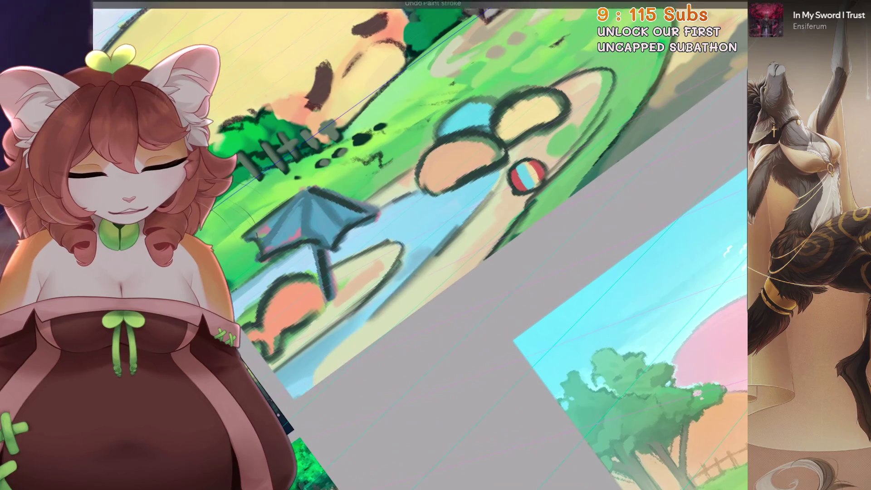
{"action": "left_click_drag", "start_coordinate": [449, 238], "coordinate": [292, 402]}
{"action": "key", "text": "ctrl+z"}
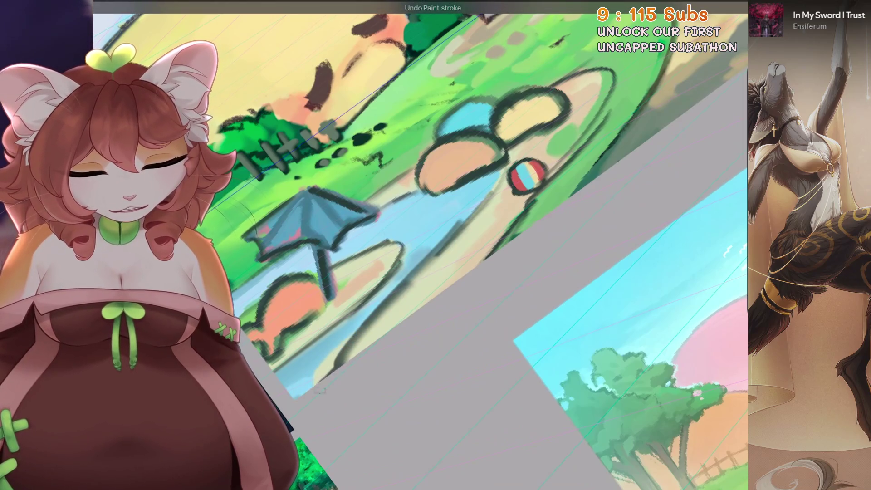
{"action": "scroll", "coordinate": [204, 320], "scroll_direction": "up", "scroll_amount": 3}
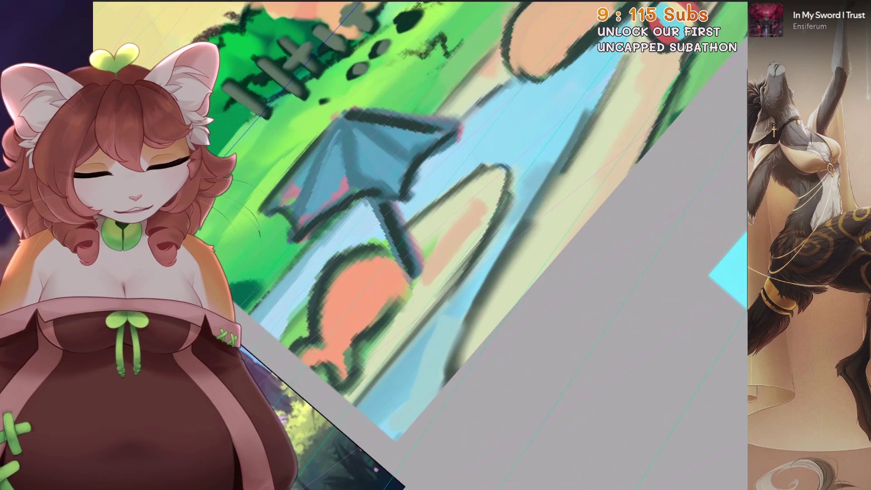
{"action": "key", "text": "ctrl+z"}
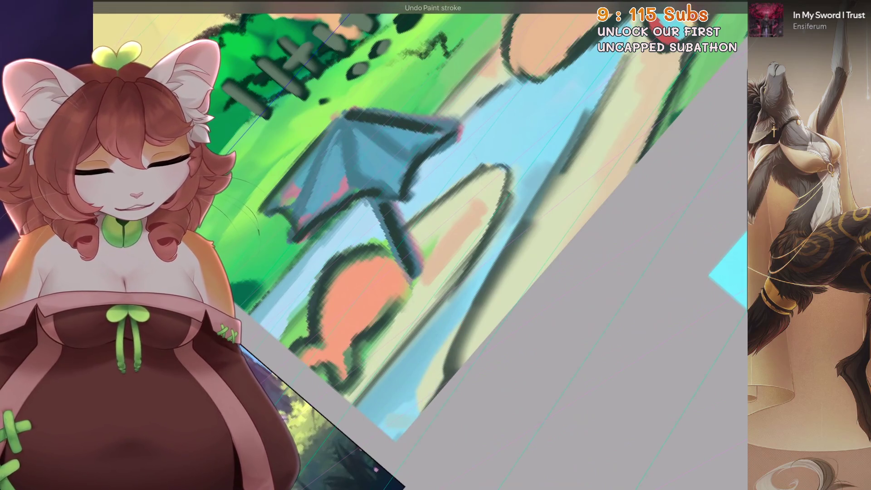
{"action": "scroll", "coordinate": [435, 366], "scroll_direction": "down", "scroll_amount": 3}
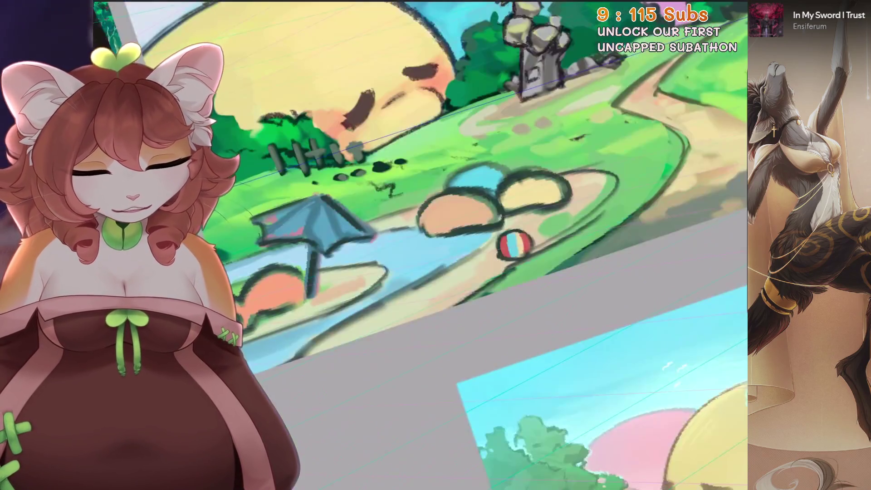
{"action": "scroll", "coordinate": [436, 245], "scroll_direction": "down", "scroll_amount": 3}
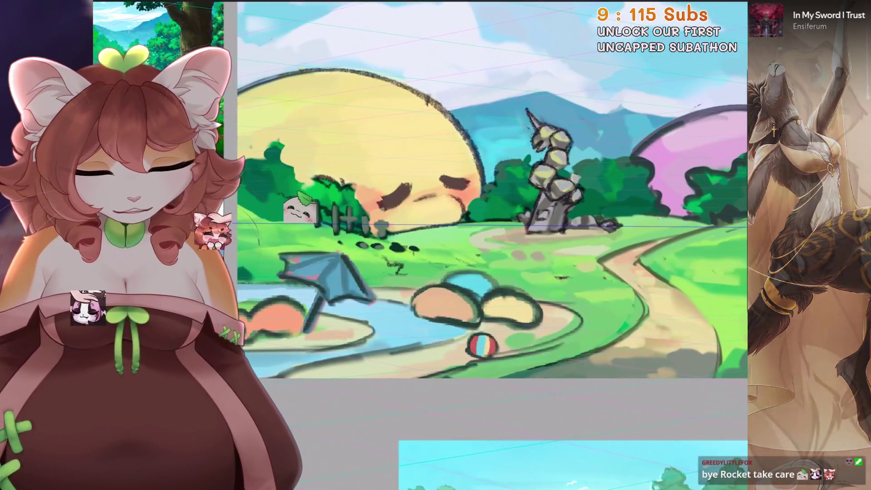
{"action": "scroll", "coordinate": [435, 246], "scroll_direction": "up", "scroll_amount": 1}
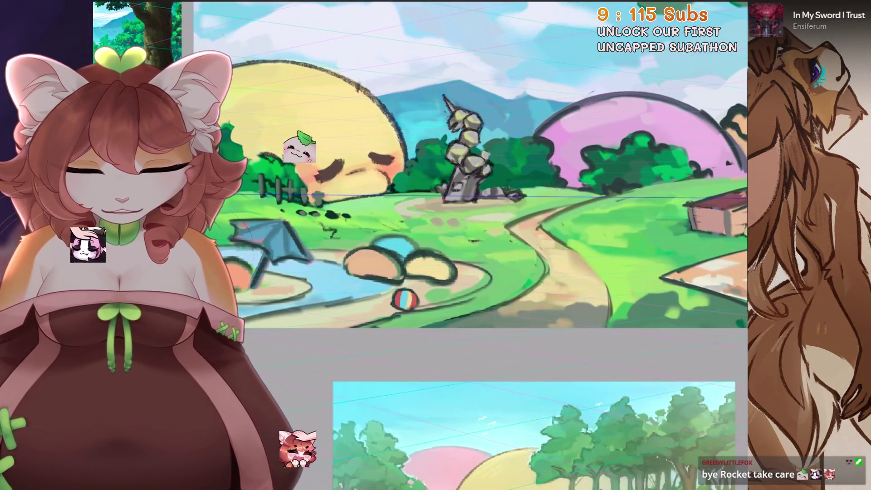
{"action": "scroll", "coordinate": [436, 204], "scroll_direction": "down", "scroll_amount": 2}
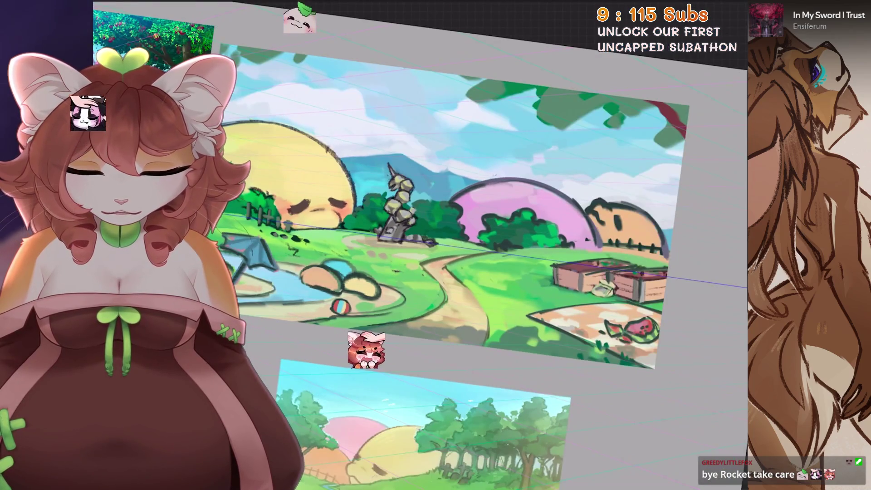
{"action": "scroll", "coordinate": [477, 191], "scroll_direction": "up", "scroll_amount": 2}
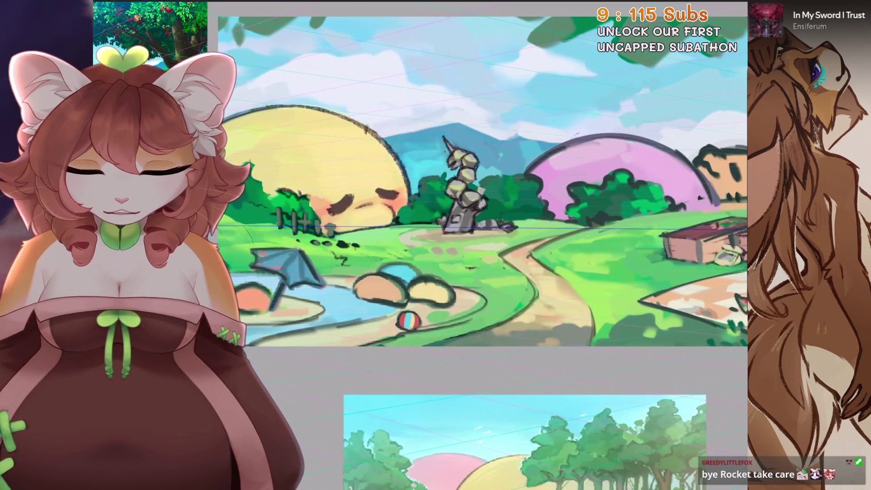
Duplicate Layer 46 from the layer list as a backup copy
{"action": "key", "text": "l"}
{"action": "left_click_drag", "start_coordinate": [653, 256], "coordinate": [599, 255]}
{"action": "left_click", "coordinate": [671, 253]}
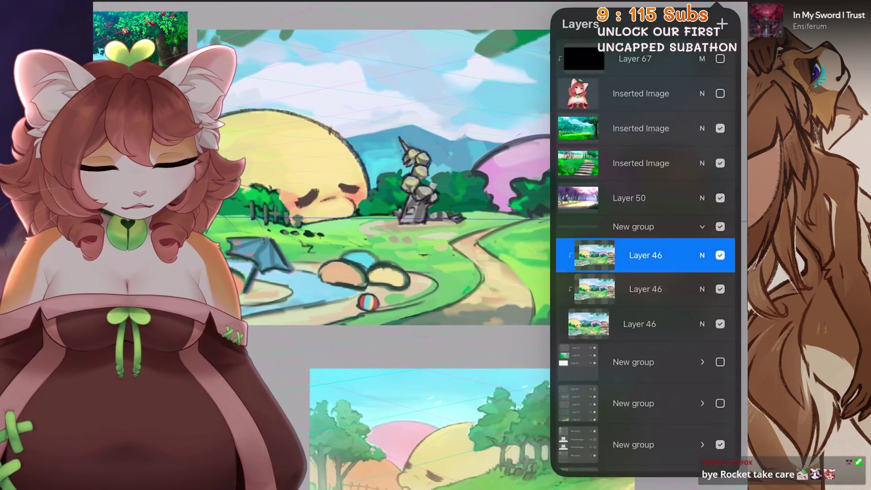
Hide the new Layer 46 copy, restore the striped ball, and try a peach stroke over the cyan patch
{"action": "left_click", "coordinate": [720, 290]}
{"action": "scroll", "coordinate": [422, 245], "scroll_direction": "up", "scroll_amount": 3}
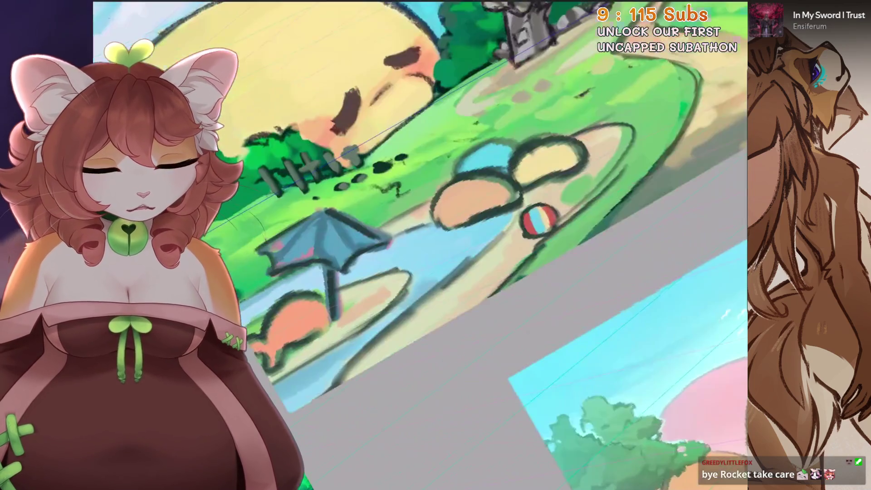
{"action": "scroll", "coordinate": [421, 245], "scroll_direction": "up", "scroll_amount": 2}
{"action": "scroll", "coordinate": [422, 245], "scroll_direction": "up", "scroll_amount": 2}
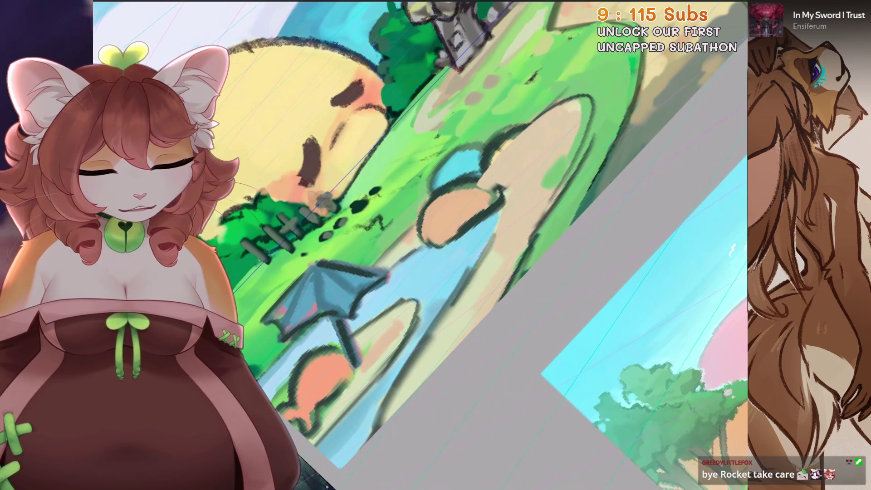
{"action": "key", "text": "ctrl+z"}
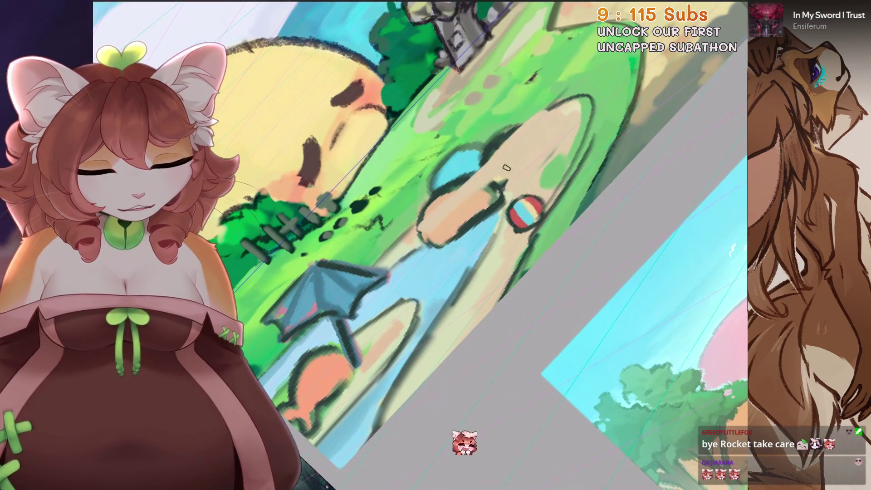
{"action": "scroll", "coordinate": [468, 187], "scroll_direction": "up", "scroll_amount": 2}
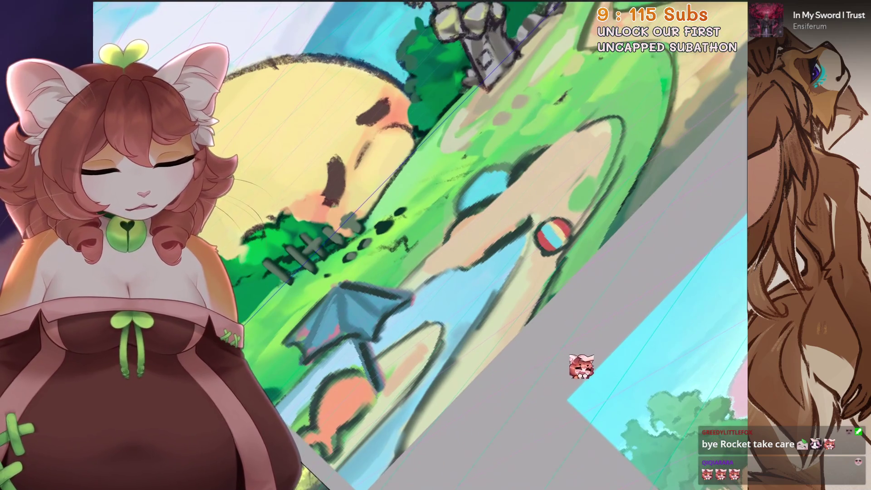
{"action": "left_click_drag", "start_coordinate": [501, 165], "coordinate": [446, 209]}
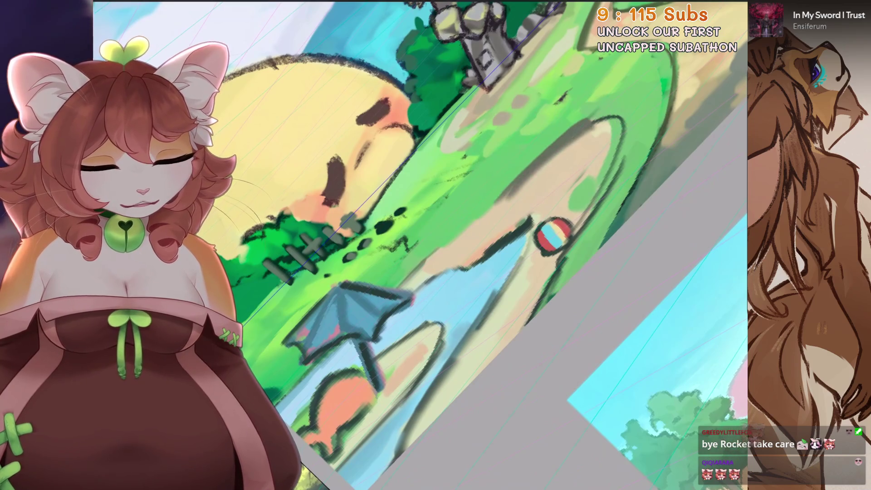
{"action": "key", "text": "ctrl+z"}
{"action": "key", "text": "ctrl+z"}
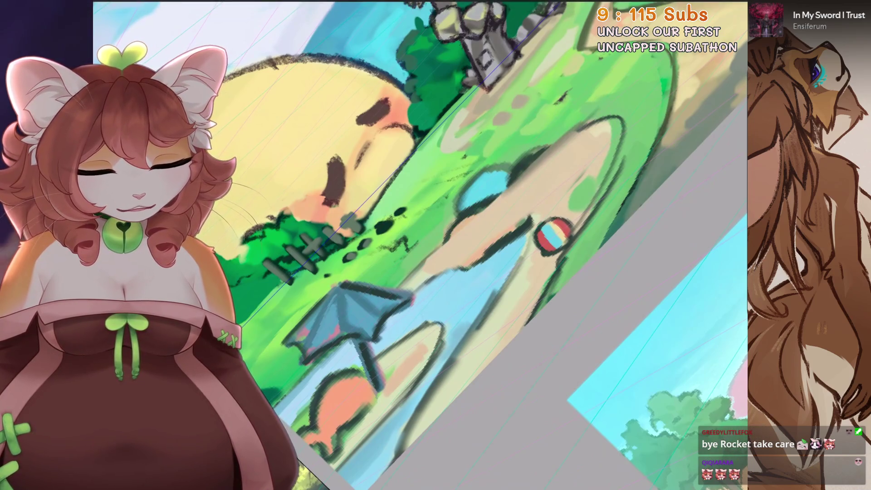
Repaint the cyan patch beside the ball with peach and dark lines, undoing stray strokes
{"action": "left_click_drag", "start_coordinate": [507, 174], "coordinate": [466, 204]}
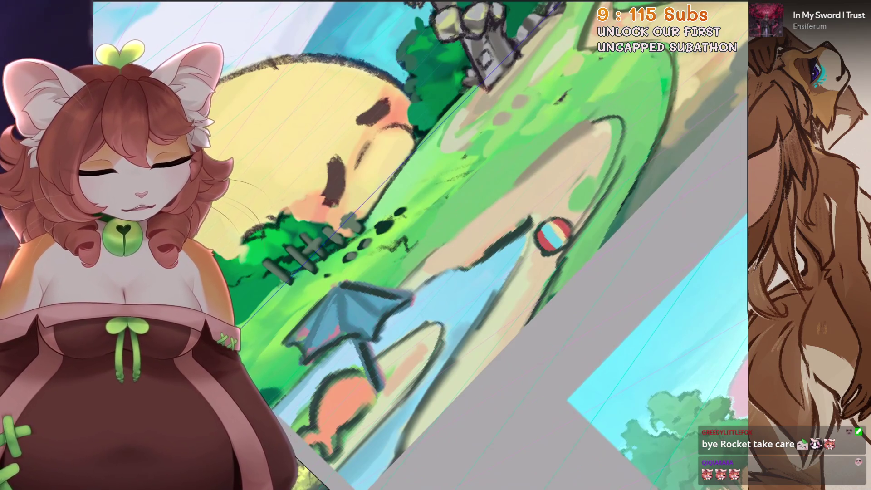
{"action": "scroll", "coordinate": [411, 280], "scroll_direction": "up", "scroll_amount": 1}
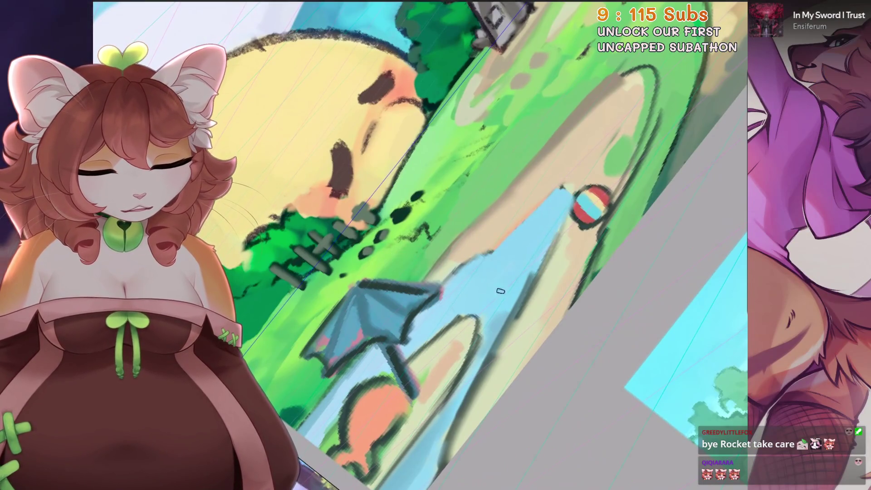
{"action": "key", "text": "ctrl+z"}
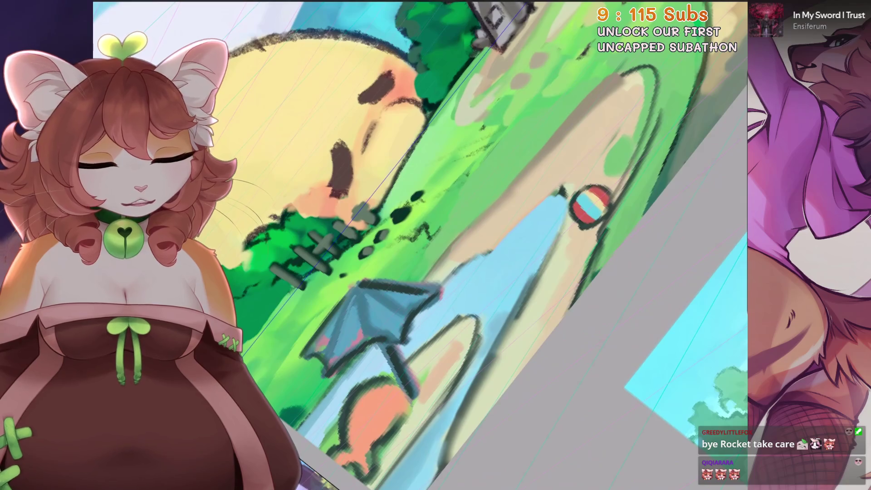
{"action": "scroll", "coordinate": [508, 300], "scroll_direction": "down", "scroll_amount": 1}
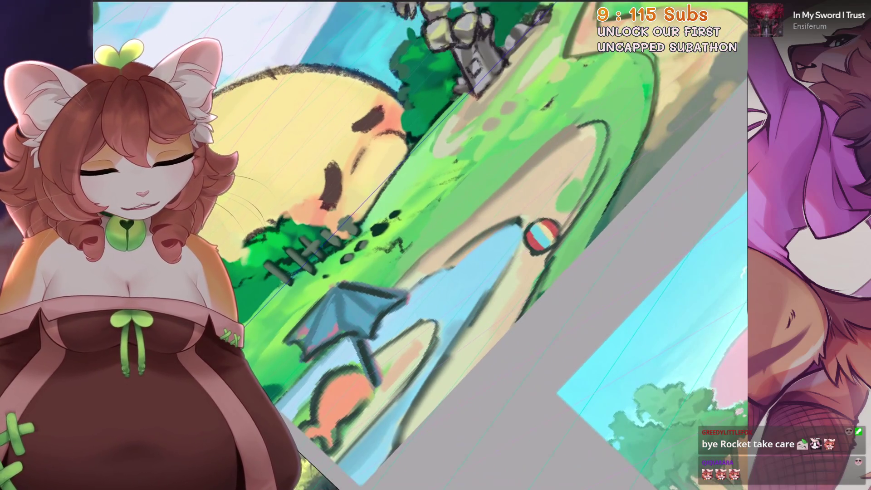
{"action": "key", "text": "ctrl+z"}
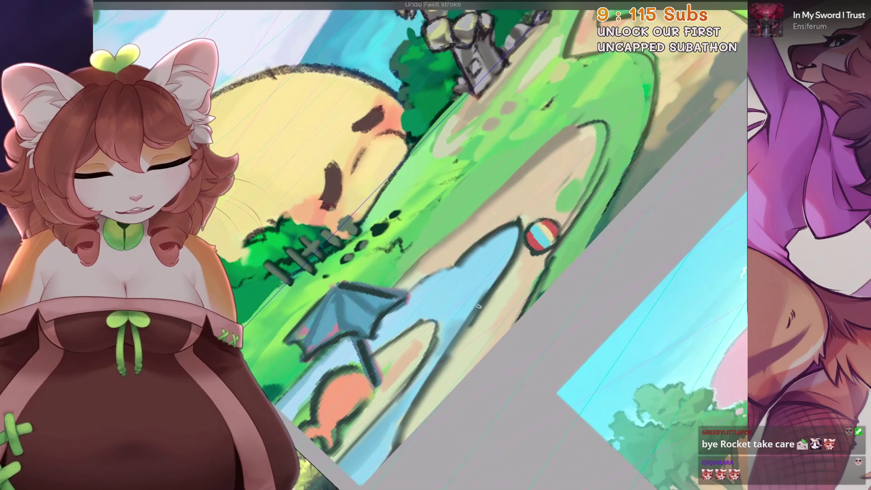
{"action": "scroll", "coordinate": [422, 245], "scroll_direction": "down", "scroll_amount": 5}
{"action": "scroll", "coordinate": [422, 245], "scroll_direction": "up", "scroll_amount": 5}
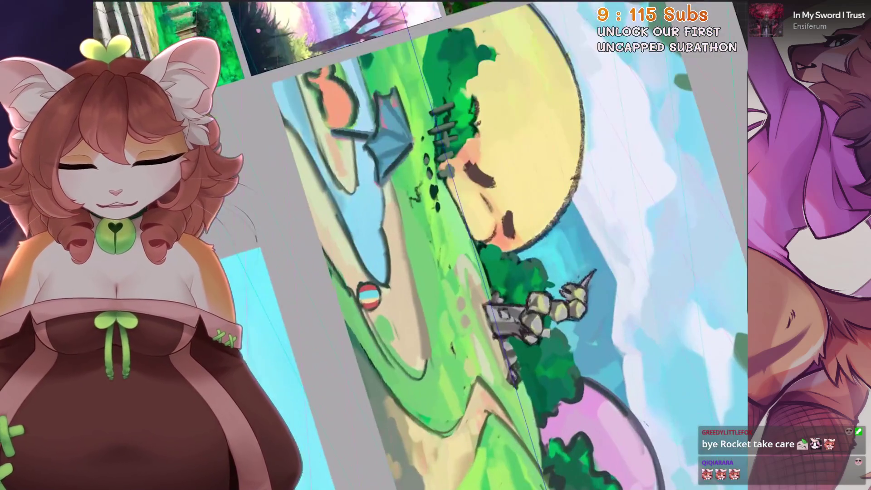
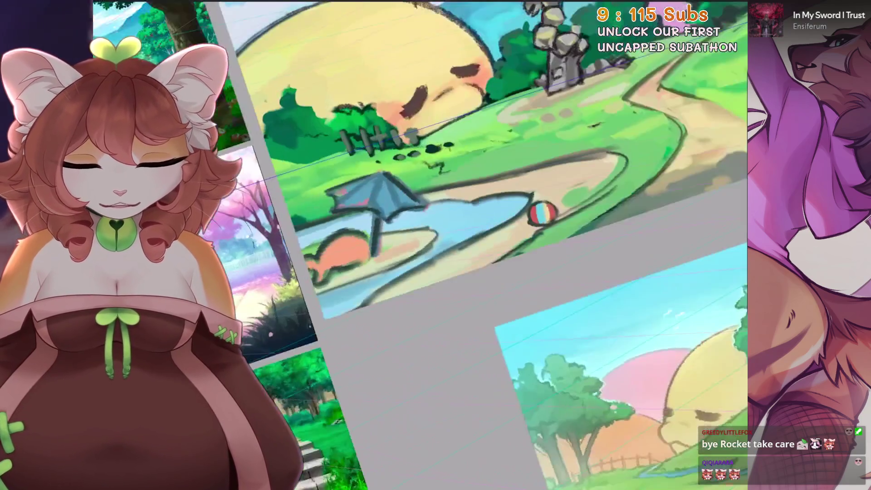
{"action": "scroll", "coordinate": [422, 245], "scroll_direction": "up", "scroll_amount": 2}
Undo the recent paint strokes around the umbrella and pond, then fit the whole canvas in view
{"action": "key", "text": "ctrl+z"}
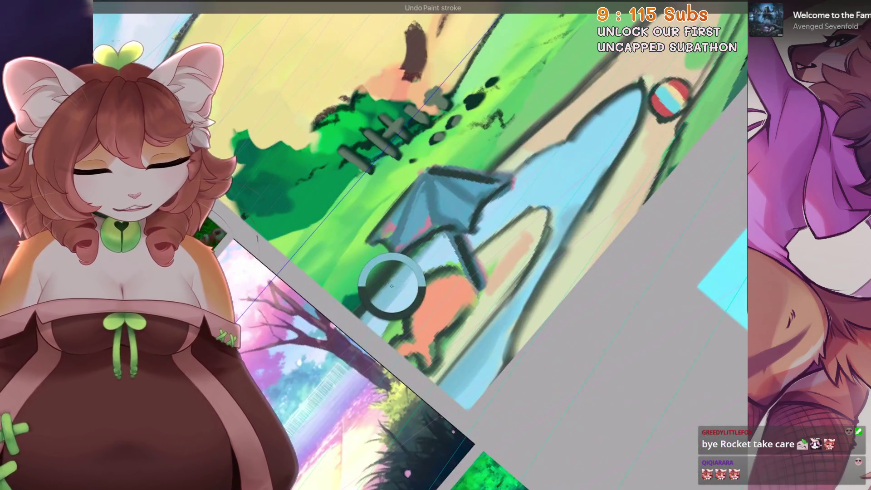
{"action": "key", "text": "ctrl+z"}
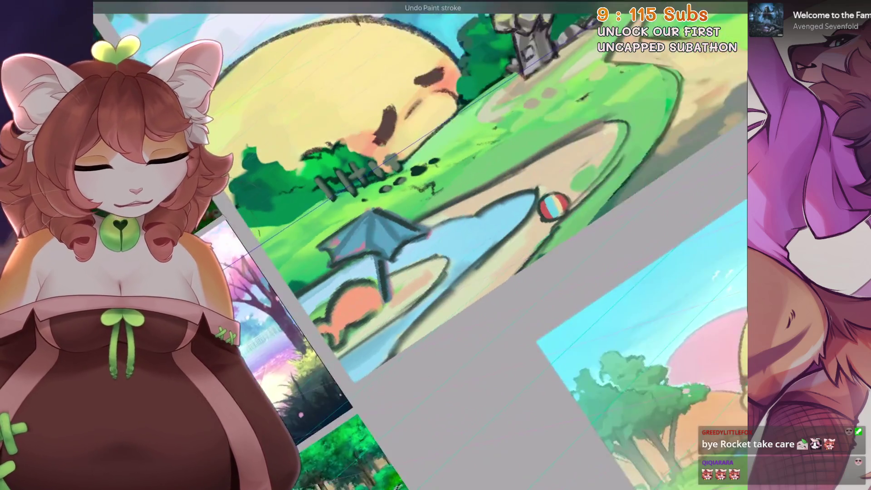
{"action": "scroll", "coordinate": [421, 244], "scroll_direction": "down", "scroll_amount": 3}
{"action": "scroll", "coordinate": [339, 342], "scroll_direction": "up", "scroll_amount": 3}
{"action": "scroll", "coordinate": [339, 342], "scroll_direction": "up", "scroll_amount": 2}
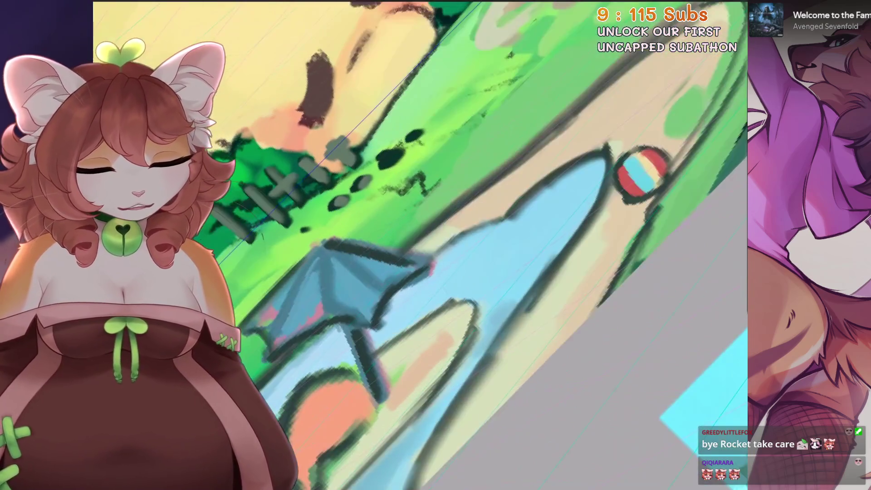
{"action": "scroll", "coordinate": [495, 233], "scroll_direction": "up", "scroll_amount": 1}
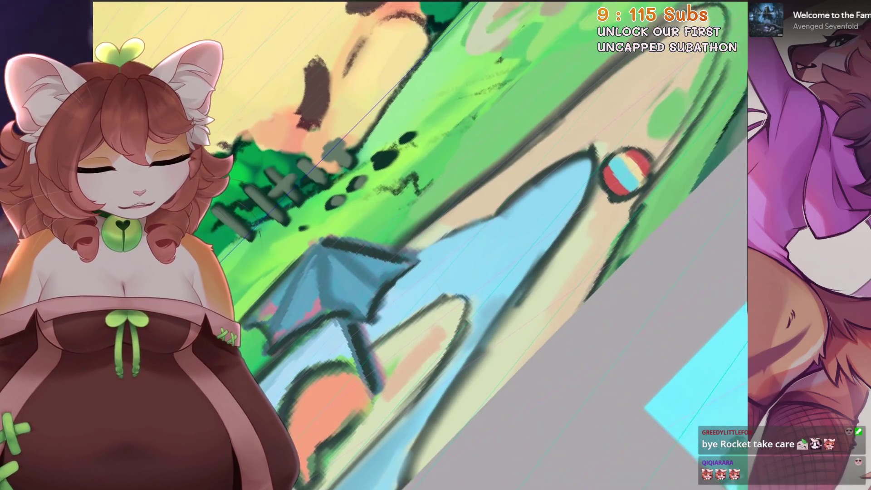
{"action": "scroll", "coordinate": [517, 204], "scroll_direction": "up", "scroll_amount": 1}
{"action": "scroll", "coordinate": [544, 177], "scroll_direction": "up", "scroll_amount": 1}
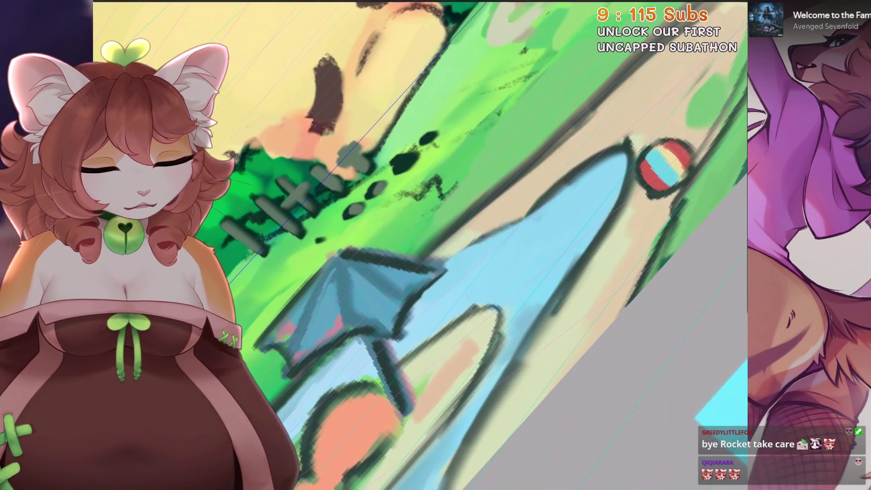
{"action": "scroll", "coordinate": [577, 170], "scroll_direction": "down", "scroll_amount": 2}
{"action": "scroll", "coordinate": [577, 170], "scroll_direction": "up", "scroll_amount": 2}
{"action": "scroll", "coordinate": [578, 171], "scroll_direction": "up", "scroll_amount": 1}
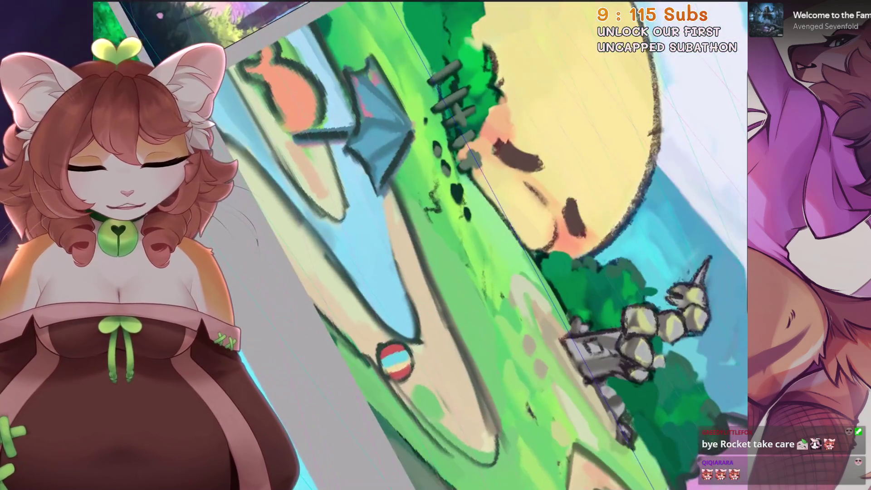
{"action": "scroll", "coordinate": [433, 330], "scroll_direction": "down", "scroll_amount": 2}
{"action": "scroll", "coordinate": [440, 334], "scroll_direction": "up", "scroll_amount": 1}
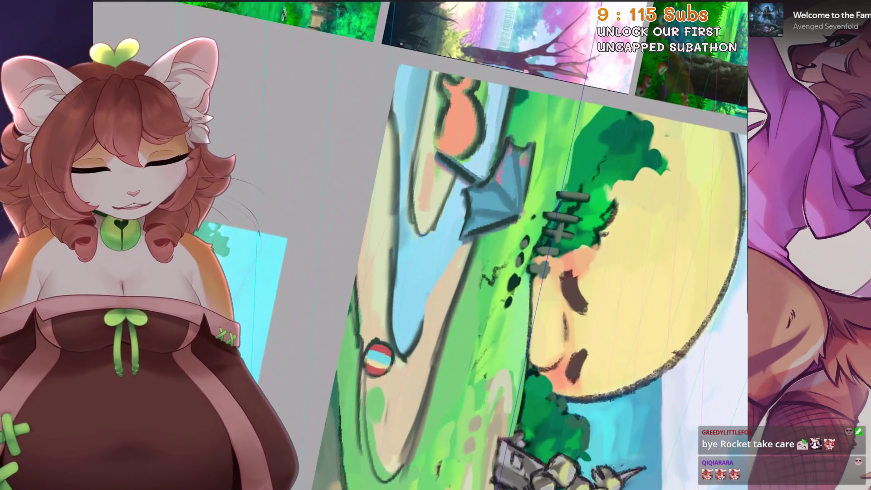
{"action": "scroll", "coordinate": [428, 195], "scroll_direction": "down", "scroll_amount": 1}
{"action": "scroll", "coordinate": [428, 194], "scroll_direction": "up", "scroll_amount": 1}
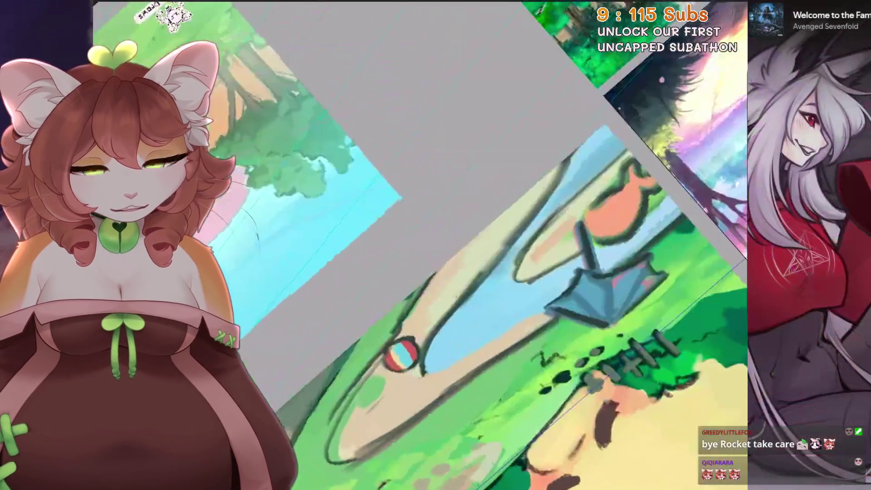
{"action": "scroll", "coordinate": [428, 195], "scroll_direction": "down", "scroll_amount": 2}
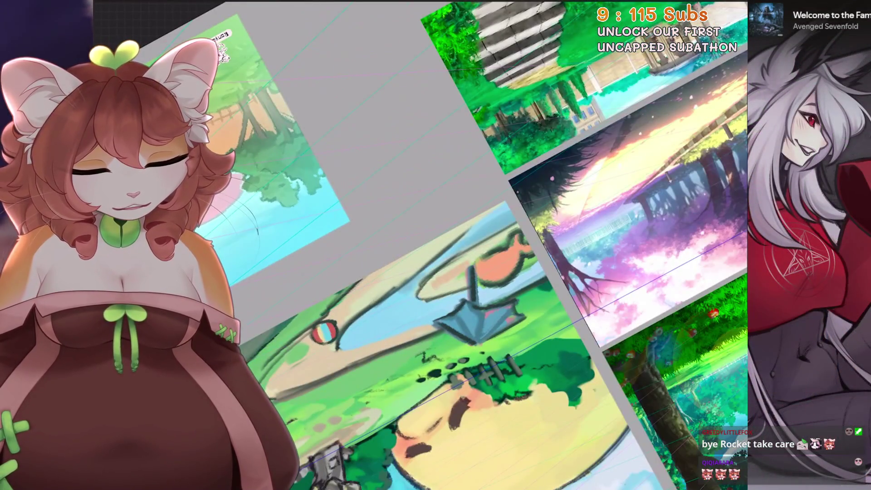
{"action": "scroll", "coordinate": [359, 252], "scroll_direction": "up", "scroll_amount": 1}
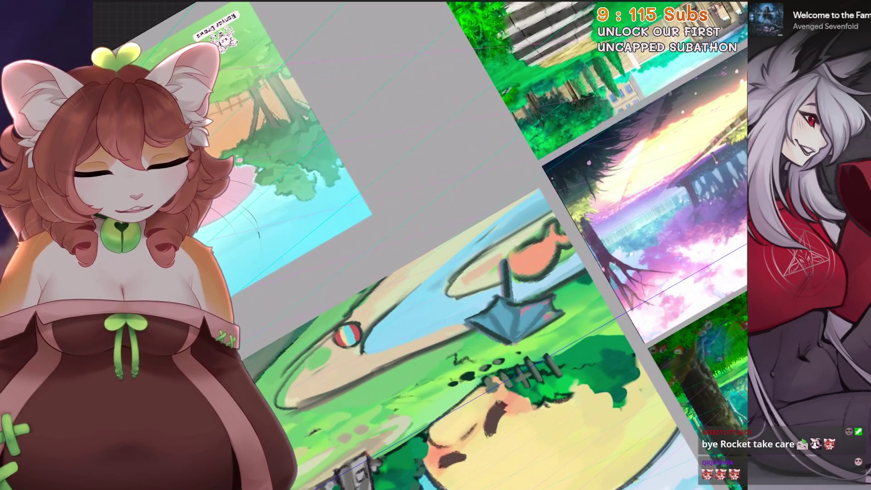
{"action": "scroll", "coordinate": [597, 301], "scroll_direction": "down", "scroll_amount": 1}
{"action": "scroll", "coordinate": [419, 332], "scroll_direction": "up", "scroll_amount": 1}
{"action": "key", "text": "ctrl+z"}
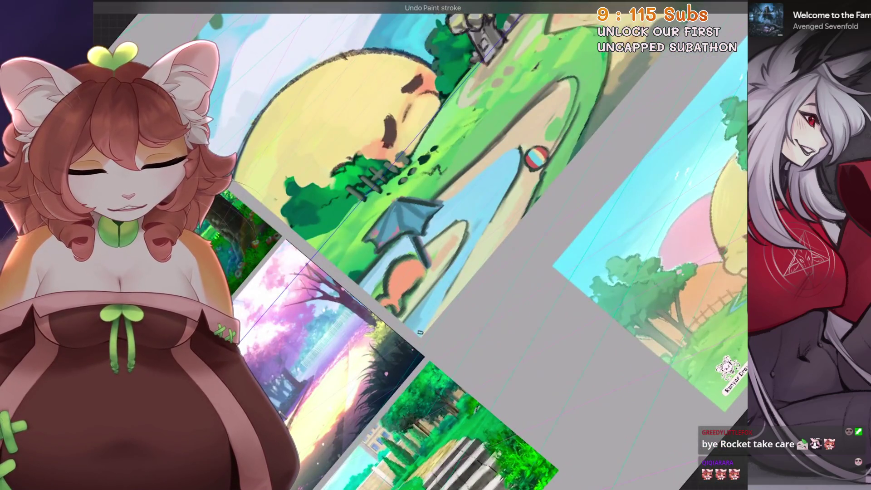
{"action": "scroll", "coordinate": [544, 268], "scroll_direction": "up", "scroll_amount": 1}
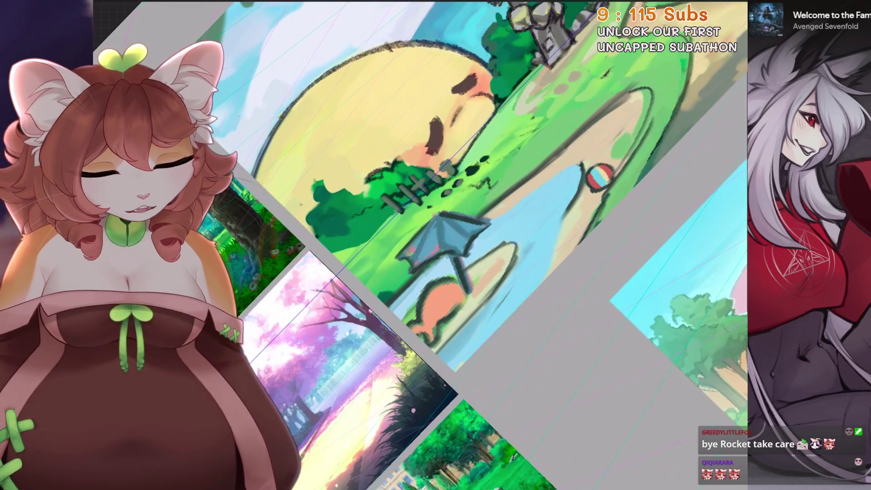
{"action": "scroll", "coordinate": [473, 354], "scroll_direction": "up", "scroll_amount": 1}
{"action": "key", "text": "ctrl+z"}
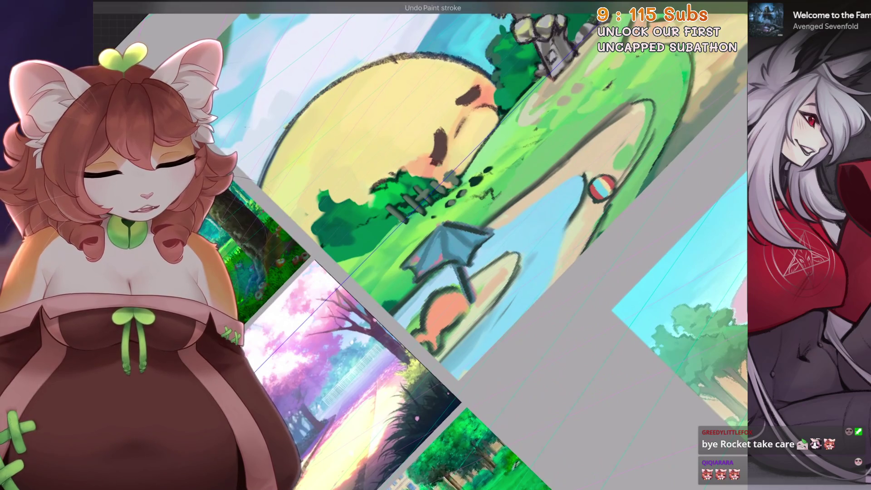
{"action": "key", "text": "4"}
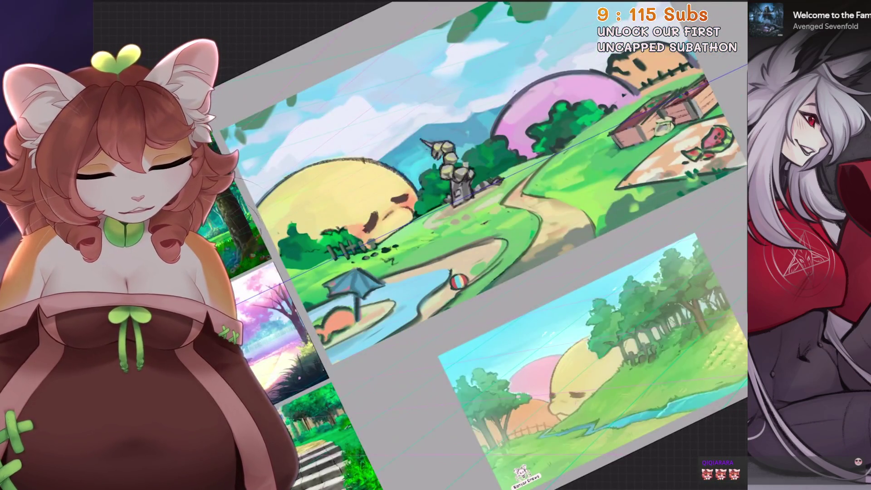
{"action": "scroll", "coordinate": [354, 320], "scroll_direction": "up", "scroll_amount": 3}
{"action": "scroll", "coordinate": [367, 316], "scroll_direction": "up", "scroll_amount": 3}
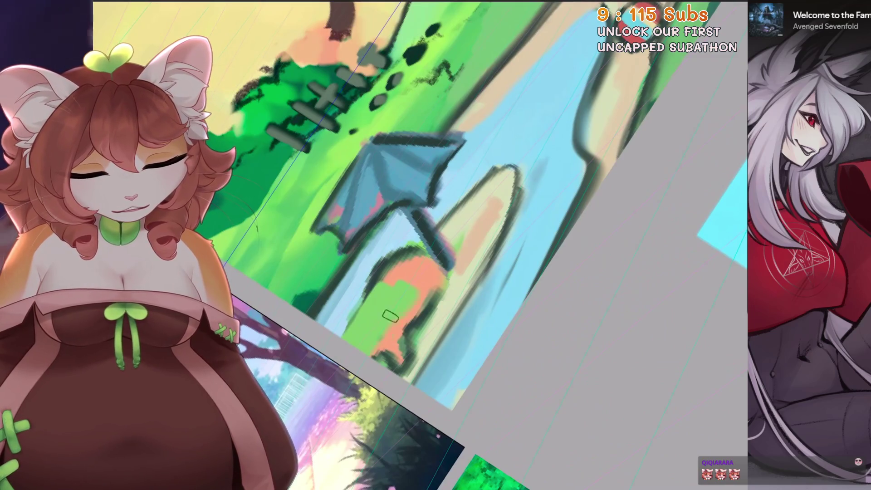
{"action": "scroll", "coordinate": [379, 252], "scroll_direction": "up", "scroll_amount": 1}
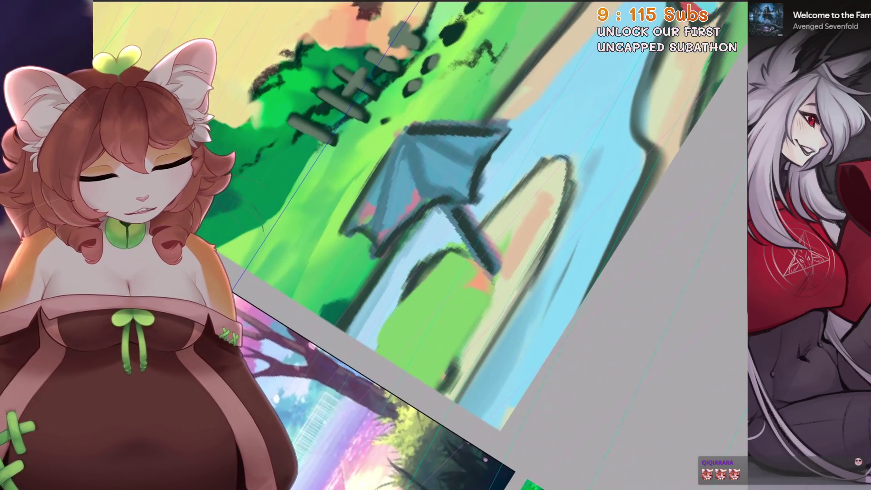
{"action": "scroll", "coordinate": [361, 384], "scroll_direction": "down", "scroll_amount": 1}
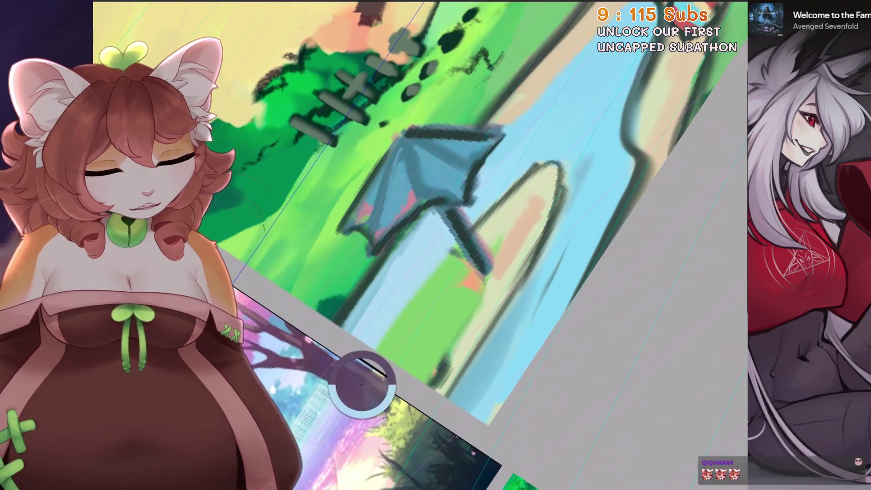
{"action": "scroll", "coordinate": [333, 416], "scroll_direction": "down", "scroll_amount": 1}
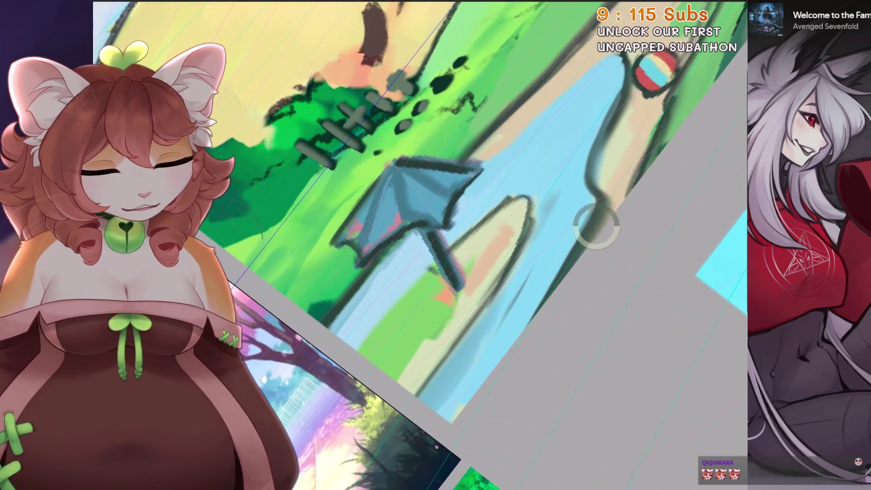
{"action": "key", "text": "ctrl+0"}
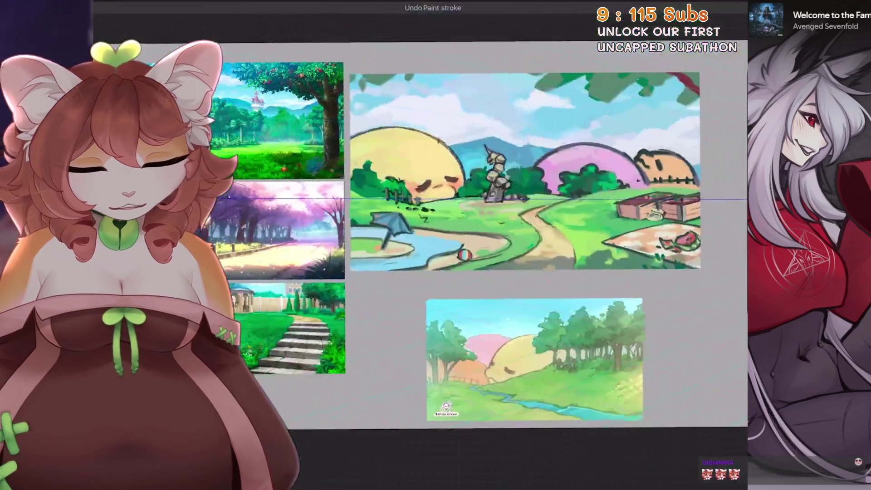
{"action": "scroll", "coordinate": [524, 170], "scroll_direction": "up", "scroll_amount": 3}
Toggle the character image layer on and off to preview it over the park background
{"action": "key", "text": "l"}
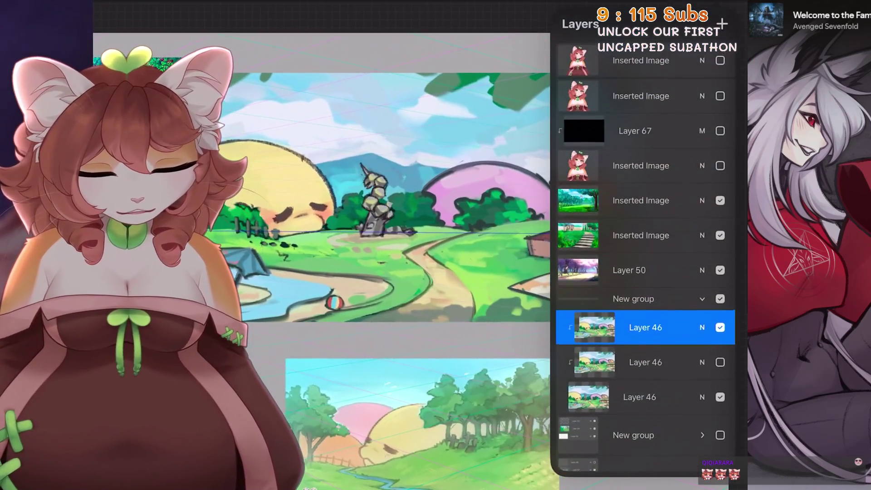
{"action": "left_click", "coordinate": [720, 165]}
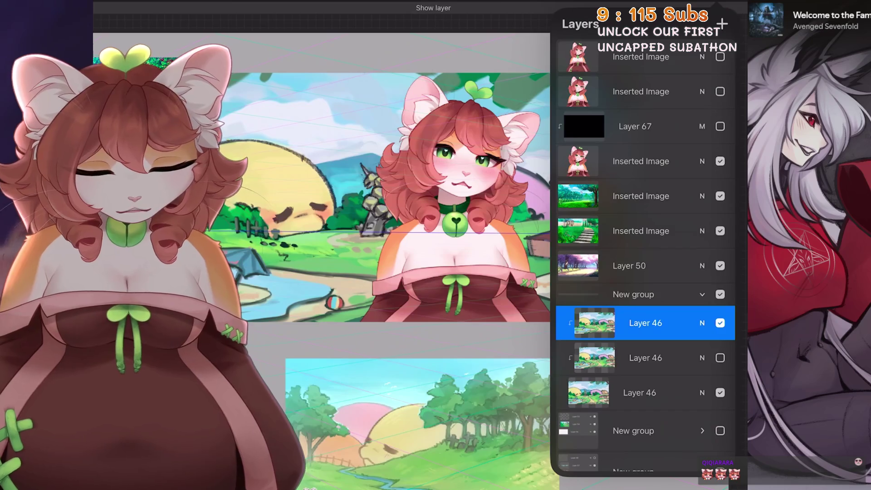
{"action": "left_click", "coordinate": [720, 161]}
{"action": "left_click", "coordinate": [719, 161]}
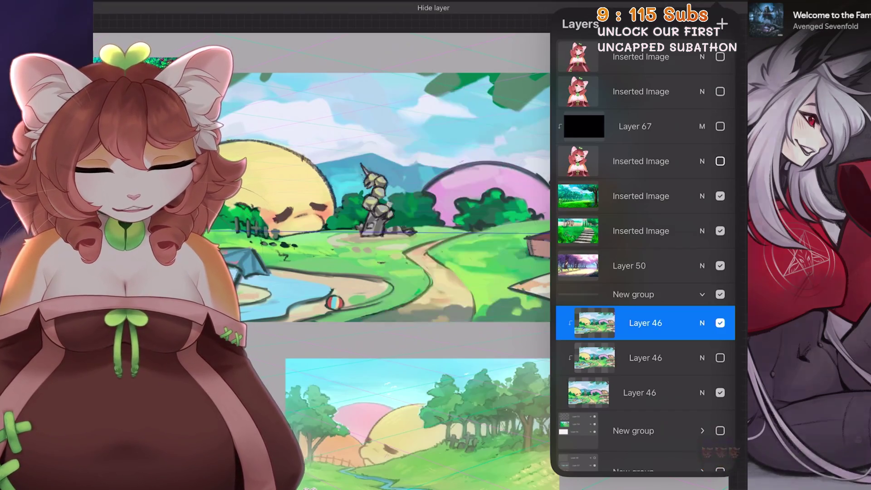
{"action": "left_click", "coordinate": [719, 160]}
{"action": "scroll", "coordinate": [381, 259], "scroll_direction": "down", "scroll_amount": 2}
{"action": "left_click", "coordinate": [719, 162]}
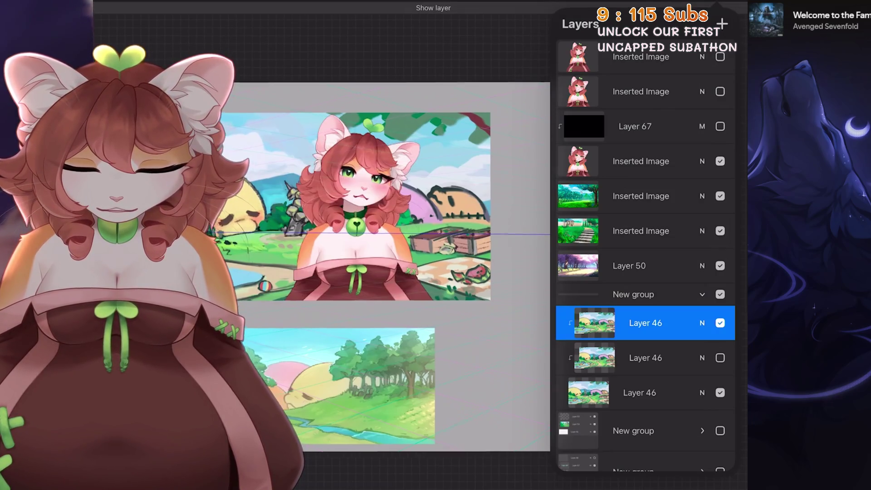
{"action": "left_click", "coordinate": [720, 161]}
{"action": "left_click", "coordinate": [720, 161]}
{"action": "scroll", "coordinate": [380, 205], "scroll_direction": "up", "scroll_amount": 2}
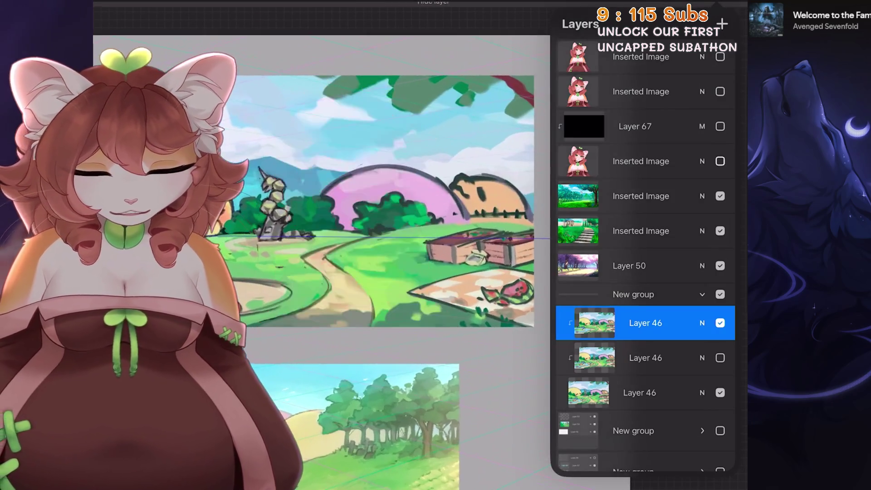
{"action": "scroll", "coordinate": [408, 238], "scroll_direction": "up", "scroll_amount": 2}
{"action": "scroll", "coordinate": [408, 238], "scroll_direction": "up", "scroll_amount": 3}
{"action": "scroll", "coordinate": [408, 238], "scroll_direction": "up", "scroll_amount": 2}
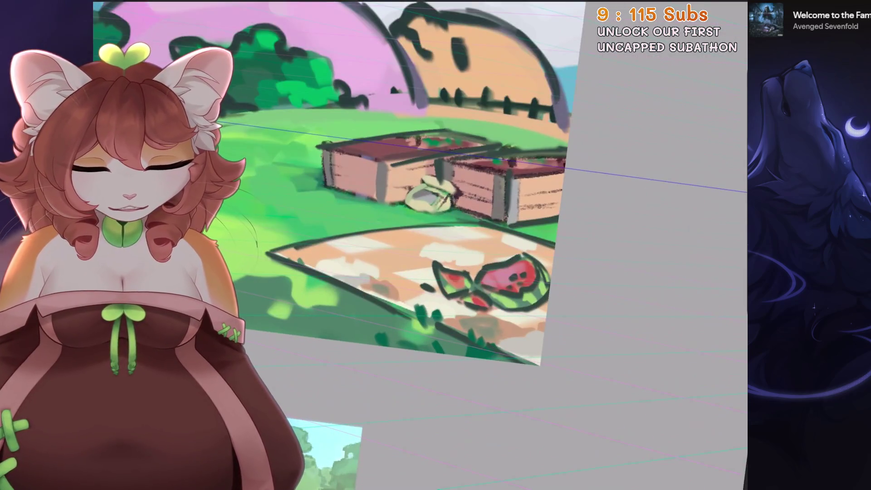
{"action": "scroll", "coordinate": [408, 204], "scroll_direction": "down", "scroll_amount": 2}
{"action": "scroll", "coordinate": [408, 204], "scroll_direction": "down", "scroll_amount": 2}
{"action": "scroll", "coordinate": [408, 204], "scroll_direction": "down", "scroll_amount": 1}
Toggle Layer 46's visibility repeatedly to compare the two painting versions, leaving it shown
{"action": "left_click", "coordinate": [721, 24]}
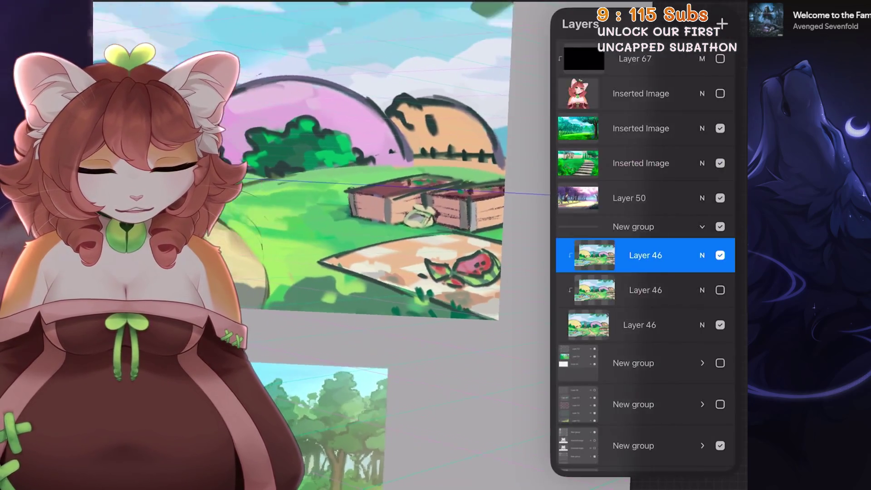
{"action": "scroll", "coordinate": [381, 204], "scroll_direction": "down", "scroll_amount": 2}
{"action": "left_click", "coordinate": [720, 255]}
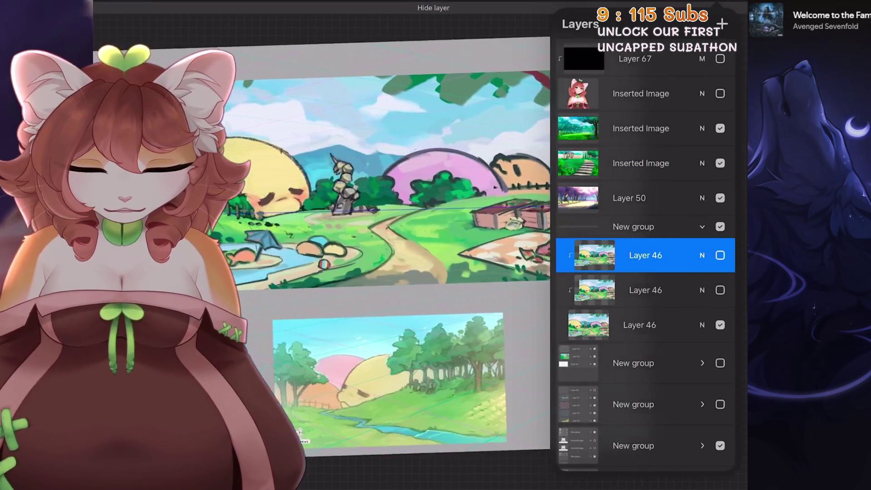
{"action": "left_click", "coordinate": [720, 255]}
{"action": "left_click", "coordinate": [719, 254]}
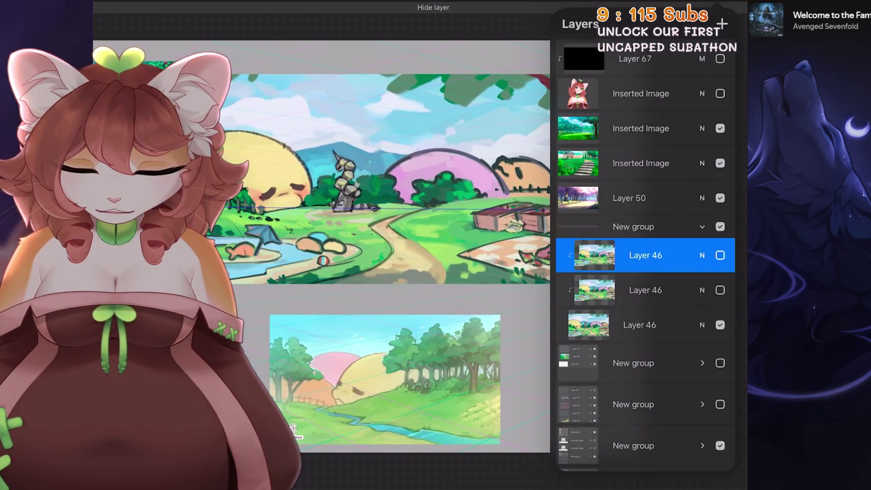
{"action": "scroll", "coordinate": [381, 245], "scroll_direction": "down", "scroll_amount": 2}
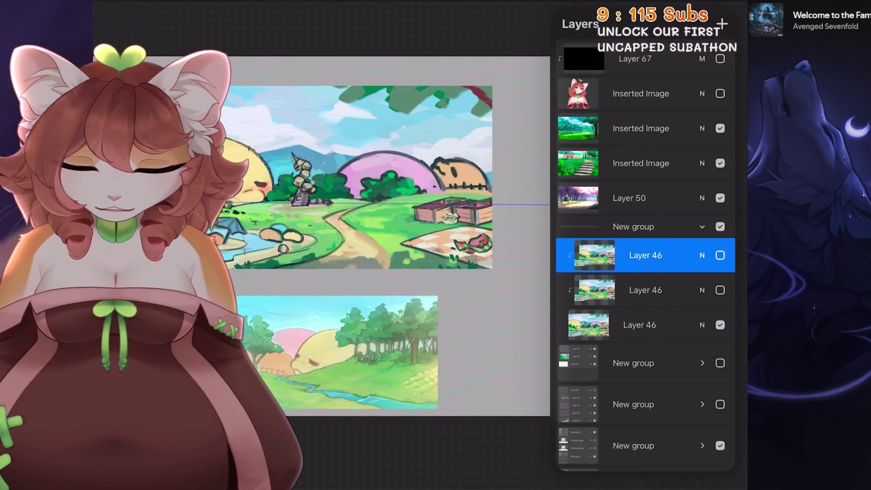
{"action": "left_click", "coordinate": [594, 256]}
{"action": "left_click", "coordinate": [720, 255]}
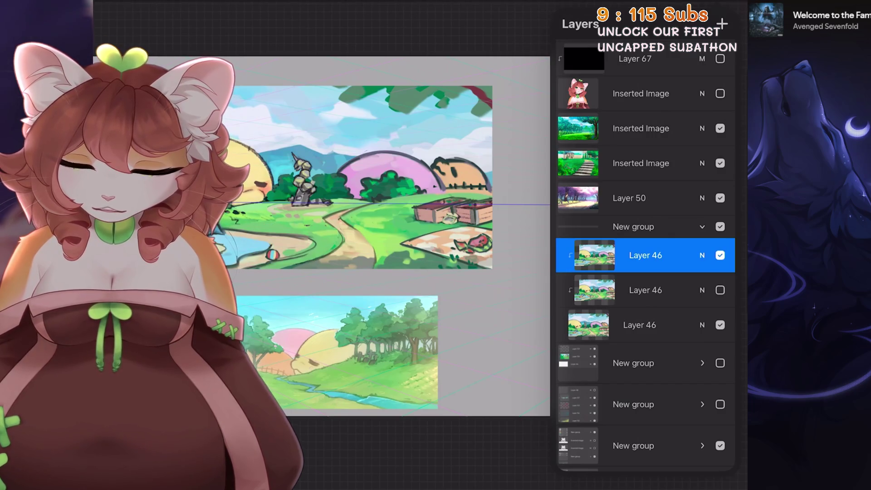
{"action": "left_click", "coordinate": [720, 255]}
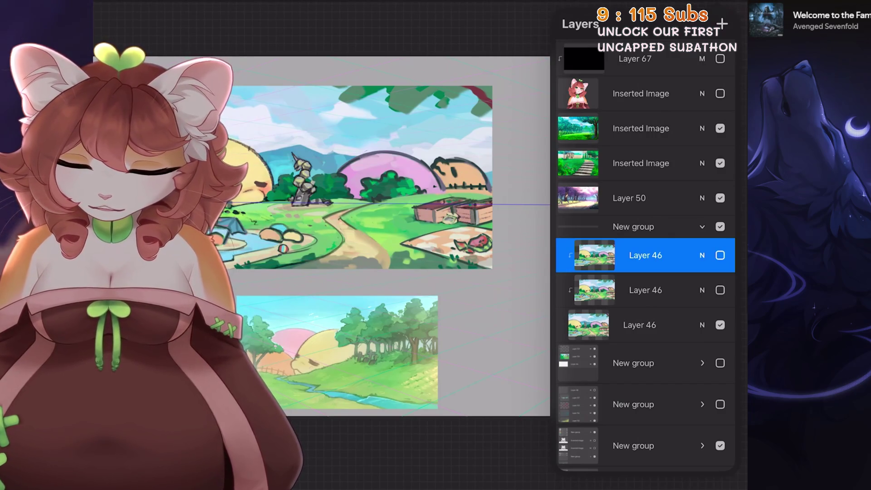
{"action": "left_click", "coordinate": [719, 255]}
{"action": "left_click", "coordinate": [720, 255]}
{"action": "left_click", "coordinate": [719, 255]}
{"action": "left_click", "coordinate": [720, 256]}
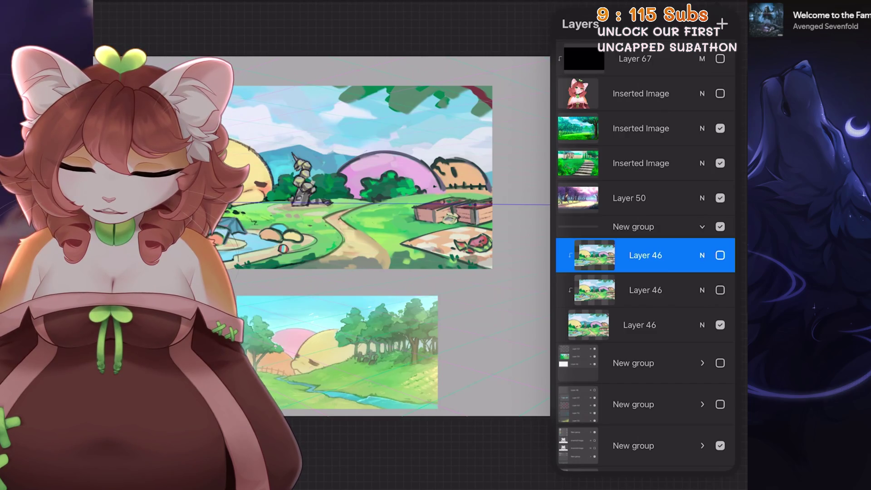
{"action": "left_click", "coordinate": [719, 255]}
{"action": "left_click", "coordinate": [720, 255]}
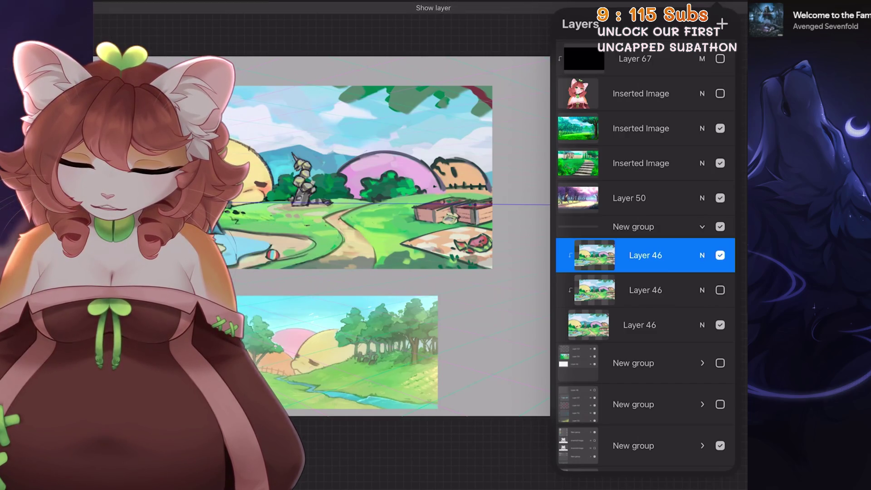
{"action": "left_click", "coordinate": [719, 255]}
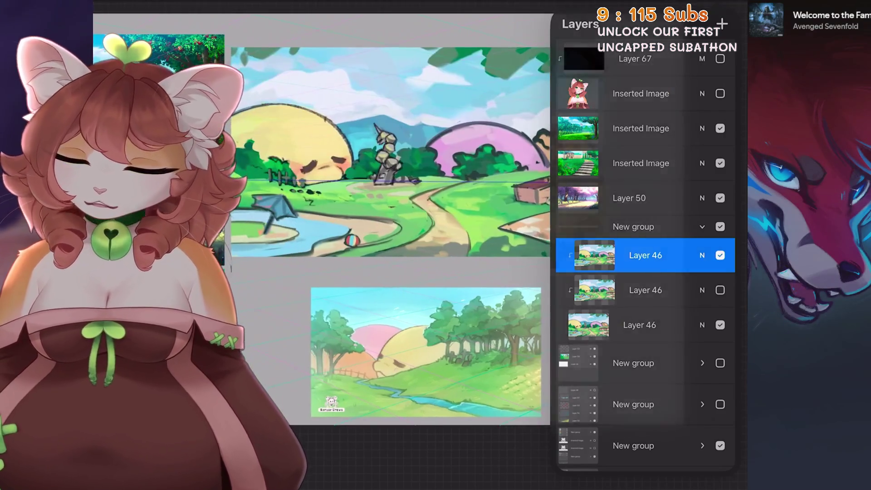
Peek at the Actions > Canvas options, hide the upper Layer 46 and close the layers list
{"action": "left_click", "coordinate": [126, 7]}
{"action": "left_click", "coordinate": [148, 48]}
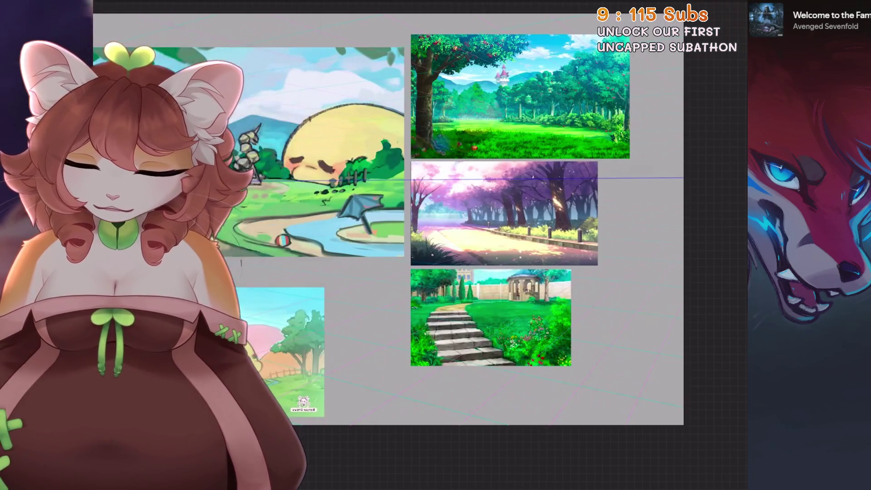
{"action": "scroll", "coordinate": [381, 204], "scroll_direction": "up", "scroll_amount": 3}
{"action": "left_click", "coordinate": [721, 7]}
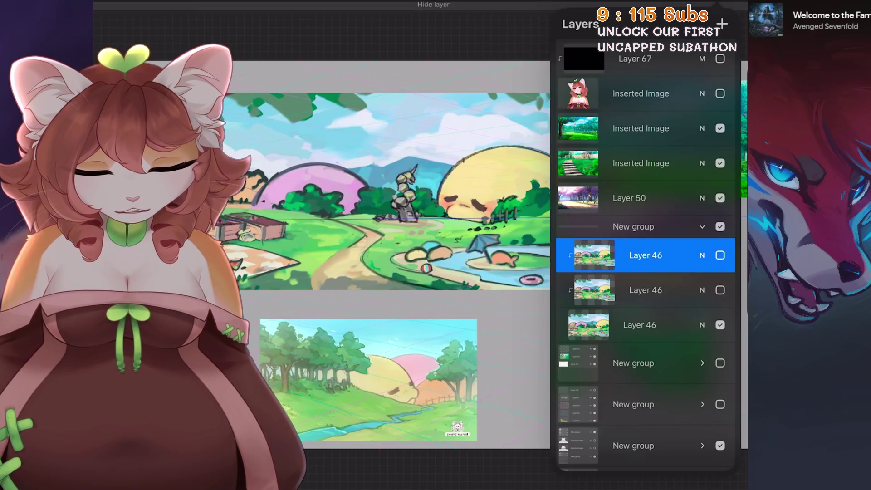
{"action": "left_click", "coordinate": [721, 7]}
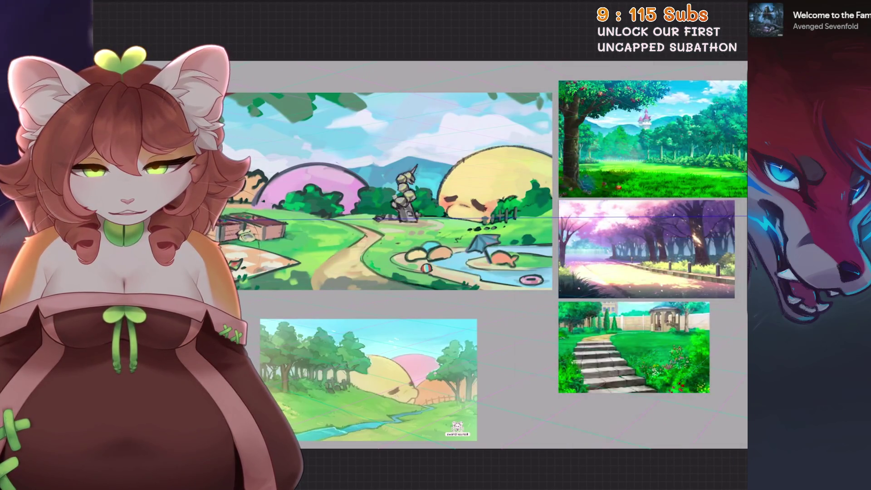
Undo and redo the visibility change, inspect the pond and picnic areas, and reopen the layers list
{"action": "key", "text": "ctrl+z"}
{"action": "key", "text": "ctrl+shift+z"}
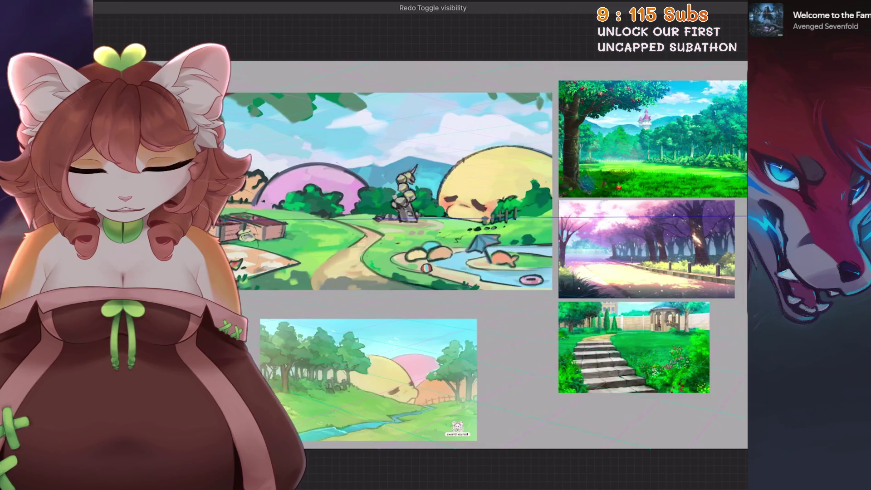
{"action": "scroll", "coordinate": [265, 170], "scroll_direction": "up", "scroll_amount": 2}
{"action": "scroll", "coordinate": [609, 268], "scroll_direction": "up", "scroll_amount": 2}
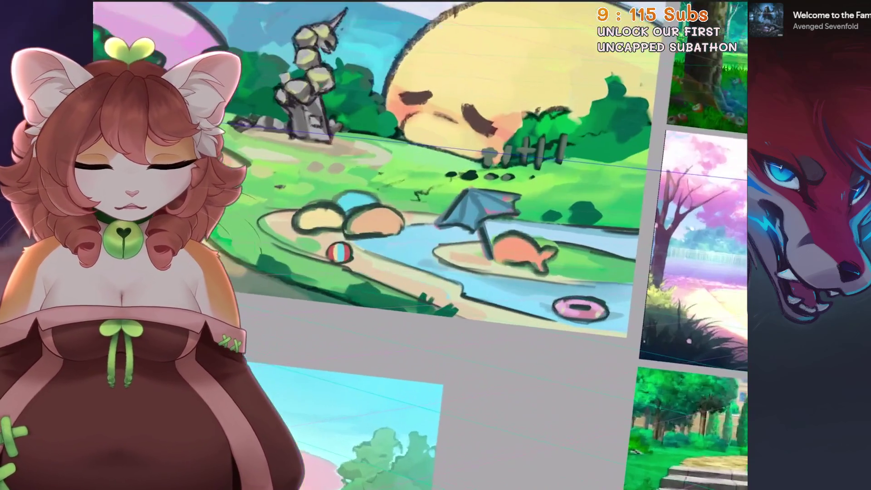
{"action": "scroll", "coordinate": [608, 268], "scroll_direction": "up", "scroll_amount": 1}
{"action": "scroll", "coordinate": [608, 268], "scroll_direction": "up", "scroll_amount": 1}
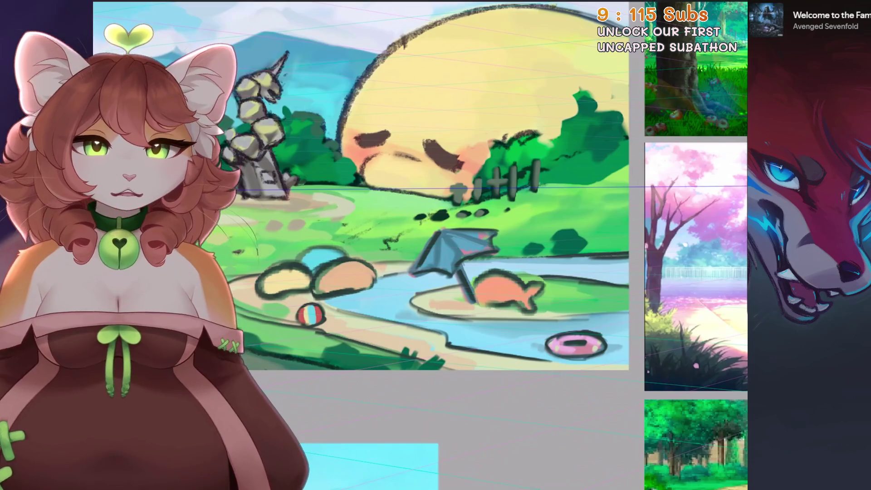
{"action": "scroll", "coordinate": [421, 245], "scroll_direction": "left", "scroll_amount": 2}
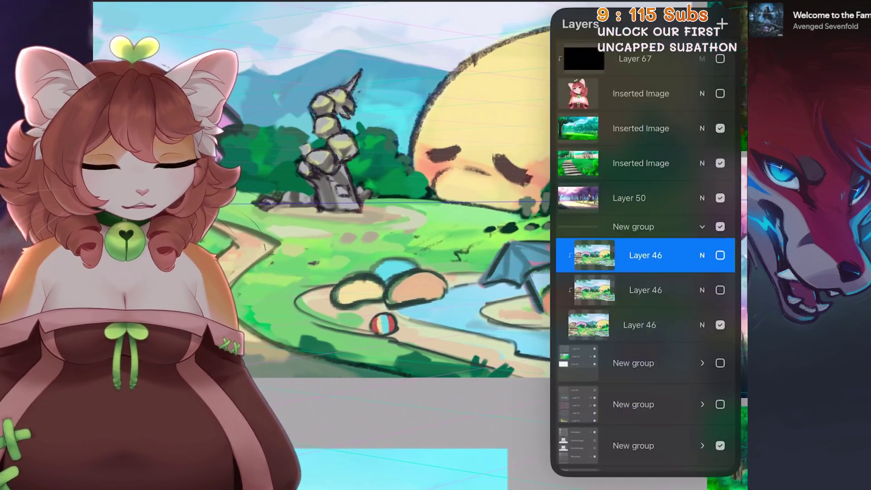
{"action": "scroll", "coordinate": [422, 245], "scroll_direction": "down", "scroll_amount": 3}
{"action": "scroll", "coordinate": [517, 245], "scroll_direction": "up", "scroll_amount": 3}
{"action": "scroll", "coordinate": [517, 245], "scroll_direction": "up", "scroll_amount": 1}
{"action": "scroll", "coordinate": [517, 245], "scroll_direction": "up", "scroll_amount": 1}
{"action": "scroll", "coordinate": [517, 245], "scroll_direction": "down", "scroll_amount": 1}
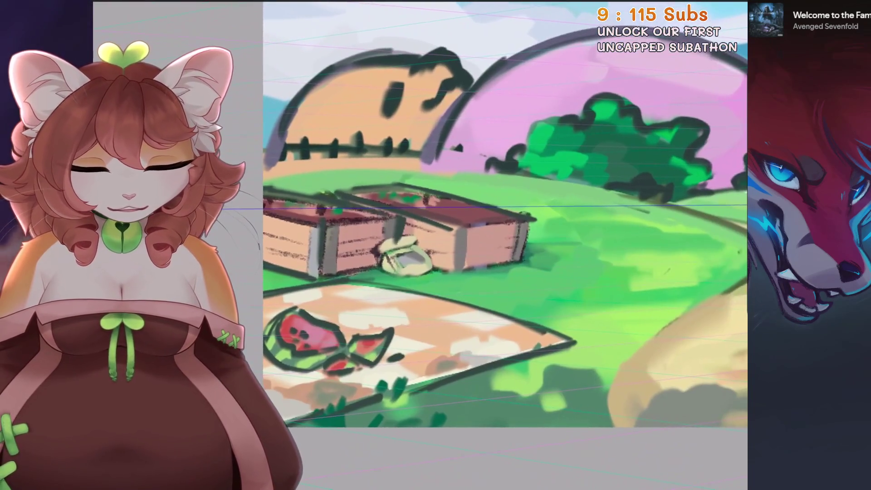
{"action": "scroll", "coordinate": [435, 205], "scroll_direction": "down", "scroll_amount": 3}
{"action": "scroll", "coordinate": [435, 204], "scroll_direction": "up", "scroll_amount": 1}
{"action": "scroll", "coordinate": [436, 204], "scroll_direction": "up", "scroll_amount": 1}
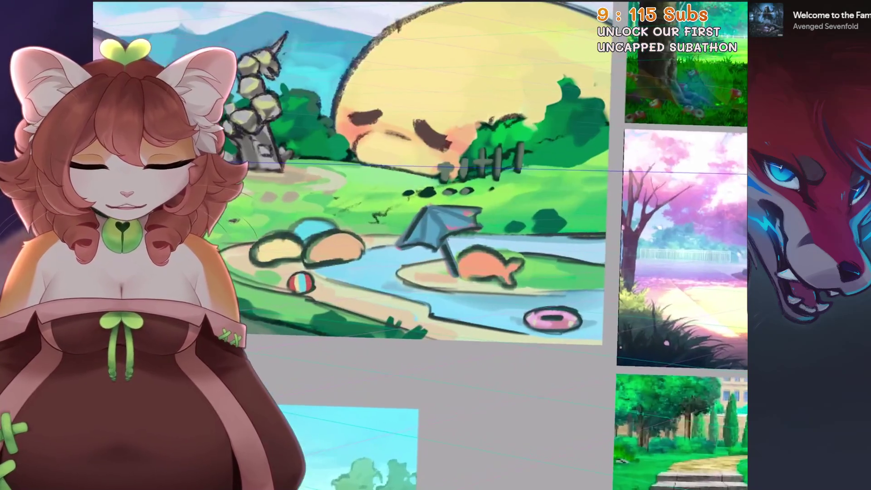
{"action": "scroll", "coordinate": [436, 204], "scroll_direction": "up", "scroll_amount": 1}
{"action": "scroll", "coordinate": [435, 205], "scroll_direction": "down", "scroll_amount": 2}
{"action": "scroll", "coordinate": [436, 205], "scroll_direction": "up", "scroll_amount": 2}
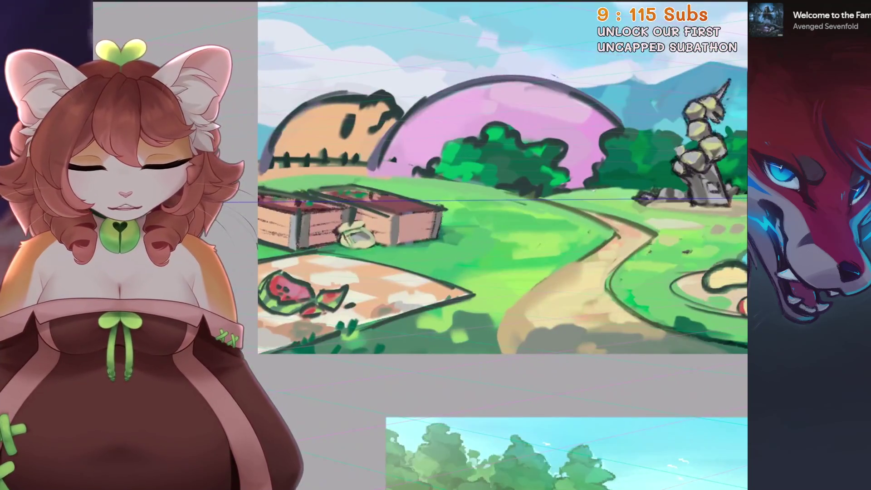
{"action": "scroll", "coordinate": [435, 204], "scroll_direction": "down", "scroll_amount": 2}
{"action": "scroll", "coordinate": [485, 213], "scroll_direction": "up", "scroll_amount": 1}
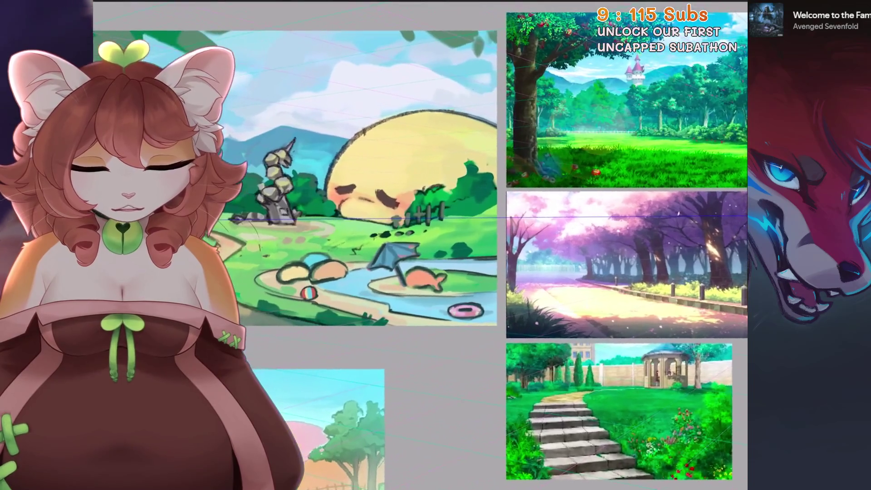
{"action": "scroll", "coordinate": [385, 207], "scroll_direction": "up", "scroll_amount": 2}
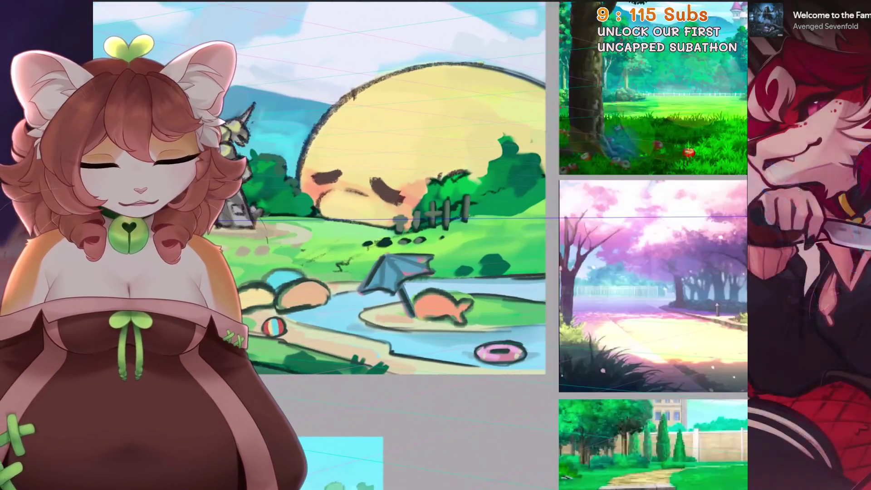
{"action": "key", "text": "l"}
{"action": "key", "text": "l"}
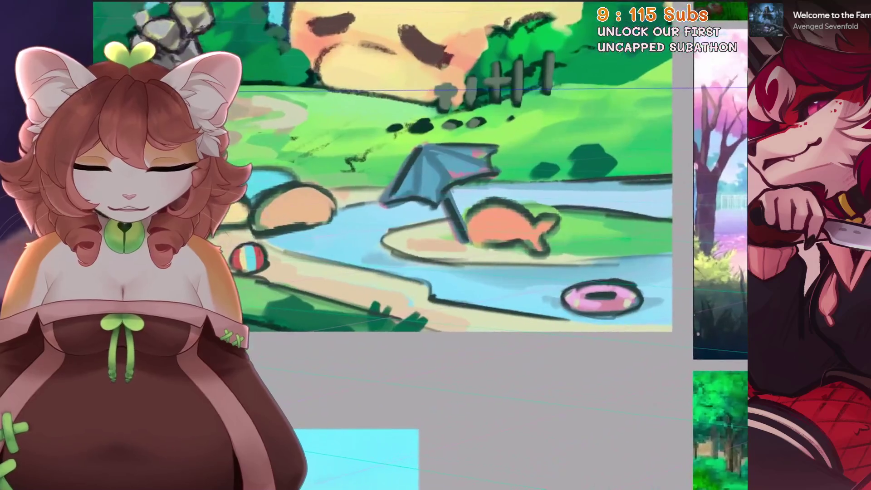
{"action": "scroll", "coordinate": [408, 204], "scroll_direction": "down", "scroll_amount": 3}
{"action": "scroll", "coordinate": [408, 204], "scroll_direction": "up", "scroll_amount": 2}
{"action": "scroll", "coordinate": [408, 204], "scroll_direction": "down", "scroll_amount": 3}
{"action": "scroll", "coordinate": [409, 204], "scroll_direction": "up", "scroll_amount": 1}
{"action": "scroll", "coordinate": [65, 102], "scroll_direction": "up", "scroll_amount": 1}
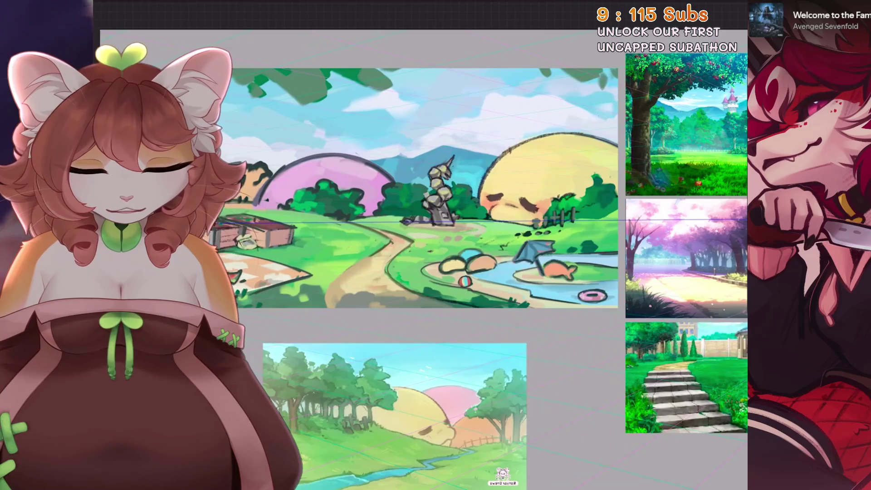
{"action": "scroll", "coordinate": [408, 204], "scroll_direction": "up", "scroll_amount": 2}
{"action": "key", "text": "l"}
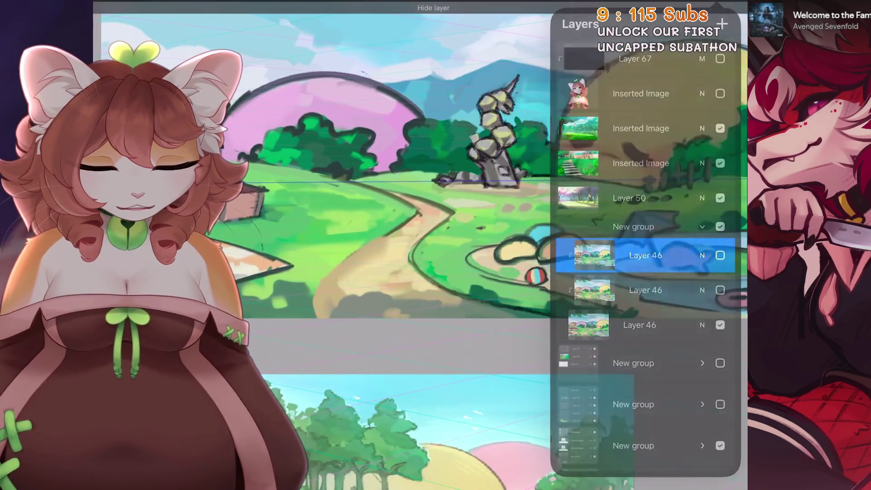
Select the lower Layer 46, try a dark stroke along the dirt path's left edge, and undo it
{"action": "key", "text": "l"}
{"action": "key", "text": "l"}
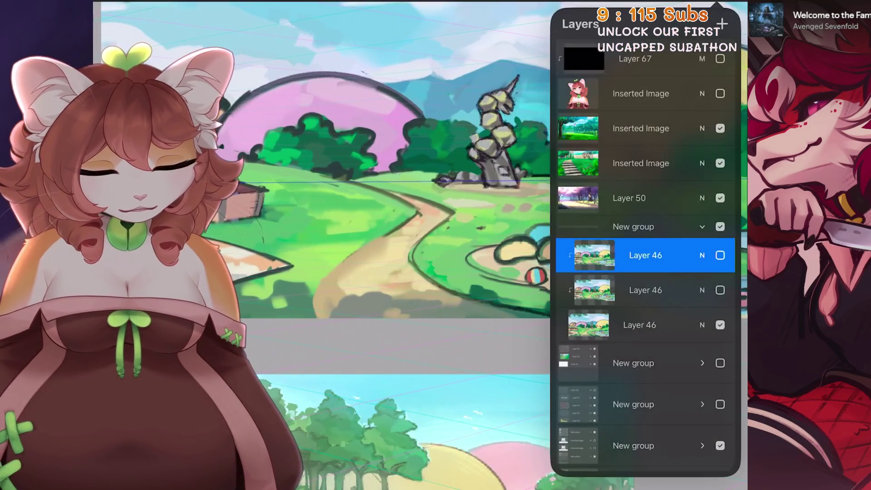
{"action": "left_click", "coordinate": [645, 291]}
{"action": "left_click", "coordinate": [639, 324]}
{"action": "key", "text": "l"}
{"action": "mouse_move", "coordinate": [404, 227]}
{"action": "left_mouse_down"}
{"action": "mouse_move", "coordinate": [340, 299]}
{"action": "mouse_move", "coordinate": [334, 319]}
{"action": "left_mouse_up"}
{"action": "key", "text": "ctrl+z"}
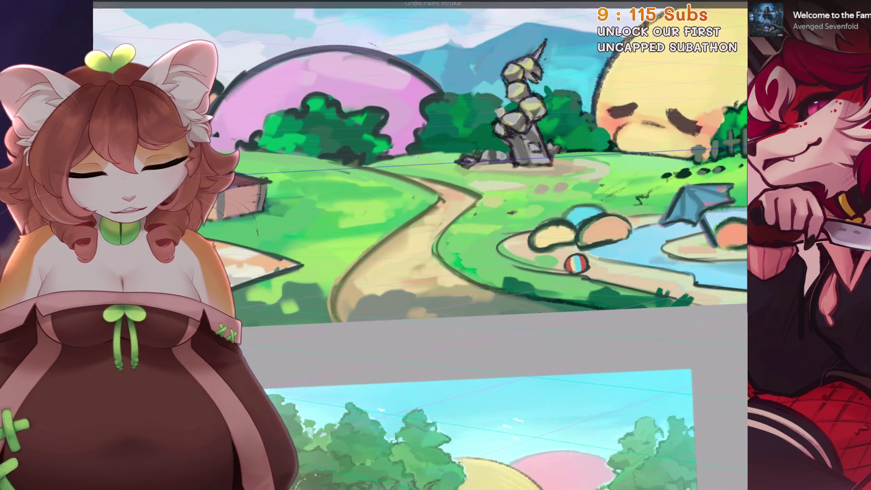
{"action": "key", "text": "ctrl+z"}
{"action": "key", "text": "ctrl+z"}
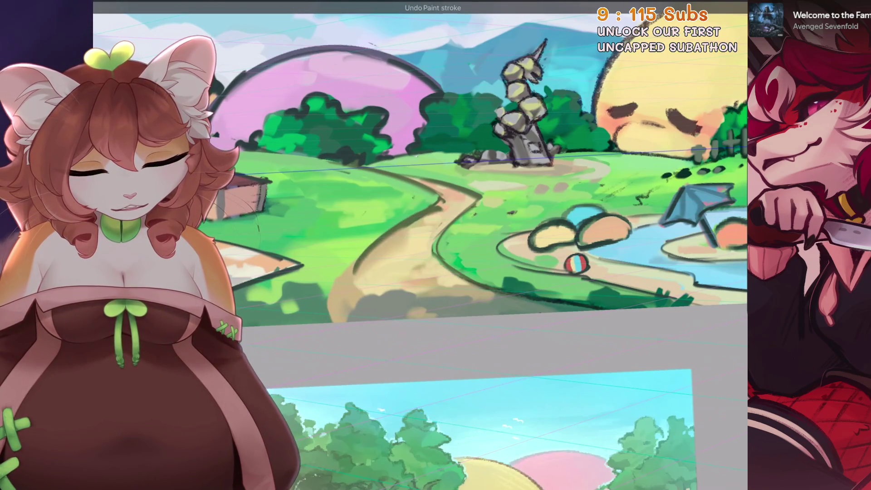
{"action": "scroll", "coordinate": [359, 305], "scroll_direction": "up", "scroll_amount": 2}
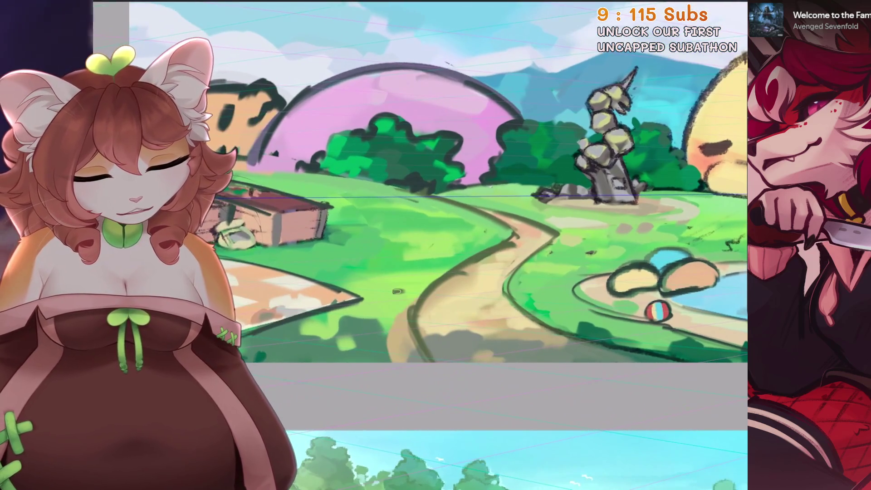
{"action": "key", "text": "ctrl+z"}
{"action": "key", "text": "ctrl+z"}
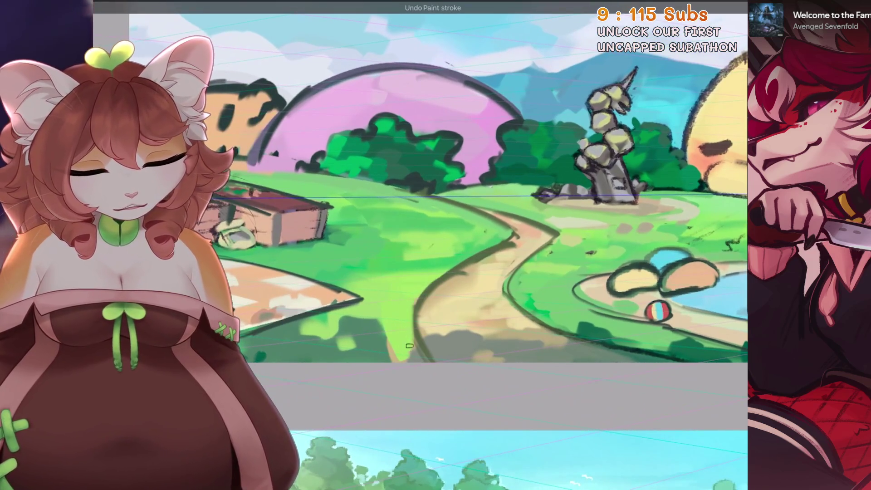
Rotate the view and sample the bright grass green beside the fence as the paint colour
{"action": "key", "text": "4"}
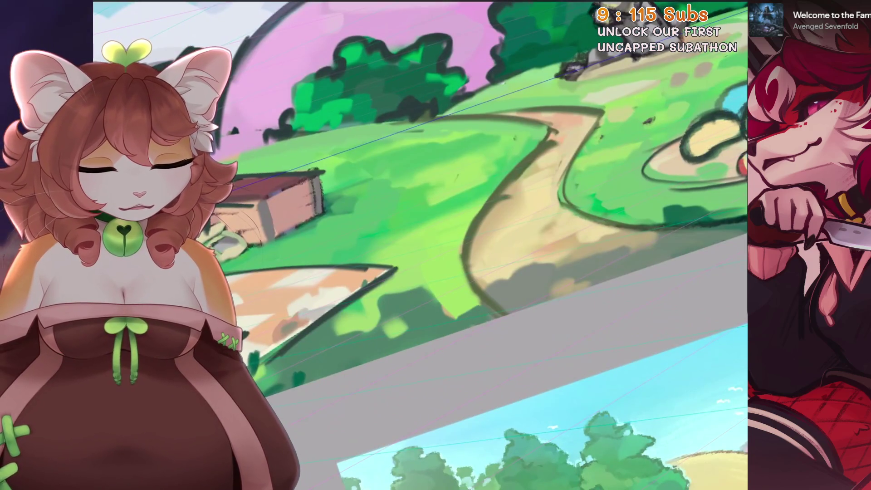
{"action": "scroll", "coordinate": [485, 316], "scroll_direction": "down", "scroll_amount": 3}
{"action": "scroll", "coordinate": [476, 191], "scroll_direction": "up", "scroll_amount": 4}
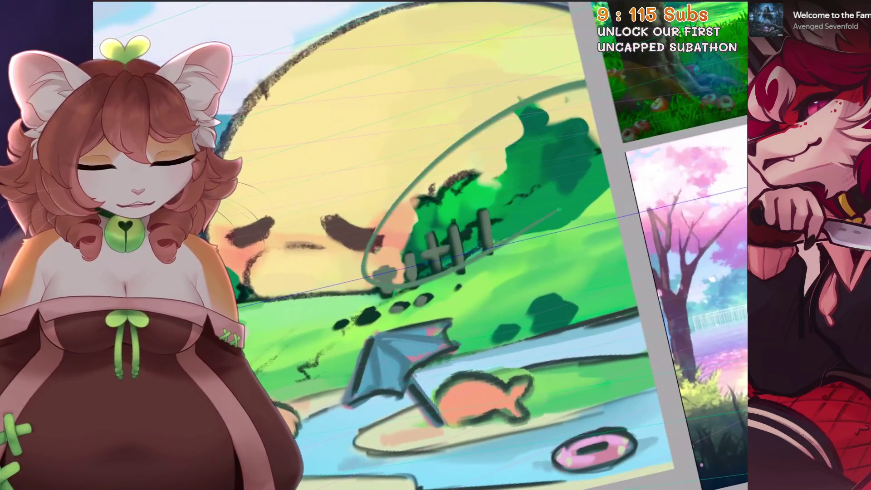
{"action": "scroll", "coordinate": [490, 246], "scroll_direction": "down", "scroll_amount": 2}
{"action": "key", "text": "4"}
{"action": "key", "text": "4"}
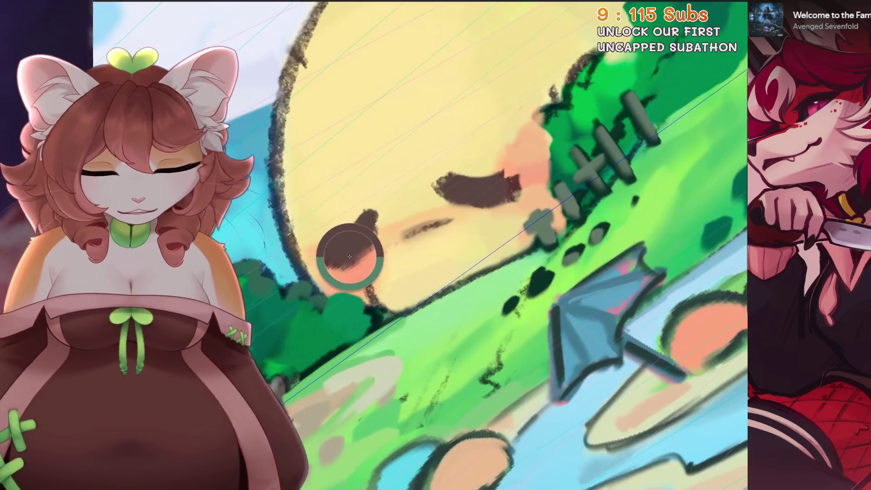
{"action": "scroll", "coordinate": [490, 244], "scroll_direction": "up", "scroll_amount": 3}
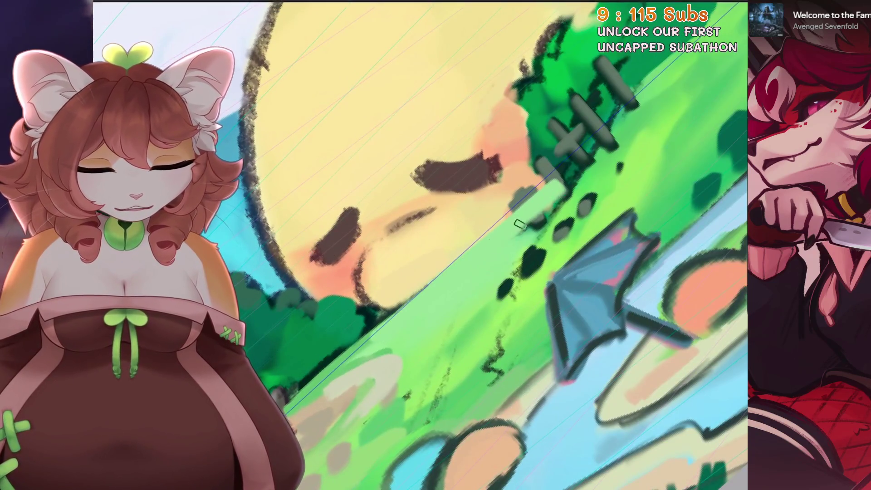
{"action": "scroll", "coordinate": [546, 186], "scroll_direction": "down", "scroll_amount": 2}
{"action": "left_click", "coordinate": [529, 189], "text": "alt"}
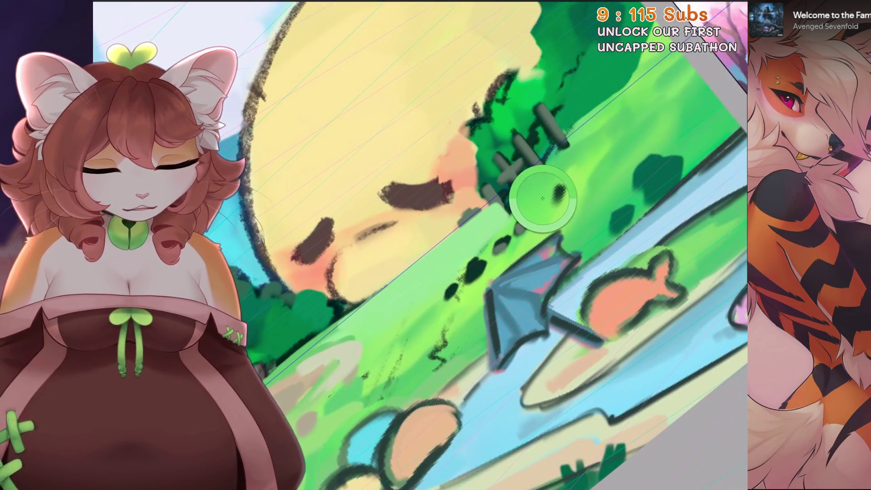
{"action": "left_click", "coordinate": [577, 169], "text": "alt"}
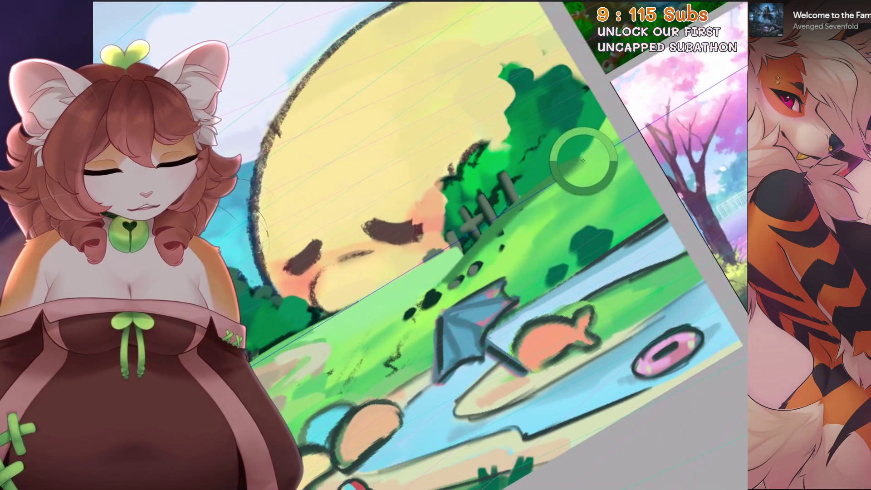
{"action": "scroll", "coordinate": [599, 141], "scroll_direction": "down", "scroll_amount": 1}
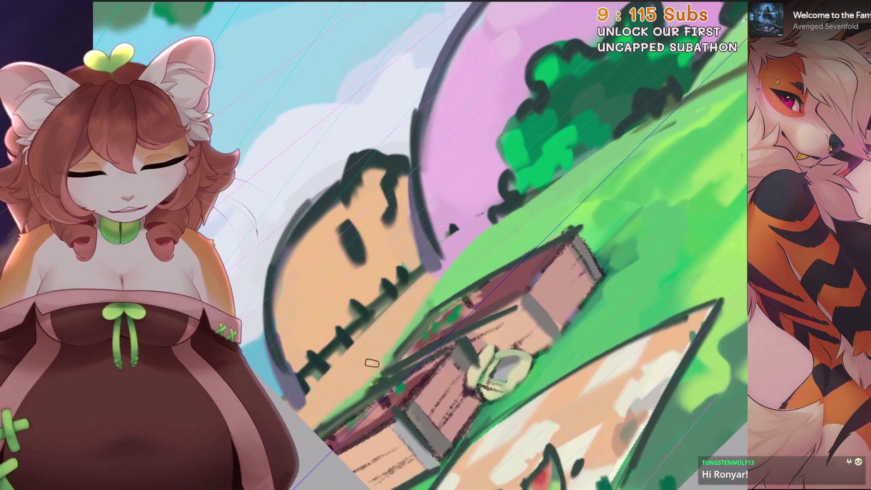
{"action": "scroll", "coordinate": [489, 245], "scroll_direction": "down", "scroll_amount": 3}
{"action": "scroll", "coordinate": [435, 245], "scroll_direction": "up", "scroll_amount": 3}
{"action": "scroll", "coordinate": [435, 246], "scroll_direction": "down", "scroll_amount": 3}
{"action": "scroll", "coordinate": [436, 245], "scroll_direction": "up", "scroll_amount": 3}
Undo a stray peach stroke across the planter box and switch to the freehand Selection tool
{"action": "left_click_drag", "start_coordinate": [361, 313], "coordinate": [621, 160]}
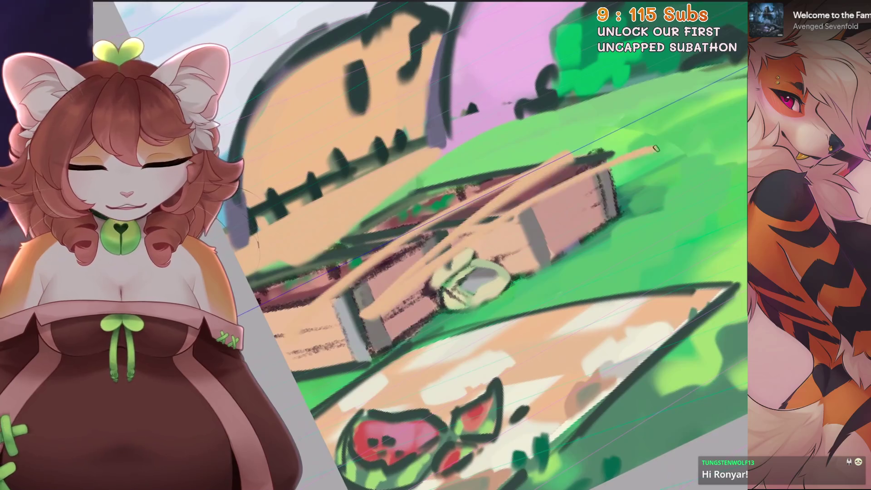
{"action": "key", "text": "ctrl+z"}
{"action": "scroll", "coordinate": [622, 159], "scroll_direction": "down", "scroll_amount": 5}
{"action": "scroll", "coordinate": [620, 159], "scroll_direction": "up", "scroll_amount": 4}
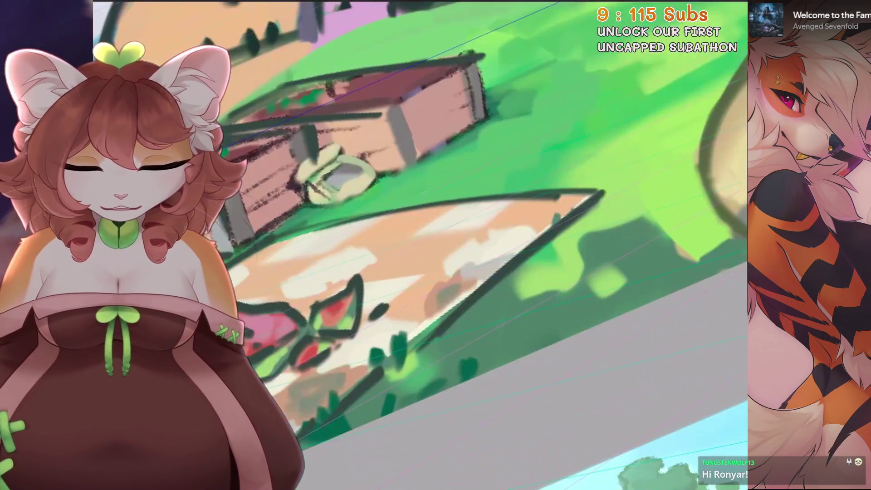
{"action": "scroll", "coordinate": [436, 245], "scroll_direction": "down", "scroll_amount": 3}
{"action": "scroll", "coordinate": [462, 291], "scroll_direction": "up", "scroll_amount": 3}
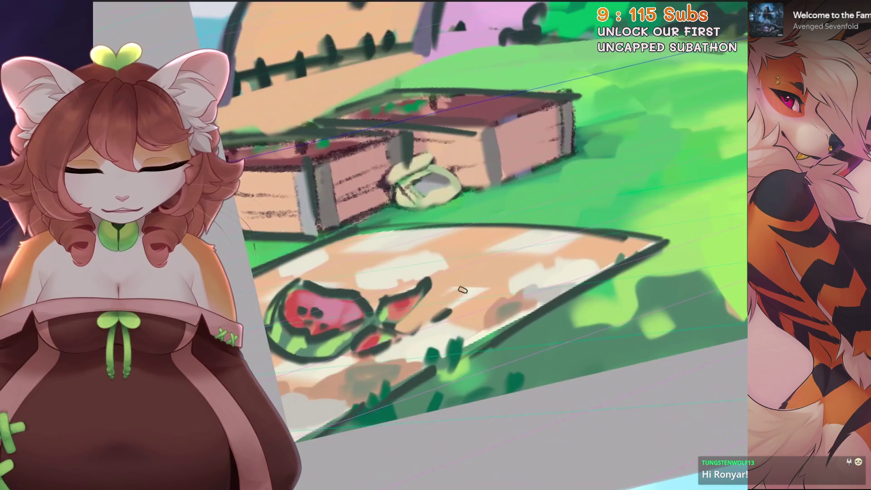
{"action": "scroll", "coordinate": [435, 245], "scroll_direction": "down", "scroll_amount": 3}
{"action": "scroll", "coordinate": [436, 245], "scroll_direction": "down", "scroll_amount": 2}
{"action": "scroll", "coordinate": [435, 245], "scroll_direction": "up", "scroll_amount": 3}
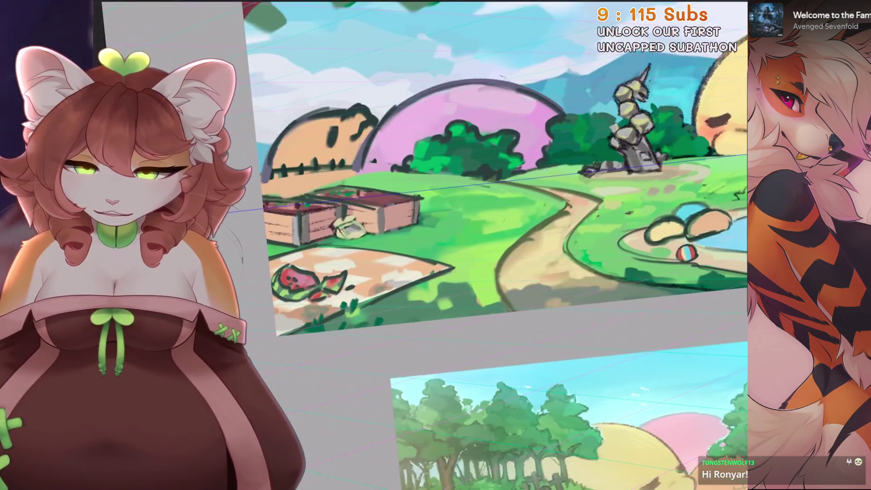
{"action": "key", "text": "s"}
{"action": "scroll", "coordinate": [436, 245], "scroll_direction": "up", "scroll_amount": 2}
Draw a freehand selection around the lower-left of the painting and duplicate Layer 46
{"action": "left_click_drag", "start_coordinate": [405, 352], "coordinate": [510, 294]}
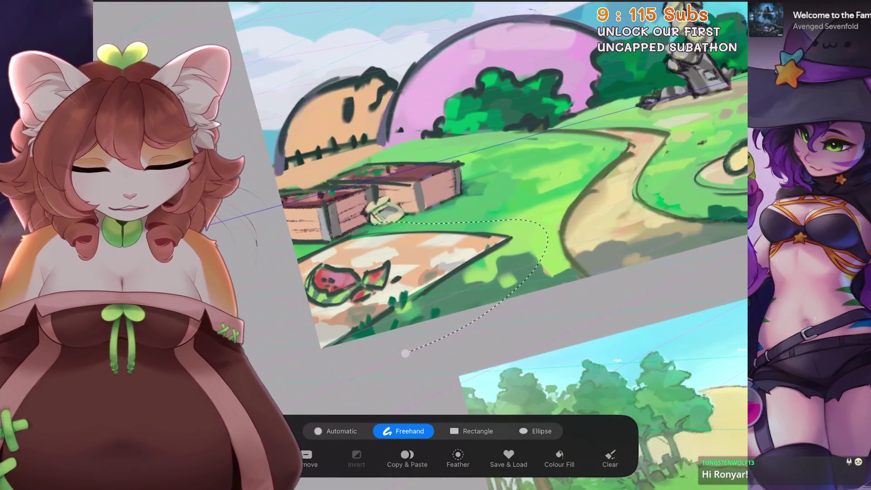
{"action": "left_click", "coordinate": [405, 353]}
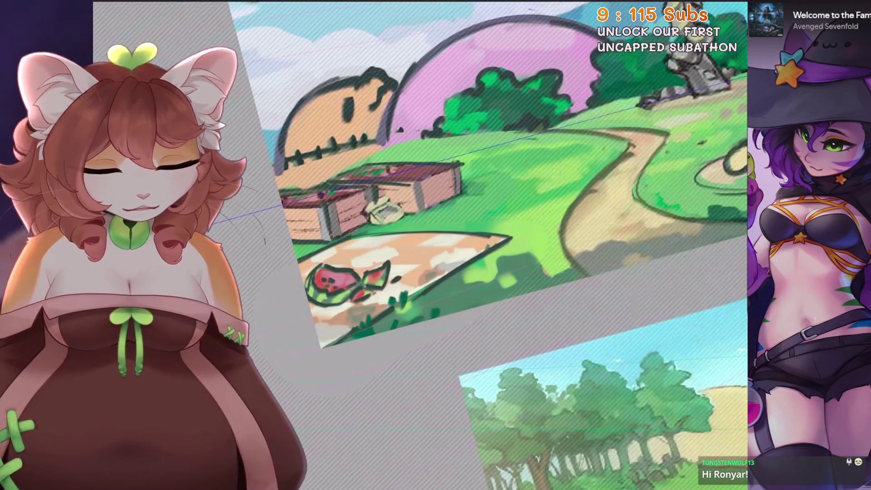
{"action": "key", "text": "l"}
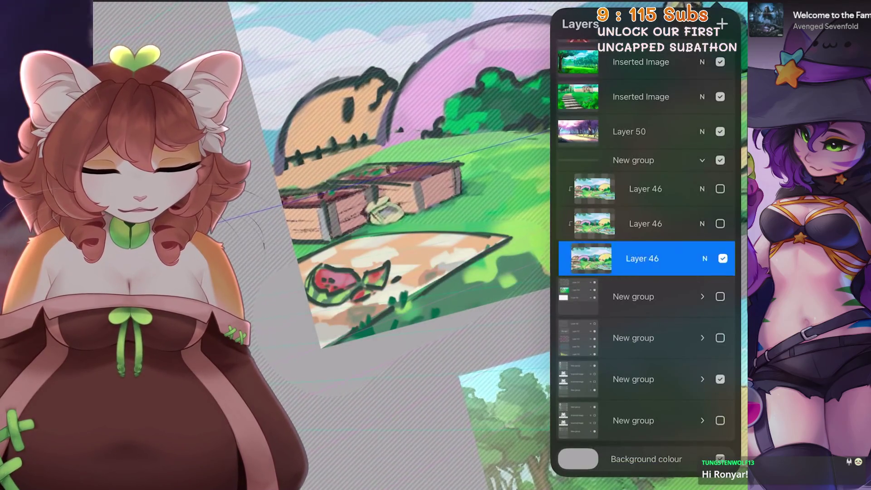
{"action": "key", "text": "ctrl+j"}
Set the upper Layer 46 as a clipping mask onto the copy below
{"action": "left_click", "coordinate": [640, 258]}
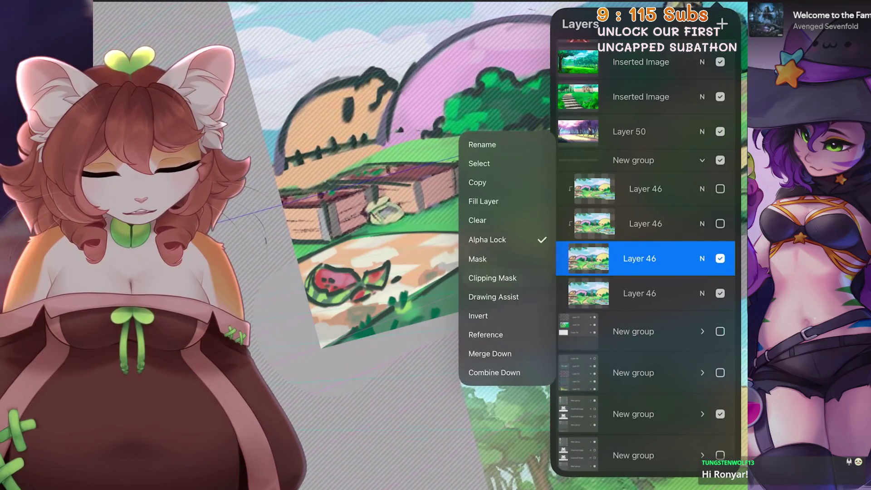
{"action": "left_click", "coordinate": [492, 278]}
{"action": "left_click", "coordinate": [640, 258]}
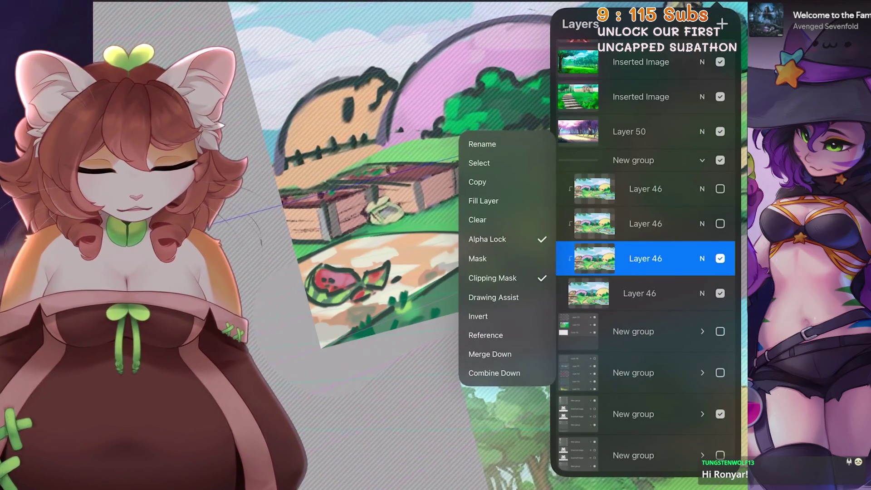
{"action": "left_click", "coordinate": [640, 258]}
Start the Liquify adjustment in Expand mode with distortion reset to none
{"action": "left_click", "coordinate": [116, 10]}
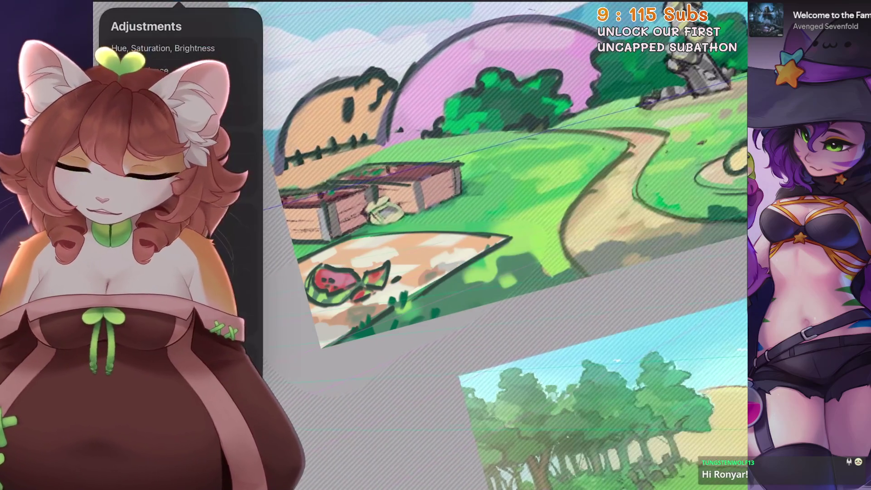
{"action": "left_click", "coordinate": [150, 285]}
{"action": "left_click", "coordinate": [409, 418]}
{"action": "left_click_drag", "start_coordinate": [461, 461], "coordinate": [444, 460]}
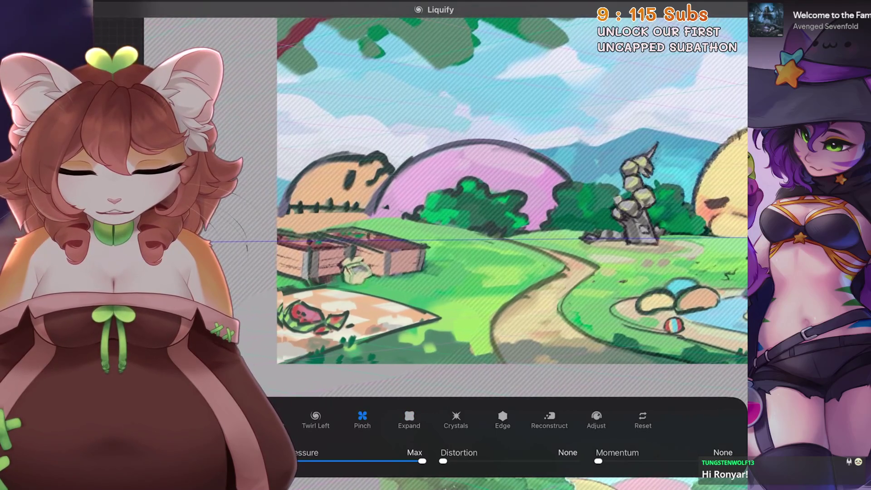
Switch Liquify to Pinch at 14% distortion and warp the picnic area
{"action": "left_click", "coordinate": [362, 416]}
{"action": "left_click_drag", "start_coordinate": [340, 306], "coordinate": [381, 300]}
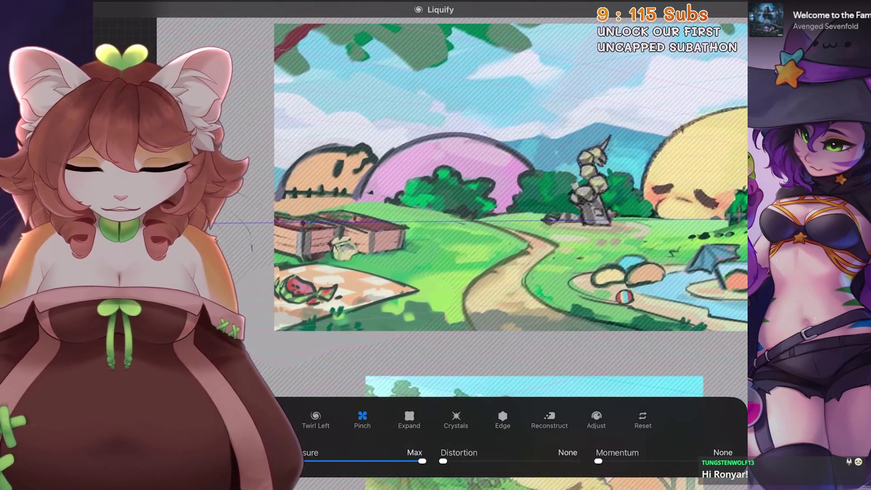
{"action": "left_click_drag", "start_coordinate": [442, 460], "coordinate": [462, 460]}
{"action": "left_click_drag", "start_coordinate": [353, 285], "coordinate": [368, 259]}
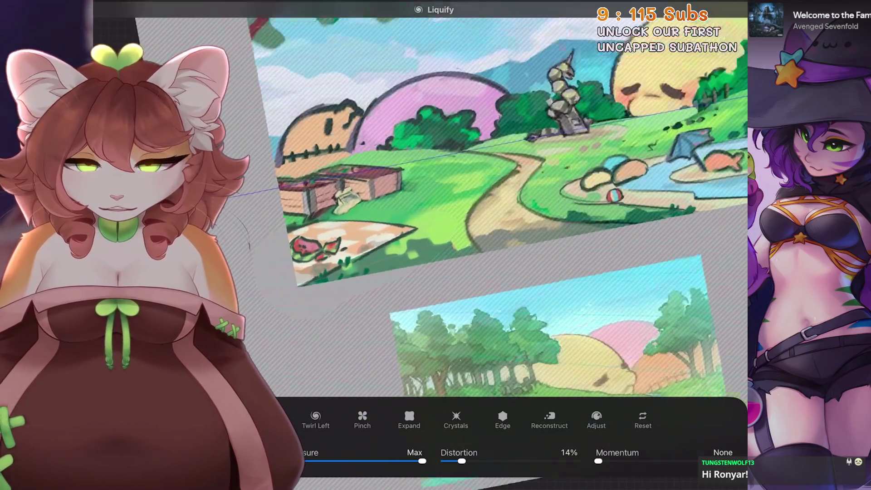
{"action": "left_click_drag", "start_coordinate": [354, 286], "coordinate": [409, 273]}
{"action": "left_click_drag", "start_coordinate": [409, 225], "coordinate": [421, 184]}
{"action": "mouse_move", "coordinate": [409, 224]}
{"action": "left_mouse_down"}
{"action": "mouse_move", "coordinate": [354, 265]}
{"action": "mouse_move", "coordinate": [351, 259]}
{"action": "left_mouse_up"}
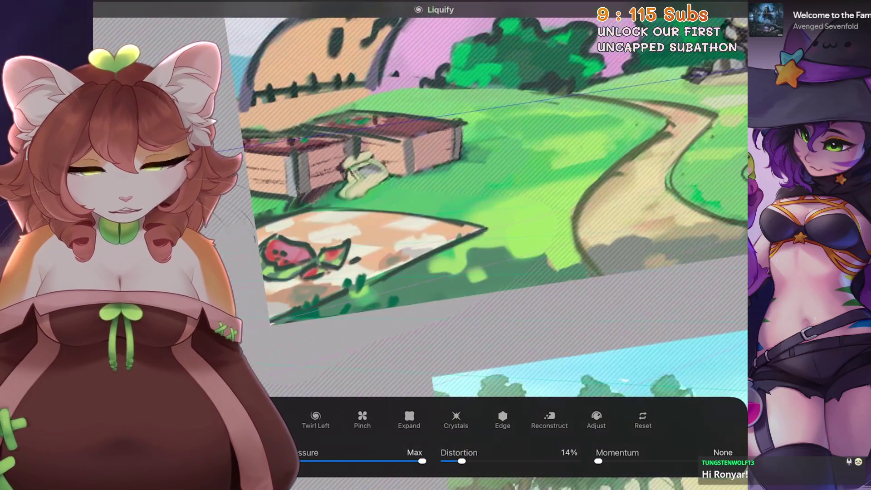
Zoom onto the shed and warp its lower part
{"action": "mouse_move", "coordinate": [408, 225]}
{"action": "left_mouse_down"}
{"action": "mouse_move", "coordinate": [381, 204]}
{"action": "mouse_move", "coordinate": [422, 225]}
{"action": "left_mouse_up"}
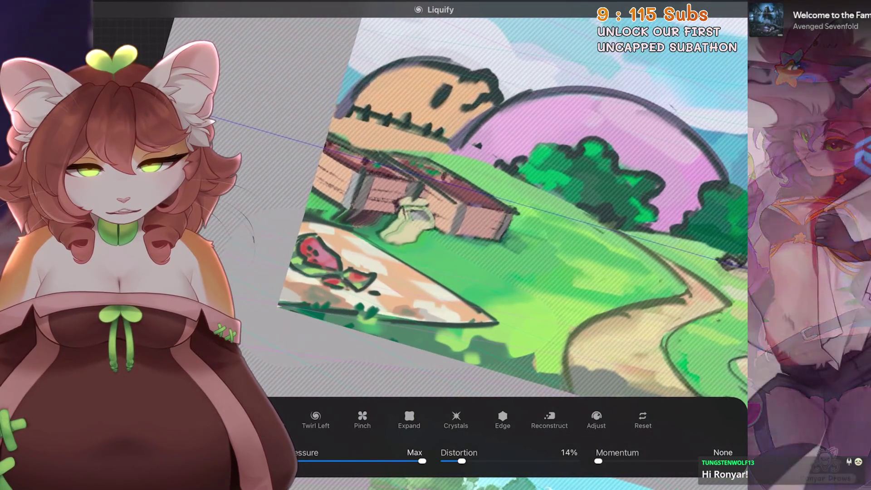
{"action": "mouse_move", "coordinate": [443, 218]}
{"action": "left_mouse_down"}
{"action": "mouse_move", "coordinate": [491, 245]}
{"action": "mouse_move", "coordinate": [428, 143]}
{"action": "mouse_move", "coordinate": [361, 89]}
{"action": "mouse_move", "coordinate": [354, 177]}
{"action": "left_mouse_up"}
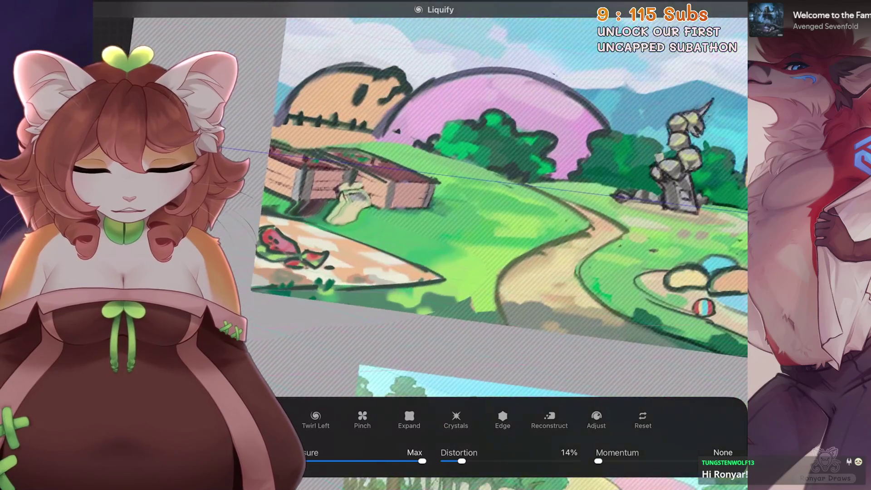
{"action": "left_click_drag", "start_coordinate": [442, 204], "coordinate": [354, 211]}
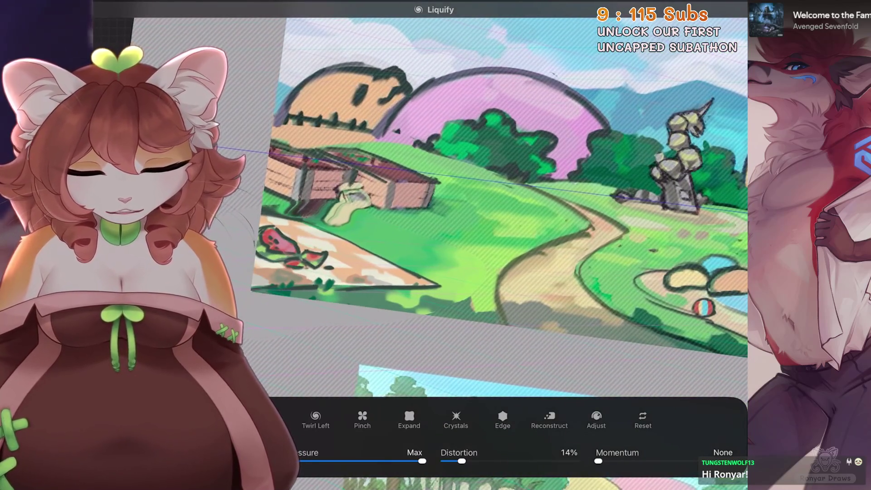
{"action": "mouse_move", "coordinate": [354, 176]}
{"action": "left_mouse_down"}
{"action": "mouse_move", "coordinate": [272, 263]}
{"action": "mouse_move", "coordinate": [340, 146]}
{"action": "left_mouse_up"}
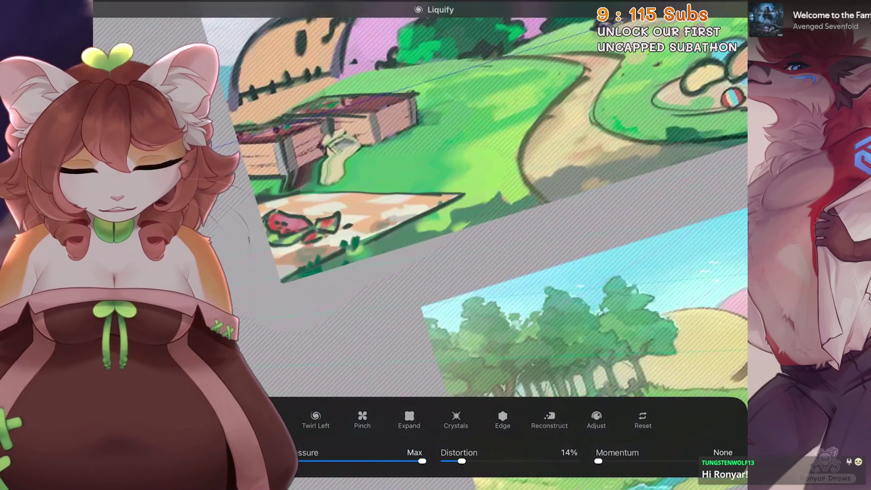
{"action": "mouse_move", "coordinate": [300, 225]}
{"action": "left_mouse_down"}
{"action": "mouse_move", "coordinate": [409, 232]}
{"action": "mouse_move", "coordinate": [374, 205]}
{"action": "mouse_move", "coordinate": [319, 259]}
{"action": "left_mouse_up"}
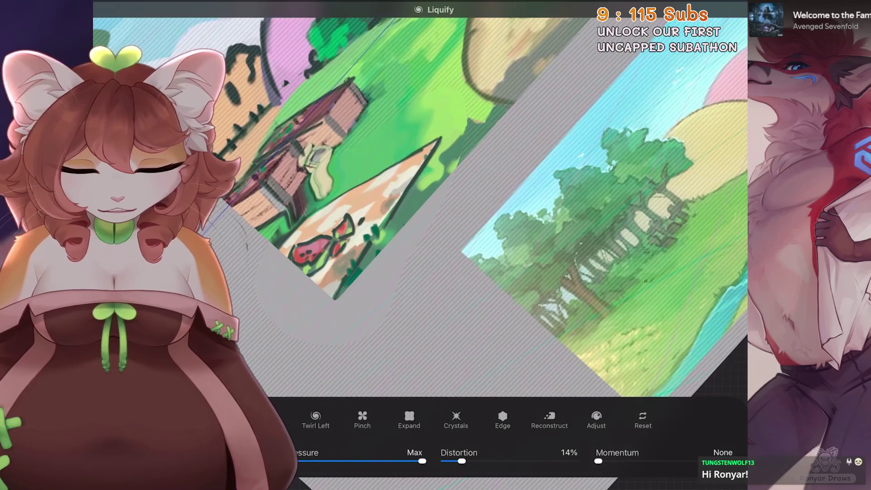
Re-enter Liquify, undo an unwanted push and warp the ground near the statue
{"action": "left_click_drag", "start_coordinate": [374, 204], "coordinate": [435, 177]}
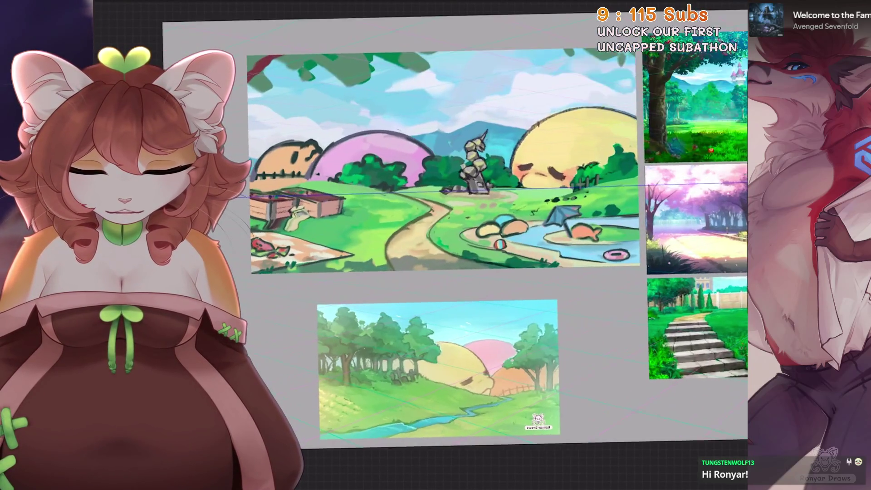
{"action": "left_click_drag", "start_coordinate": [374, 204], "coordinate": [421, 170]}
{"action": "left_click", "coordinate": [103, 8]}
{"action": "left_click", "coordinate": [136, 130]}
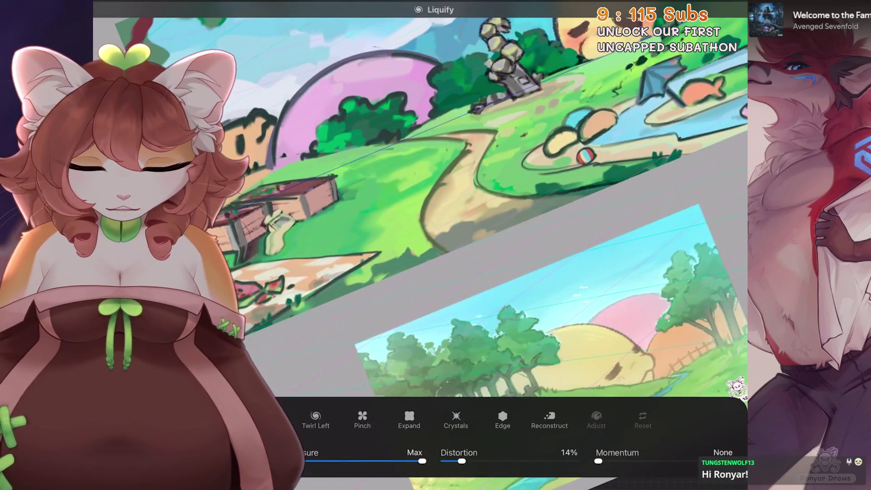
{"action": "left_click_drag", "start_coordinate": [374, 204], "coordinate": [365, 165]}
{"action": "key", "text": "ctrl+z"}
{"action": "mouse_move", "coordinate": [374, 204]}
{"action": "left_mouse_down"}
{"action": "mouse_move", "coordinate": [408, 171]}
{"action": "mouse_move", "coordinate": [422, 204]}
{"action": "left_mouse_up"}
{"action": "left_click_drag", "start_coordinate": [435, 157], "coordinate": [469, 204]}
{"action": "left_click_drag", "start_coordinate": [476, 170], "coordinate": [425, 247]}
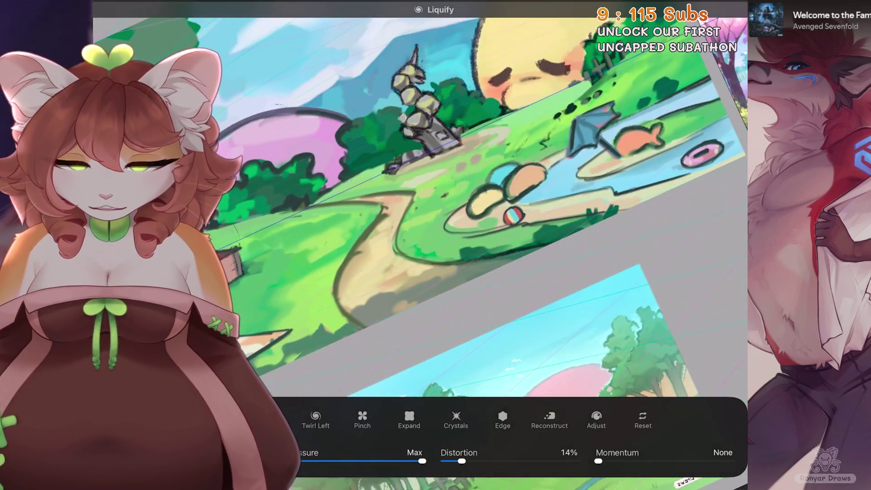
{"action": "scroll", "coordinate": [415, 204], "scroll_direction": "up", "scroll_amount": 5}
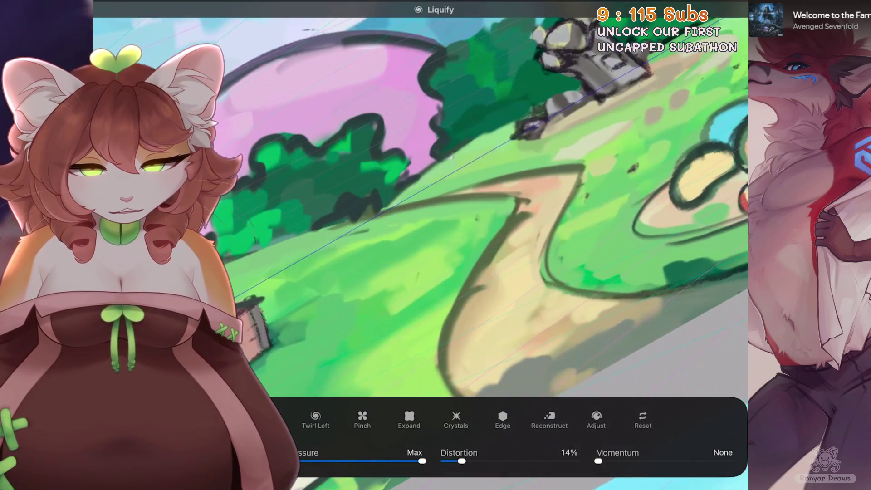
{"action": "left_click_drag", "start_coordinate": [442, 204], "coordinate": [408, 204]}
{"action": "mouse_move", "coordinate": [476, 204]}
{"action": "left_mouse_down"}
{"action": "mouse_move", "coordinate": [422, 232]}
{"action": "mouse_move", "coordinate": [449, 204]}
{"action": "left_mouse_up"}
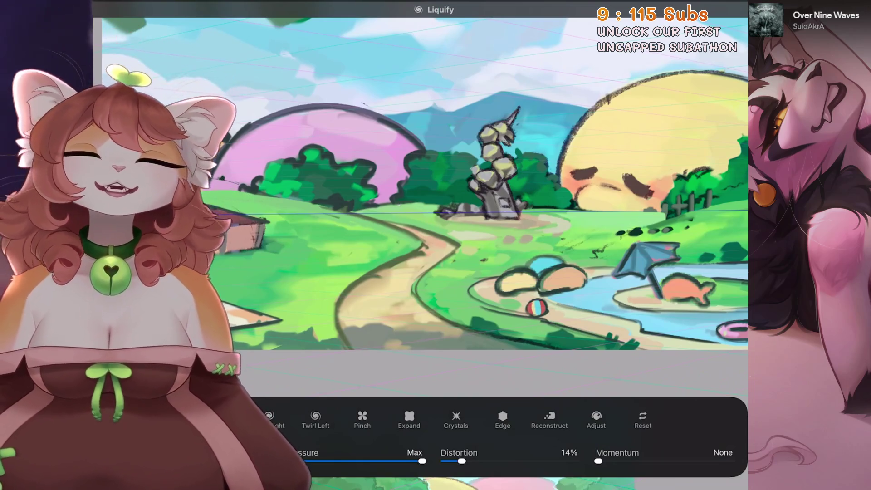
{"action": "scroll", "coordinate": [495, 209], "scroll_direction": "up", "scroll_amount": 2}
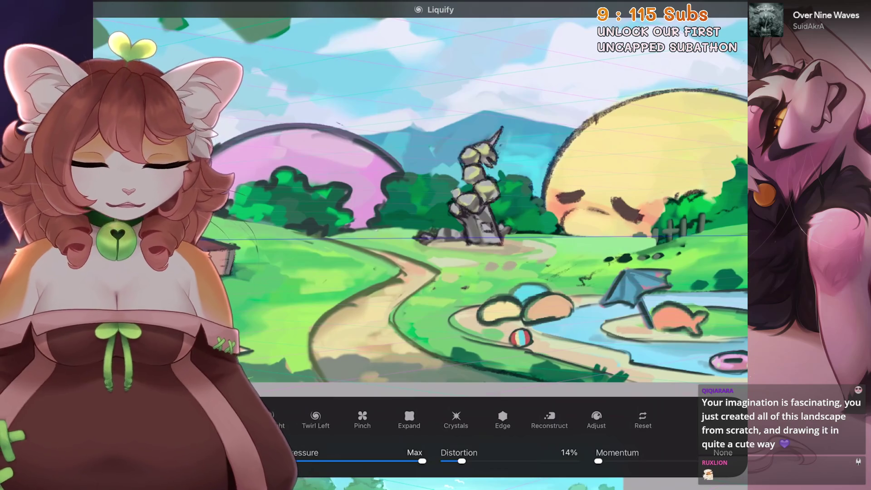
{"action": "scroll", "coordinate": [489, 218], "scroll_direction": "down", "scroll_amount": 3}
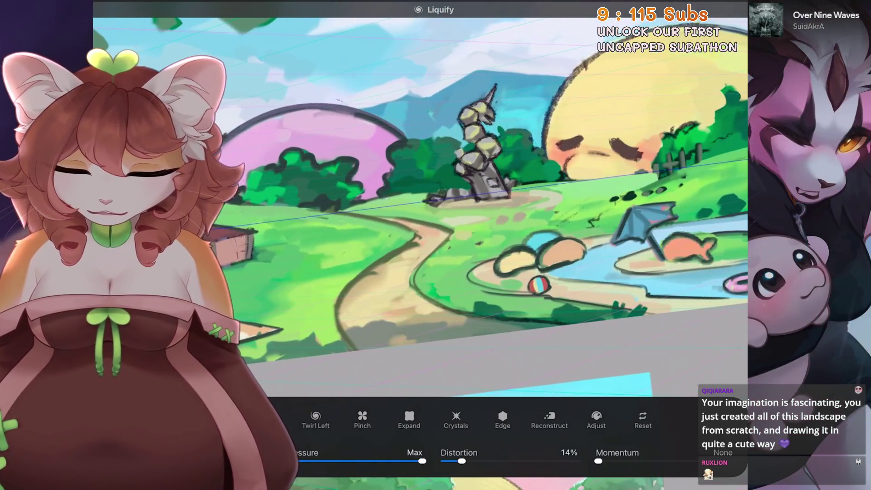
Push the path's edge into a new shape, then undo the last push
{"action": "left_click_drag", "start_coordinate": [381, 265], "coordinate": [415, 286]}
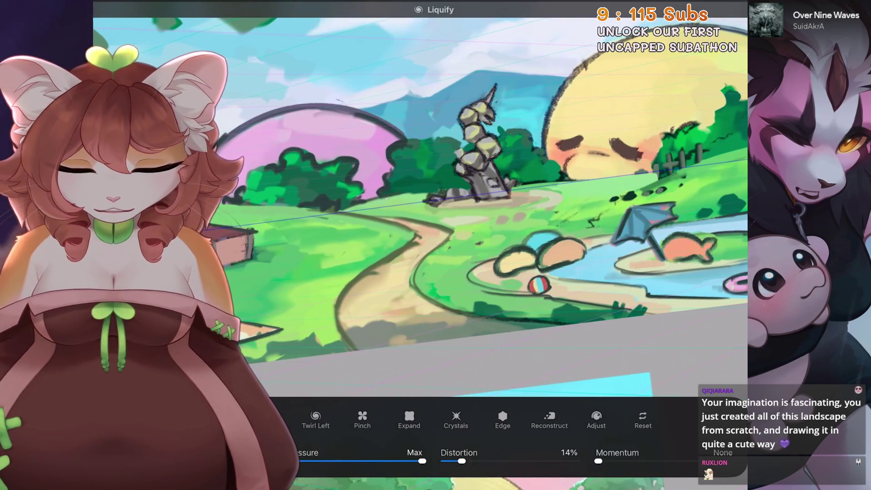
{"action": "left_click_drag", "start_coordinate": [421, 252], "coordinate": [375, 273]}
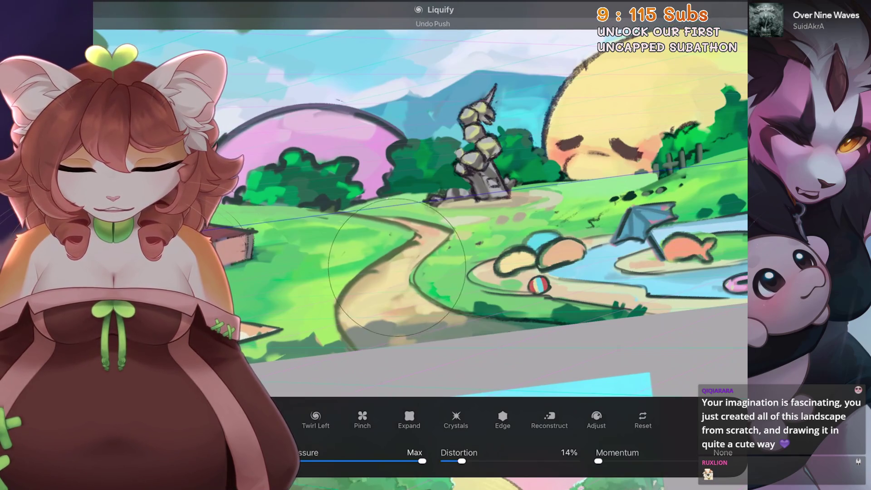
{"action": "scroll", "coordinate": [476, 204], "scroll_direction": "down", "scroll_amount": 2}
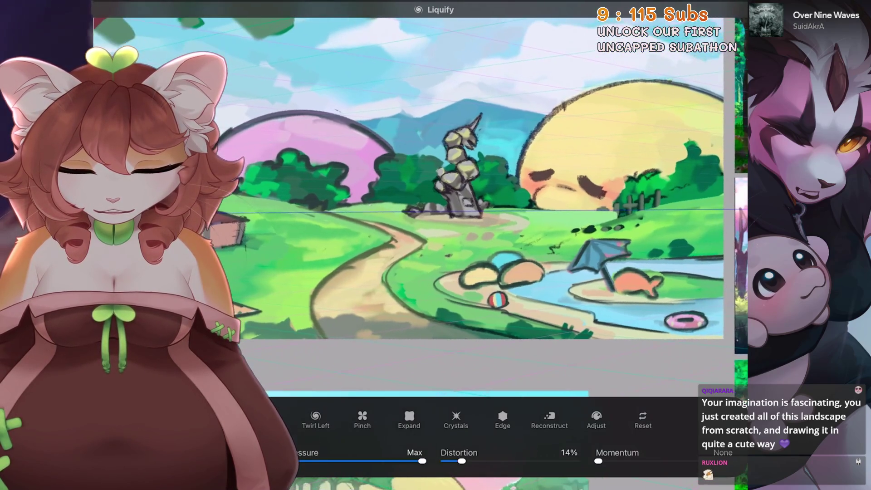
{"action": "left_click_drag", "start_coordinate": [336, 285], "coordinate": [333, 293]}
{"action": "scroll", "coordinate": [435, 205], "scroll_direction": "down", "scroll_amount": 2}
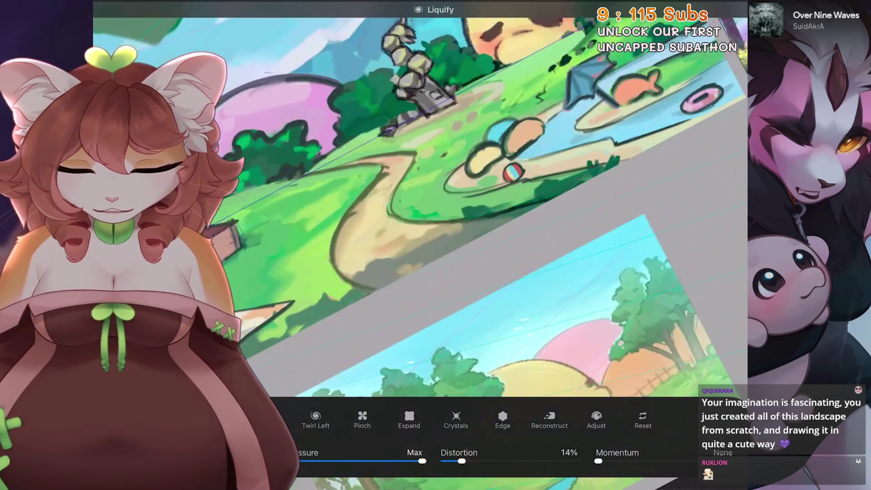
{"action": "key", "text": "ctrl+z"}
{"action": "key", "text": "ctrl+z"}
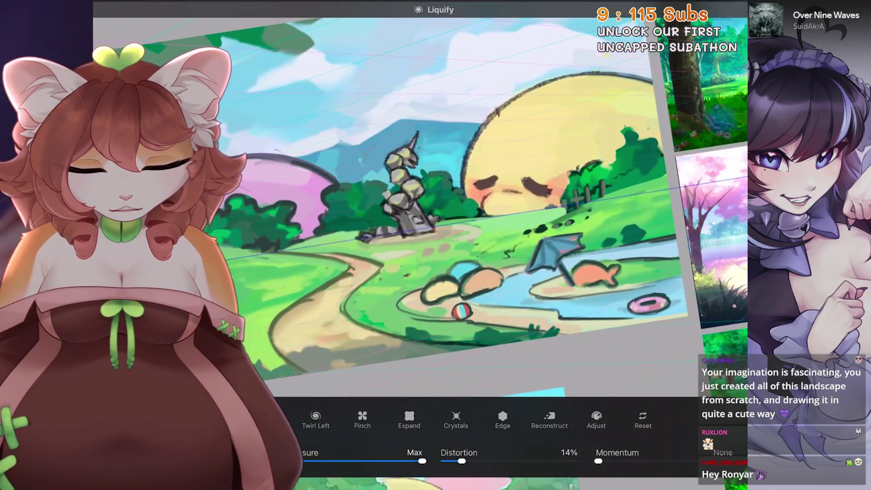
{"action": "scroll", "coordinate": [422, 205], "scroll_direction": "up", "scroll_amount": 3}
Try warping around the statue, undo the trial pushes and inspect the hut and fence area
{"action": "left_click_drag", "start_coordinate": [422, 205], "coordinate": [463, 218]}
{"action": "key", "text": "ctrl+z"}
{"action": "scroll", "coordinate": [422, 205], "scroll_direction": "down", "scroll_amount": 3}
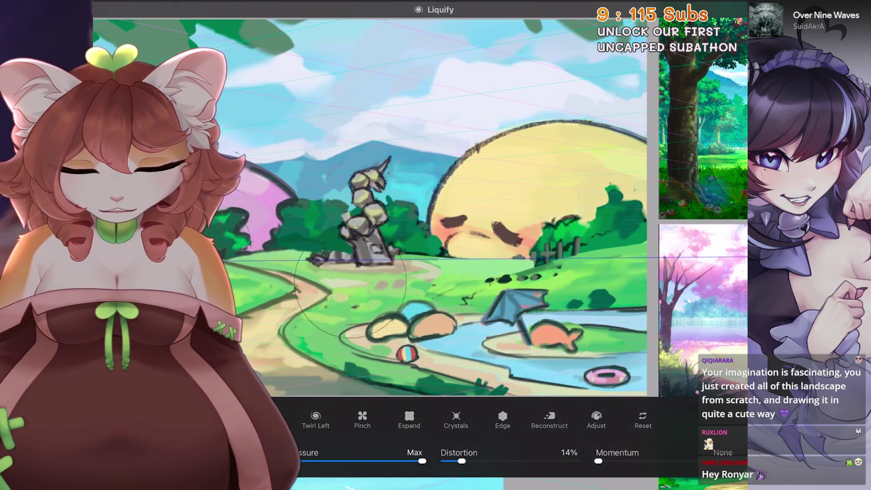
{"action": "scroll", "coordinate": [436, 204], "scroll_direction": "up", "scroll_amount": 2}
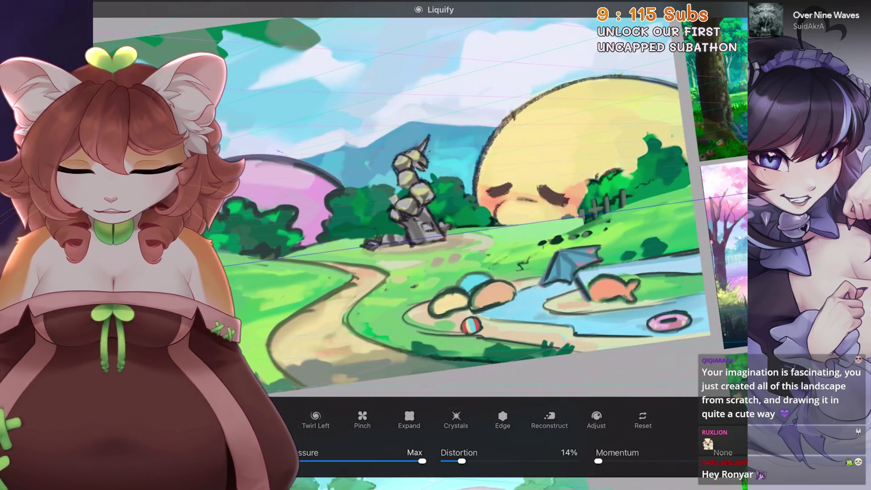
{"action": "key", "text": "ctrl+z"}
{"action": "key", "text": "ctrl+z"}
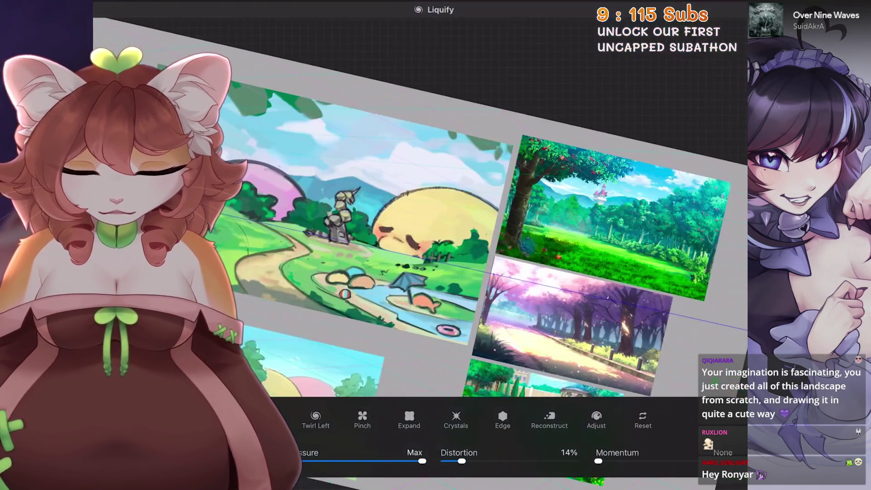
{"action": "left_click_drag", "start_coordinate": [415, 197], "coordinate": [334, 122]}
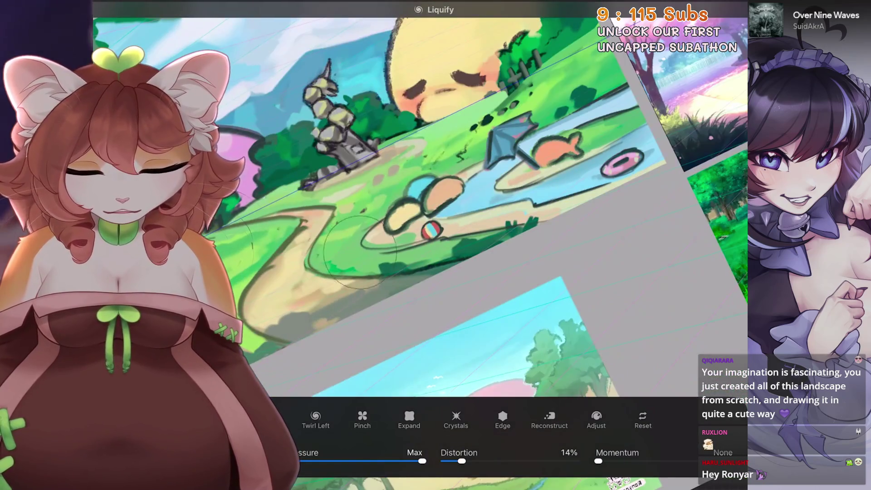
{"action": "left_click_drag", "start_coordinate": [435, 191], "coordinate": [381, 163]}
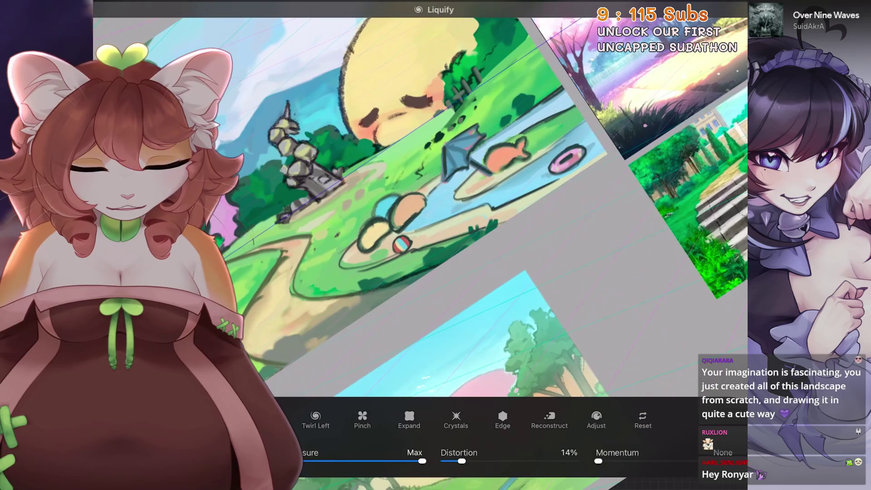
{"action": "left_click_drag", "start_coordinate": [401, 243], "coordinate": [345, 278]}
{"action": "mouse_move", "coordinate": [408, 204]}
{"action": "left_mouse_down"}
{"action": "mouse_move", "coordinate": [361, 187]}
{"action": "mouse_move", "coordinate": [394, 225]}
{"action": "left_mouse_up"}
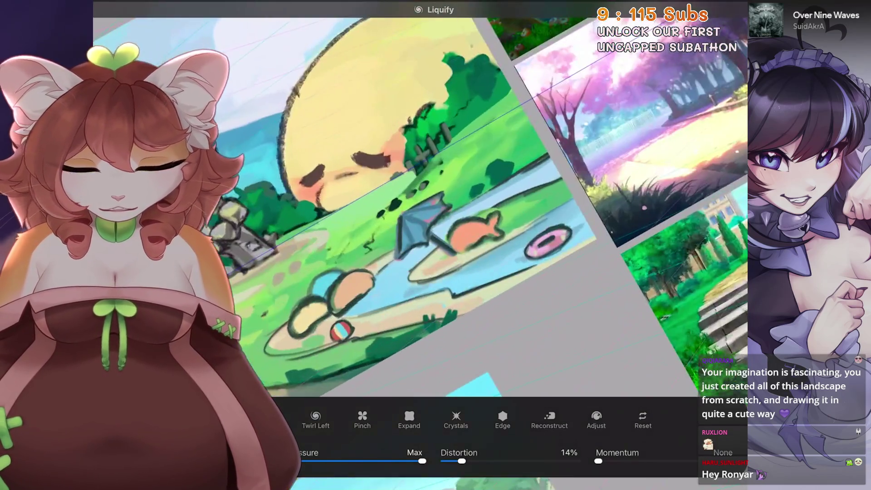
{"action": "key", "text": "ctrl+z"}
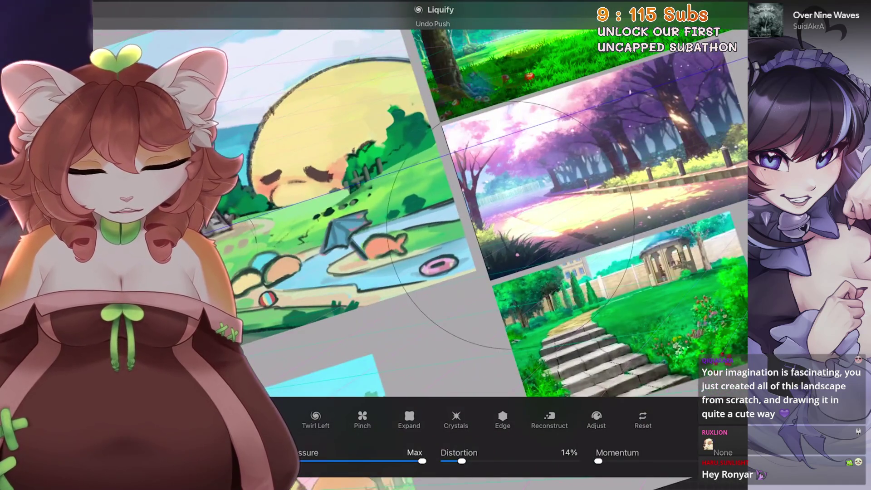
{"action": "left_click_drag", "start_coordinate": [442, 266], "coordinate": [407, 262]}
{"action": "mouse_move", "coordinate": [435, 204]}
{"action": "left_mouse_down"}
{"action": "mouse_move", "coordinate": [408, 231]}
{"action": "mouse_move", "coordinate": [422, 205]}
{"action": "left_mouse_up"}
{"action": "mouse_move", "coordinate": [251, 218]}
{"action": "left_mouse_down"}
{"action": "mouse_move", "coordinate": [246, 241]}
{"action": "mouse_move", "coordinate": [359, 273]}
{"action": "mouse_move", "coordinate": [349, 234]}
{"action": "mouse_move", "coordinate": [394, 211]}
{"action": "mouse_move", "coordinate": [381, 204]}
{"action": "mouse_move", "coordinate": [422, 225]}
{"action": "left_mouse_up"}
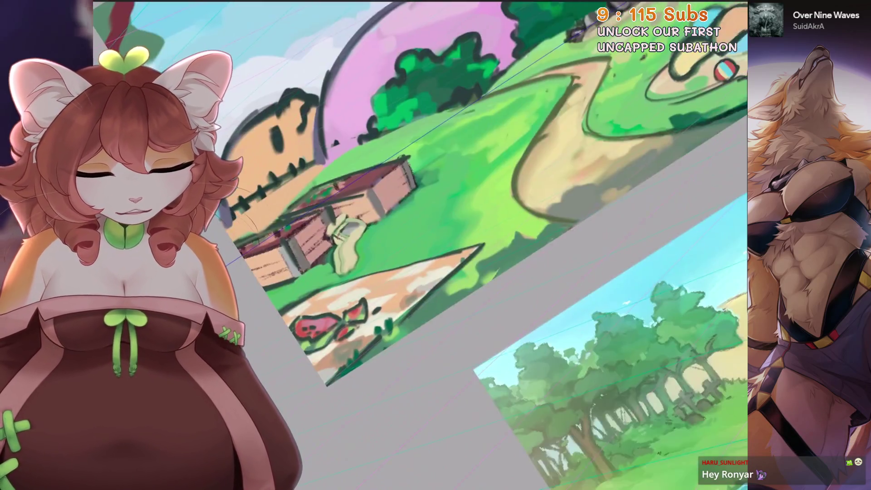
Paint green grass over the hut's left edge and check it against the reference board
{"action": "mouse_move", "coordinate": [436, 225]}
{"action": "left_mouse_down"}
{"action": "mouse_move", "coordinate": [457, 243]}
{"action": "mouse_move", "coordinate": [454, 218]}
{"action": "left_mouse_up"}
{"action": "mouse_move", "coordinate": [435, 272]}
{"action": "left_mouse_down"}
{"action": "mouse_move", "coordinate": [408, 258]}
{"action": "mouse_move", "coordinate": [426, 288]}
{"action": "left_mouse_up"}
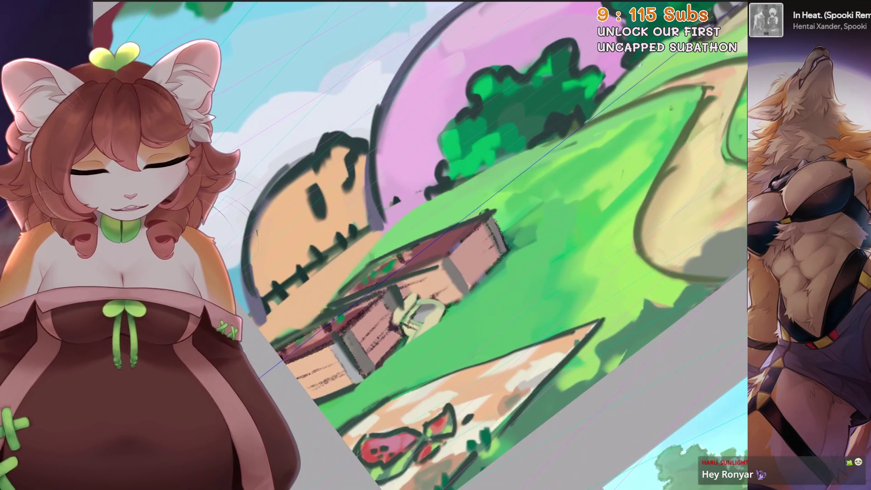
{"action": "mouse_move", "coordinate": [253, 309]}
{"action": "left_mouse_down"}
{"action": "mouse_move", "coordinate": [281, 323]}
{"action": "mouse_move", "coordinate": [317, 313]}
{"action": "mouse_move", "coordinate": [337, 289]}
{"action": "left_mouse_up"}
{"action": "scroll", "coordinate": [353, 342], "scroll_direction": "up", "scroll_amount": 1}
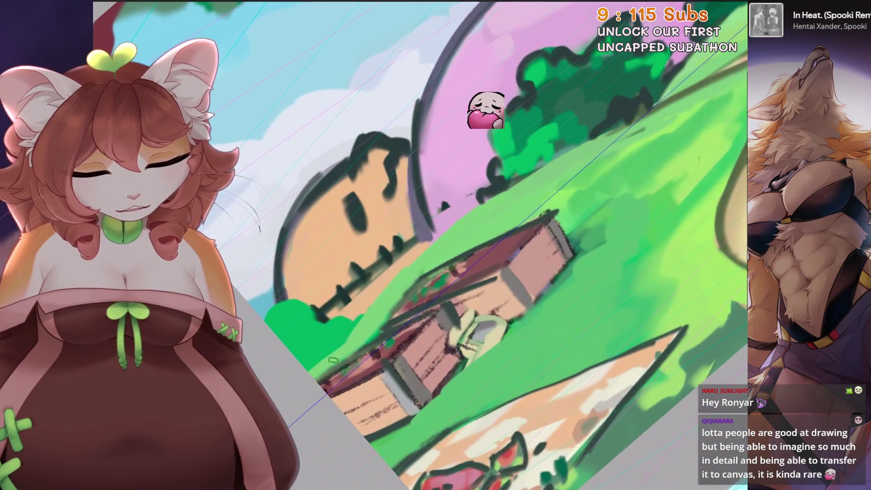
{"action": "key", "text": "ctrl+0"}
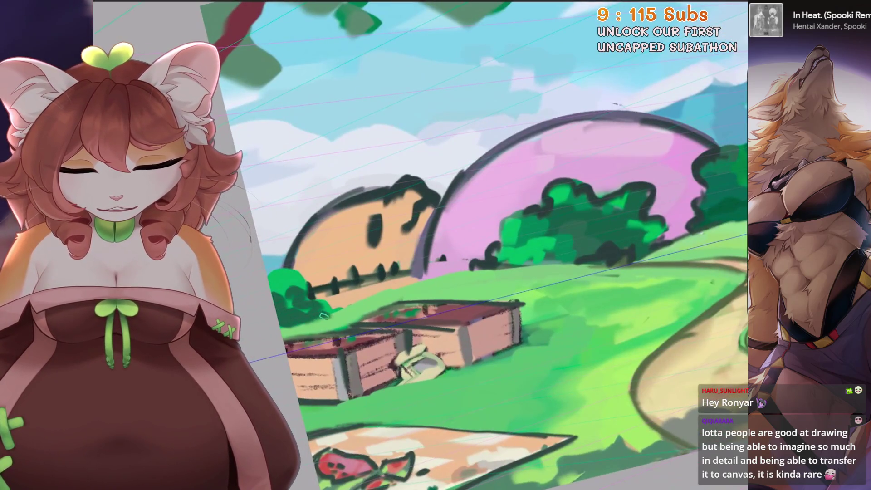
{"action": "scroll", "coordinate": [326, 314], "scroll_direction": "up", "scroll_amount": 2}
{"action": "key", "text": "-"}
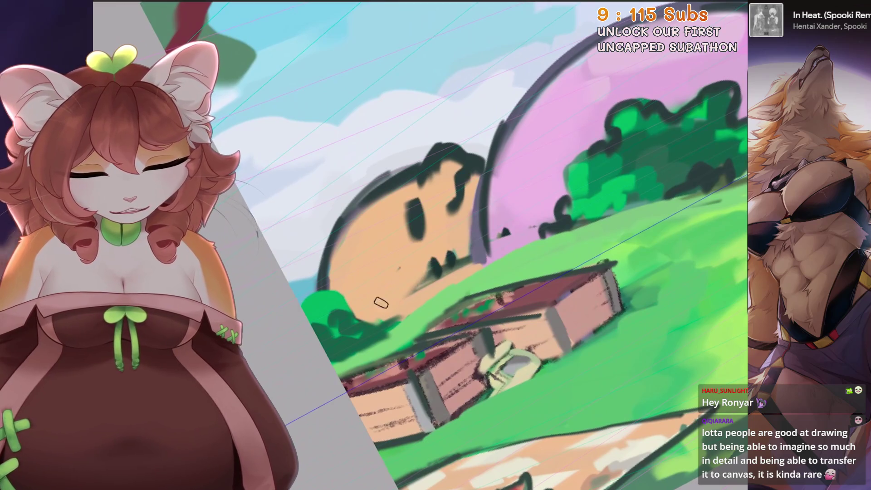
{"action": "key", "text": "-"}
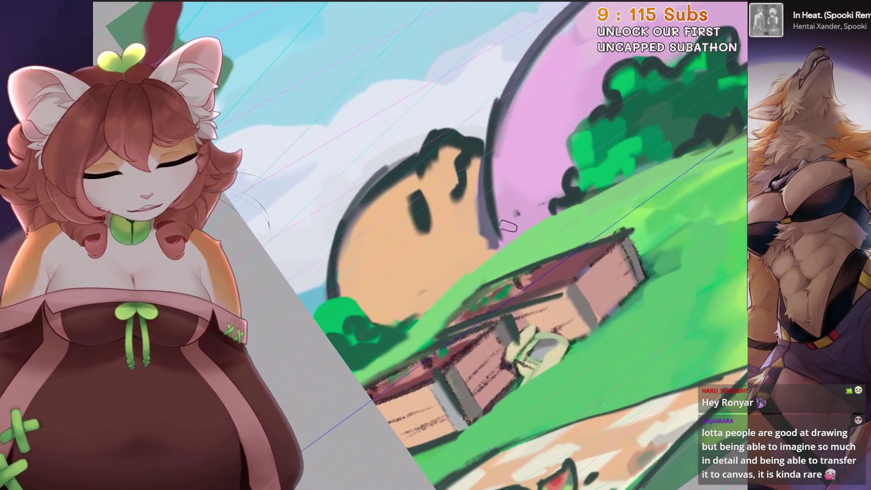
{"action": "key", "text": "alt+Tab"}
{"action": "key", "text": "alt+Tab"}
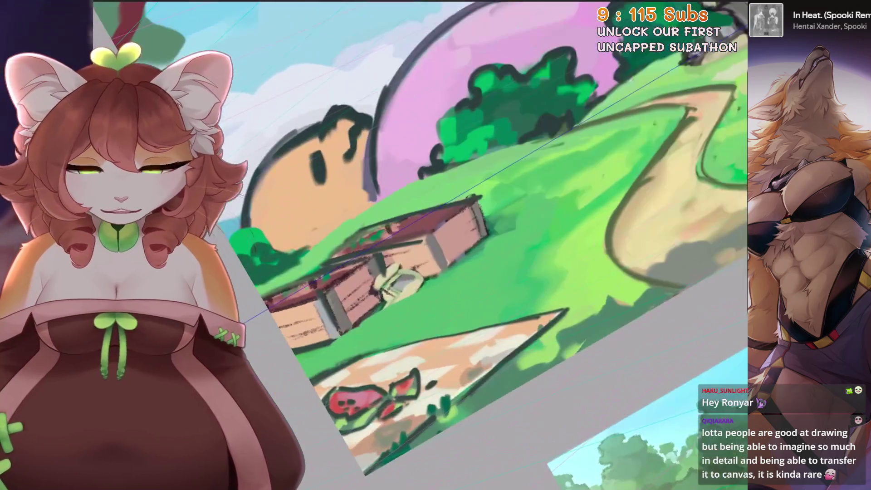
{"action": "scroll", "coordinate": [542, 155], "scroll_direction": "up", "scroll_amount": 1}
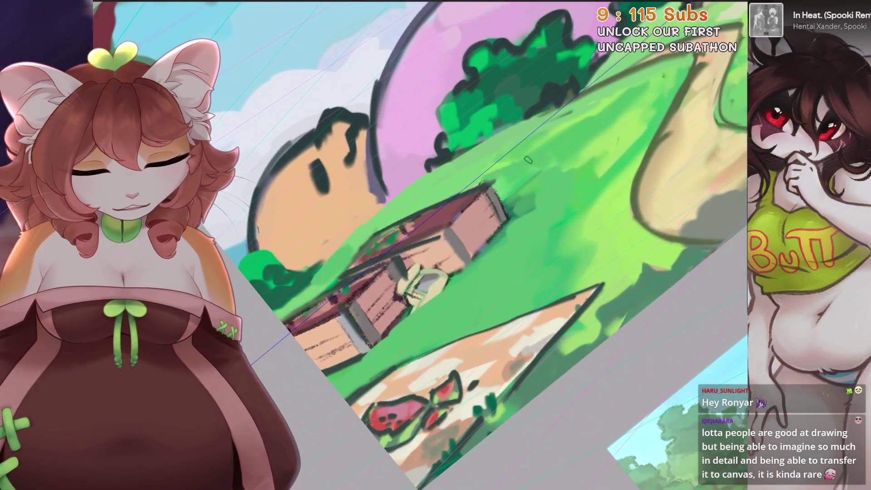
{"action": "scroll", "coordinate": [502, 185], "scroll_direction": "down", "scroll_amount": 1}
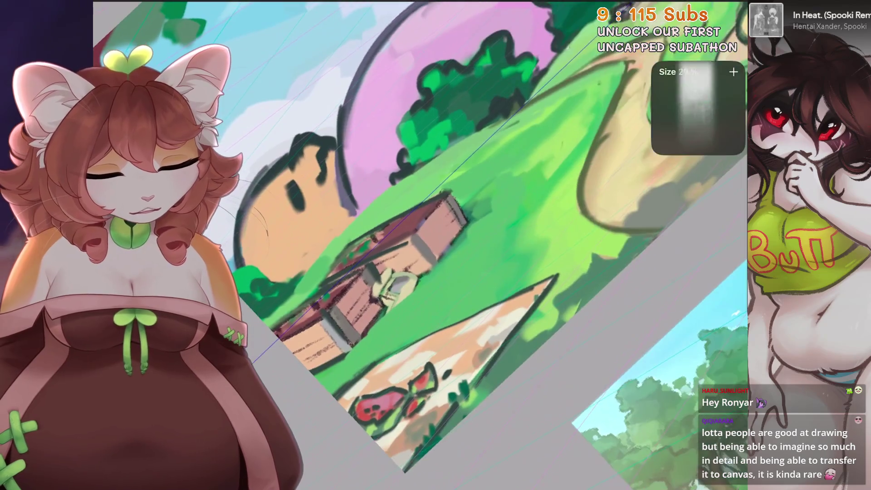
{"action": "scroll", "coordinate": [499, 194], "scroll_direction": "down", "scroll_amount": 1}
Cover the hillside dirt patch near the picnic blanket with grass, undoing one stray stroke
{"action": "key", "text": "alt+Tab"}
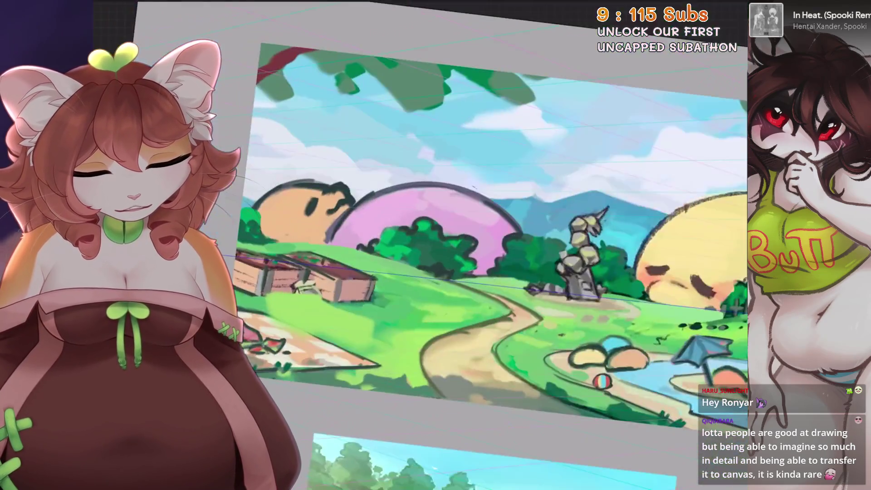
{"action": "left_click_drag", "start_coordinate": [595, 302], "coordinate": [417, 283]}
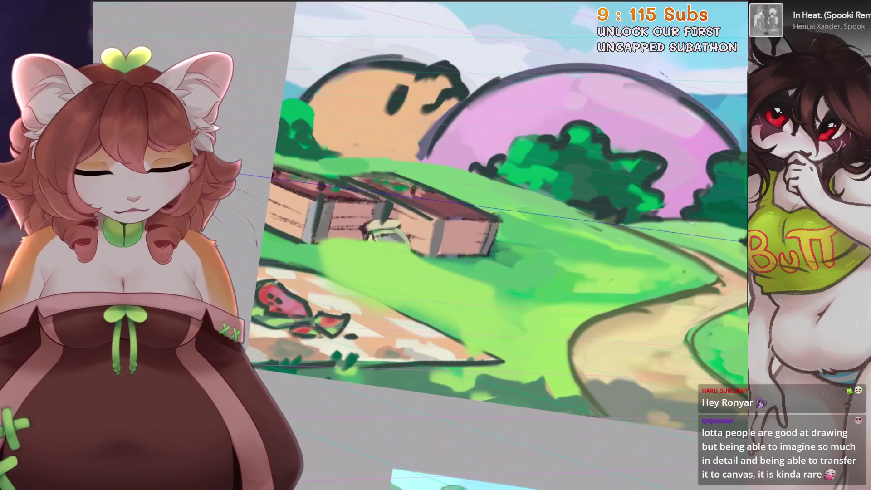
{"action": "key", "text": "alt+Tab"}
{"action": "key", "text": "alt+Tab"}
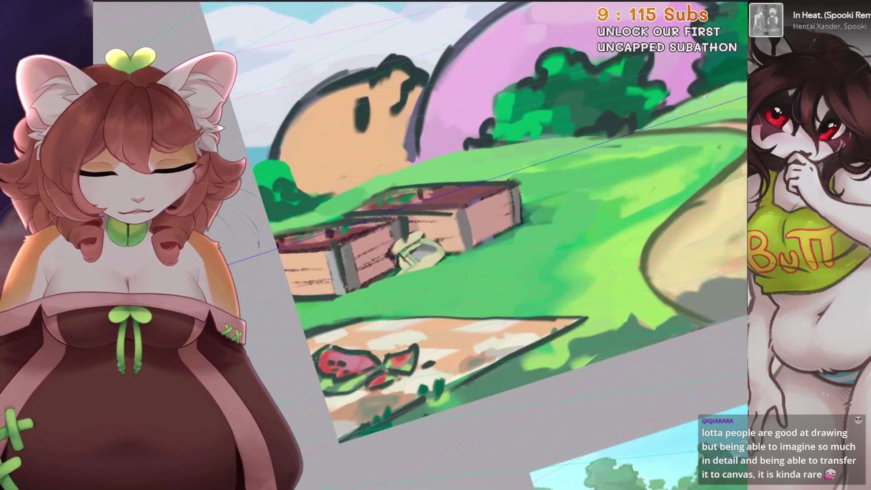
{"action": "left_click_drag", "start_coordinate": [564, 259], "coordinate": [435, 293]}
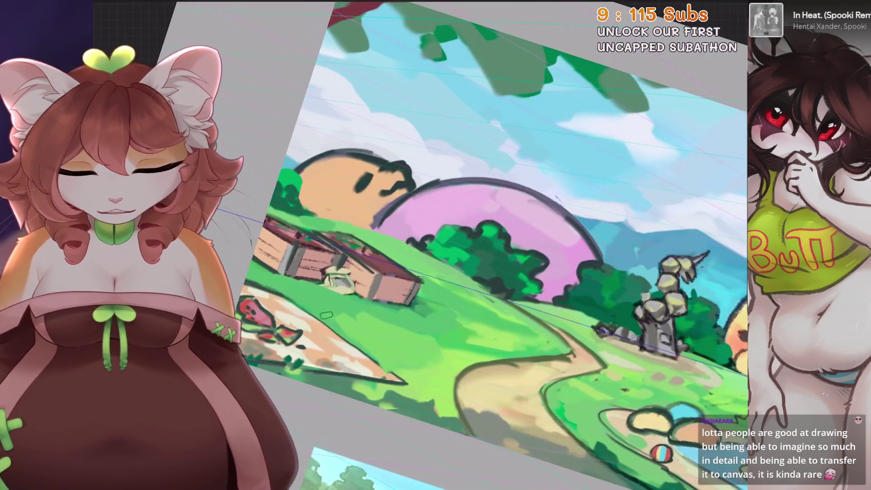
{"action": "left_click_drag", "start_coordinate": [333, 317], "coordinate": [284, 307]}
{"action": "key", "text": "ctrl+z"}
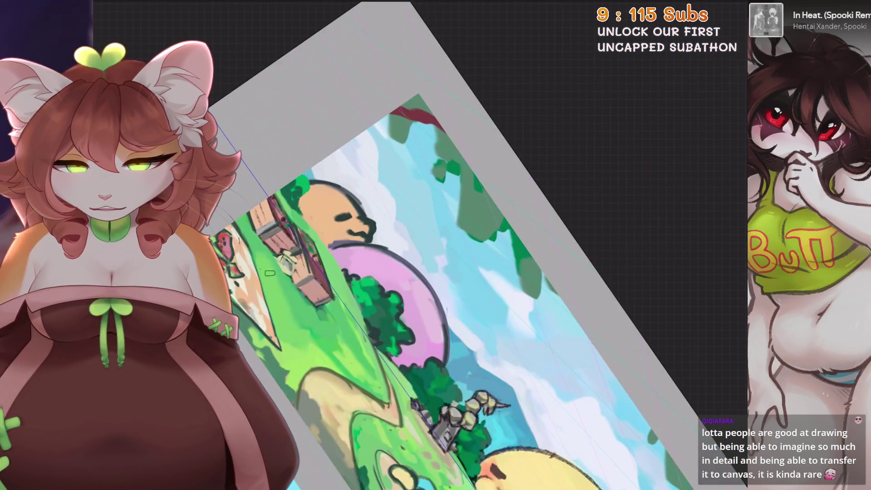
{"action": "left_click_drag", "start_coordinate": [435, 272], "coordinate": [320, 333]}
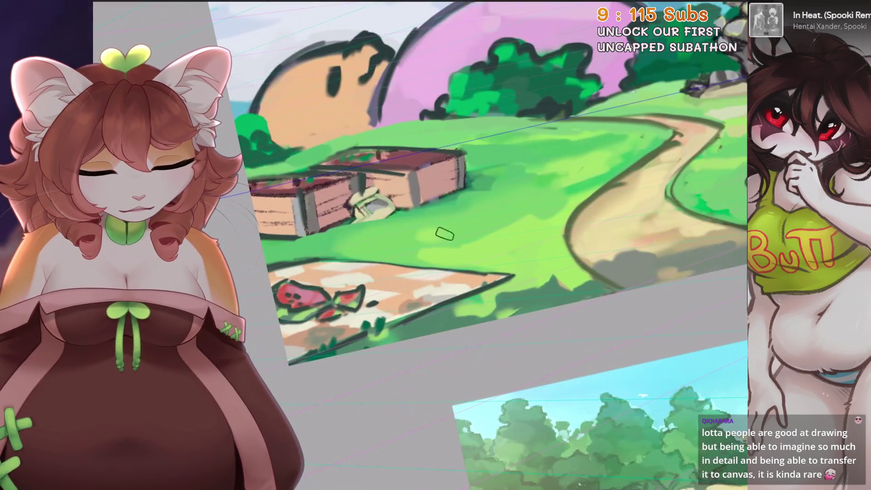
{"action": "left_click_drag", "start_coordinate": [428, 238], "coordinate": [450, 254]}
{"action": "scroll", "coordinate": [422, 246], "scroll_direction": "down", "scroll_amount": 5}
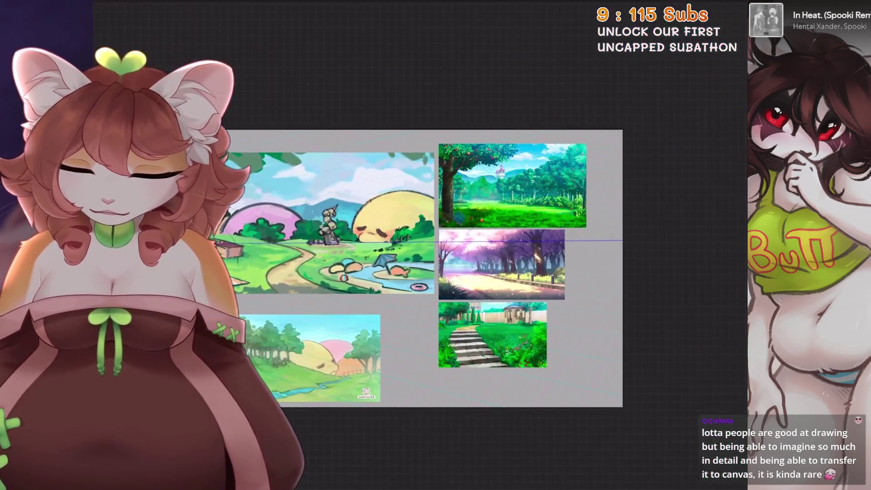
{"action": "scroll", "coordinate": [422, 245], "scroll_direction": "up", "scroll_amount": 5}
Paint beige over the float and dark outline above the striped ball near the path
{"action": "left_click_drag", "start_coordinate": [503, 250], "coordinate": [519, 255]}
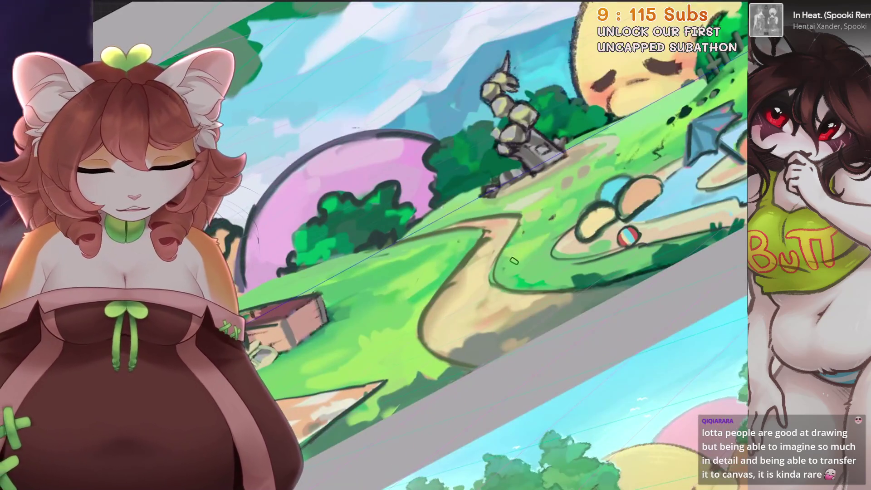
{"action": "scroll", "coordinate": [527, 263], "scroll_direction": "down", "scroll_amount": 5}
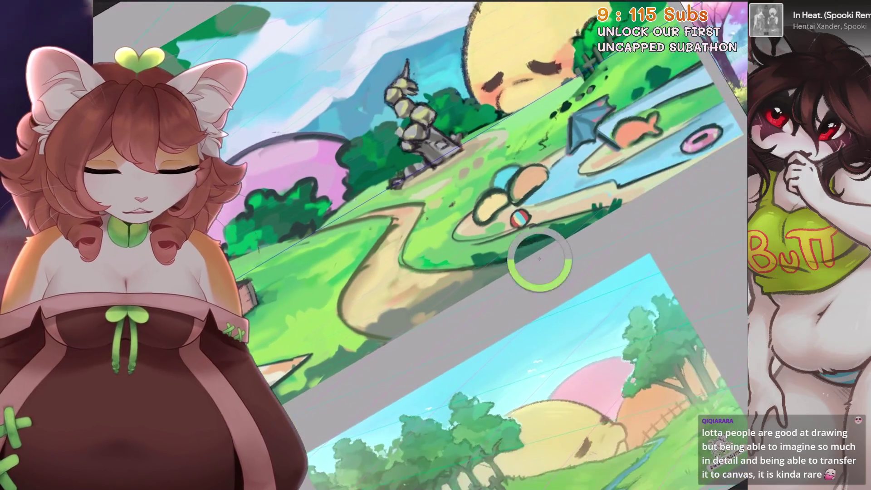
{"action": "scroll", "coordinate": [583, 273], "scroll_direction": "up", "scroll_amount": 6}
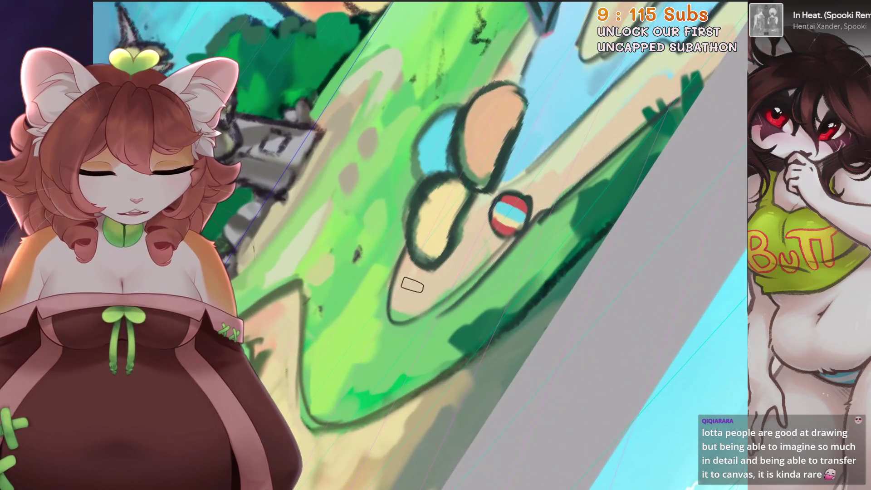
{"action": "left_click_drag", "start_coordinate": [435, 228], "coordinate": [460, 194]}
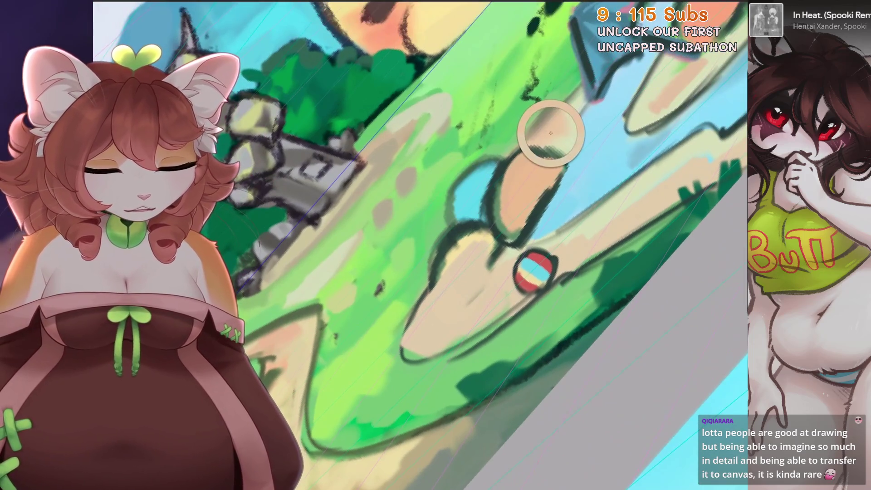
{"action": "left_click_drag", "start_coordinate": [462, 268], "coordinate": [533, 181]}
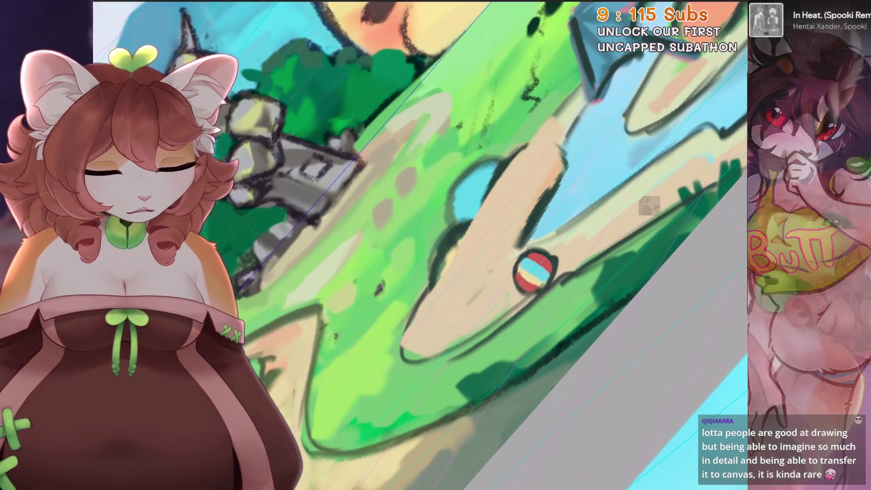
{"action": "left_click_drag", "start_coordinate": [476, 269], "coordinate": [538, 204]}
{"action": "left_click_drag", "start_coordinate": [533, 264], "coordinate": [500, 281]}
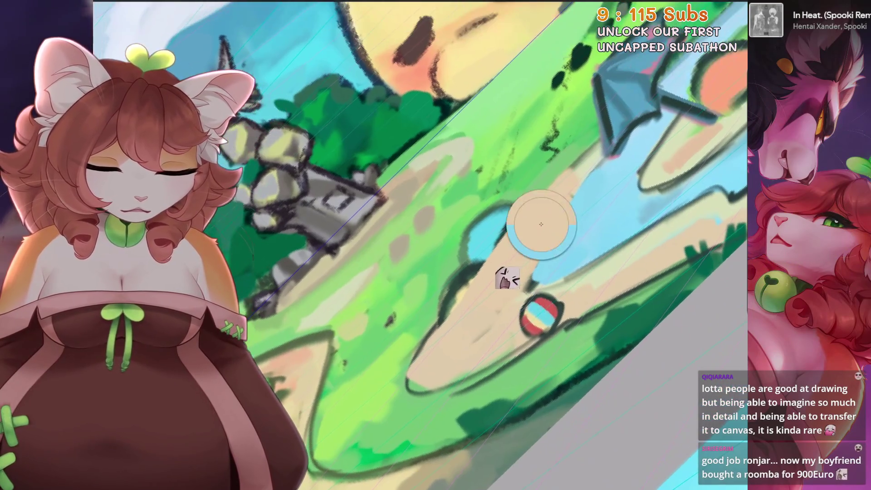
{"action": "left_click_drag", "start_coordinate": [500, 211], "coordinate": [504, 223]}
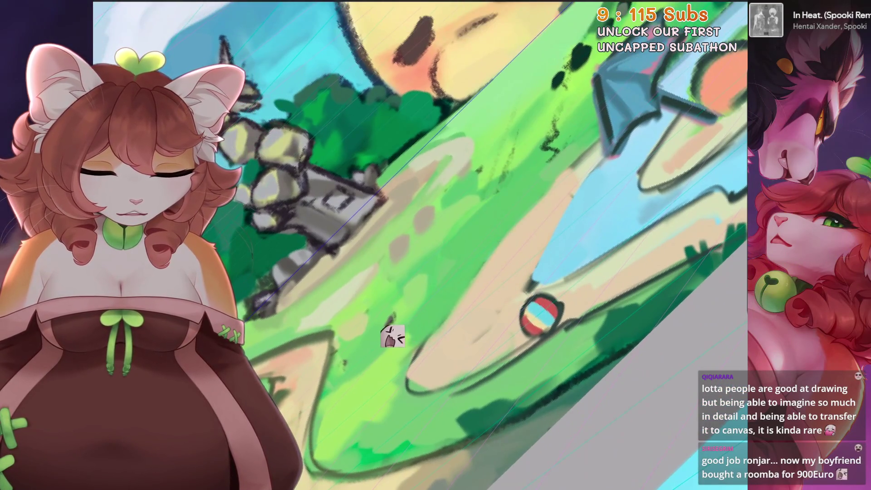
{"action": "key", "text": "ctrl+0"}
{"action": "scroll", "coordinate": [344, 361], "scroll_direction": "up", "scroll_amount": 5}
Paint the orange fish beside the umbrella over with green
{"action": "left_click_drag", "start_coordinate": [320, 371], "coordinate": [279, 392]}
{"action": "left_click_drag", "start_coordinate": [344, 360], "coordinate": [292, 371]}
{"action": "mouse_move", "coordinate": [521, 213]}
{"action": "left_mouse_down"}
{"action": "mouse_move", "coordinate": [490, 224]}
{"action": "mouse_move", "coordinate": [510, 234]}
{"action": "left_mouse_up"}
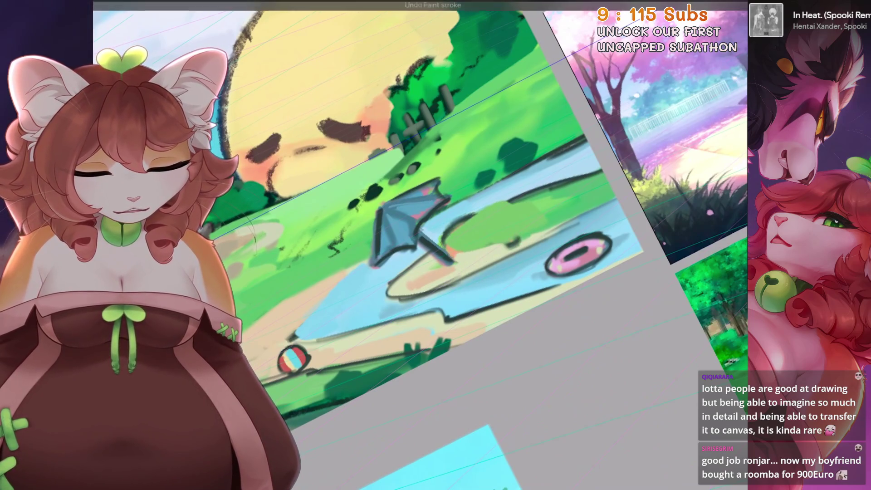
{"action": "left_click_drag", "start_coordinate": [472, 212], "coordinate": [493, 204]}
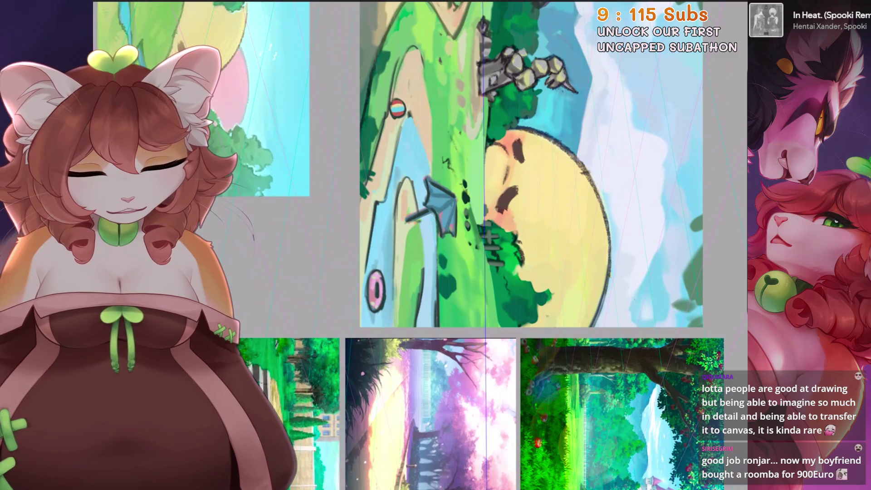
{"action": "left_click_drag", "start_coordinate": [435, 273], "coordinate": [411, 351]}
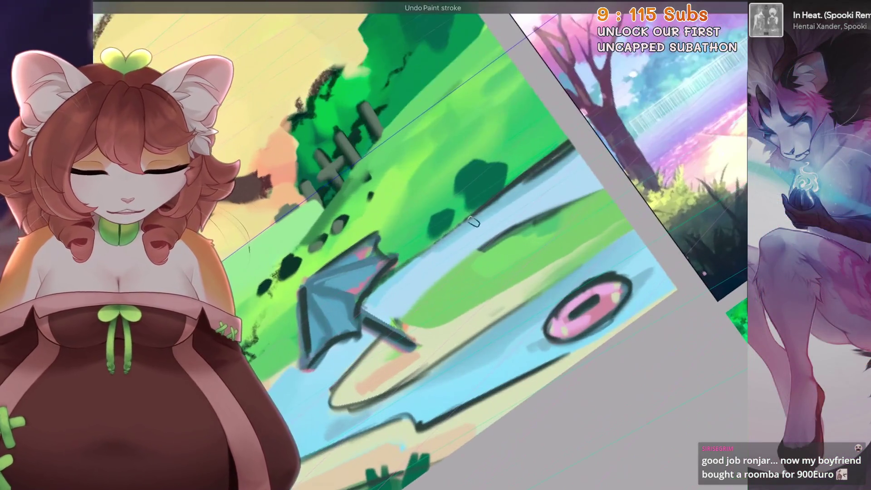
{"action": "scroll", "coordinate": [476, 273], "scroll_direction": "up", "scroll_amount": 1}
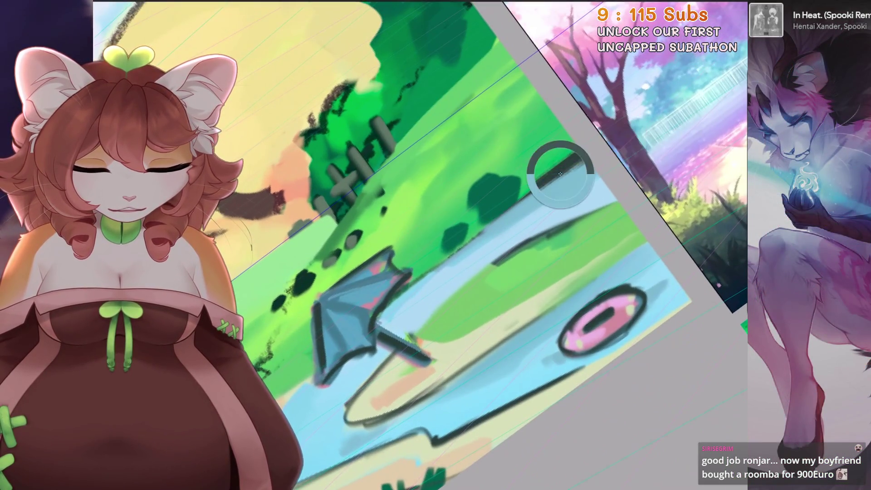
Undo the stray dab on the bush and the last strokes around the pond and umbrella
{"action": "left_click", "coordinate": [496, 202]}
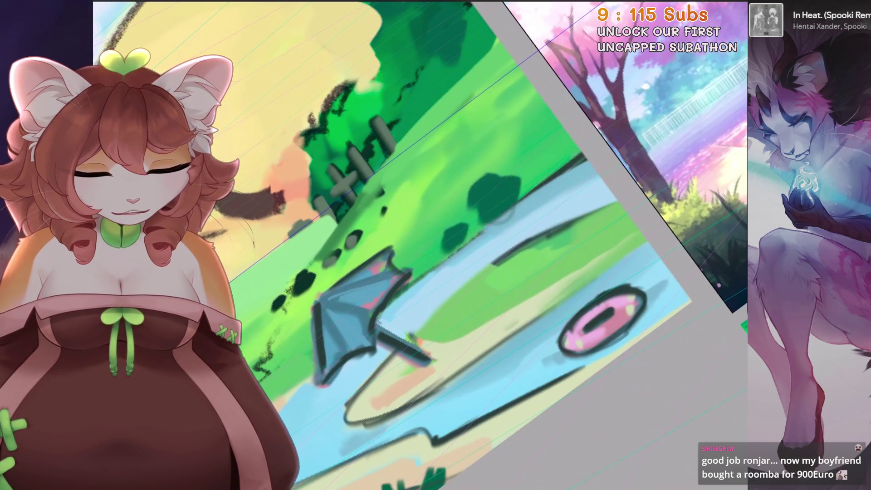
{"action": "key", "text": "ctrl+z"}
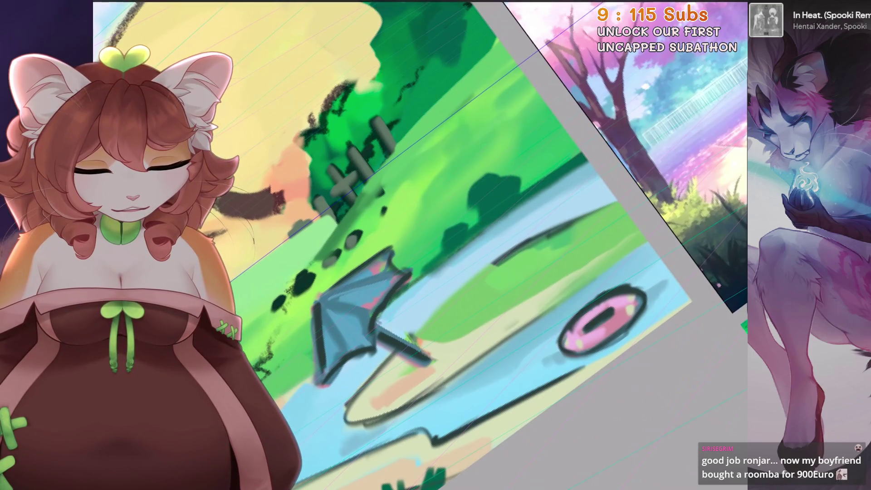
{"action": "key", "text": "ctrl+z"}
{"action": "key", "text": "5"}
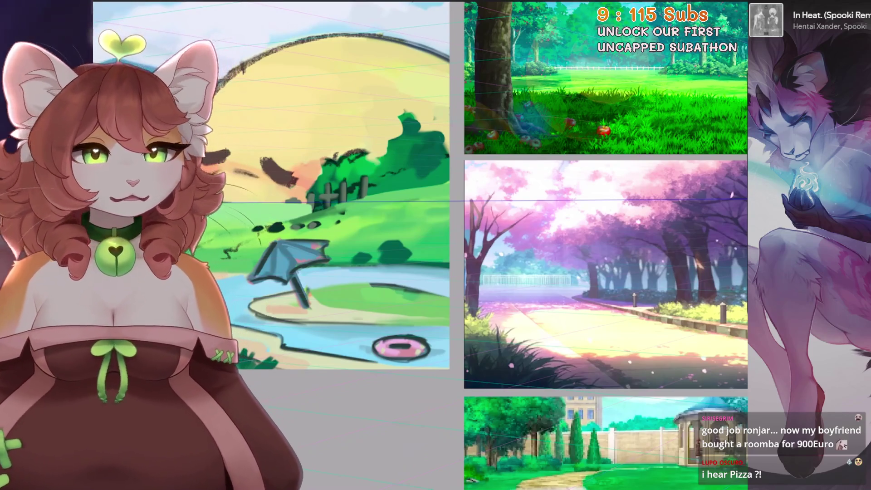
{"action": "scroll", "coordinate": [408, 205], "scroll_direction": "up", "scroll_amount": 2}
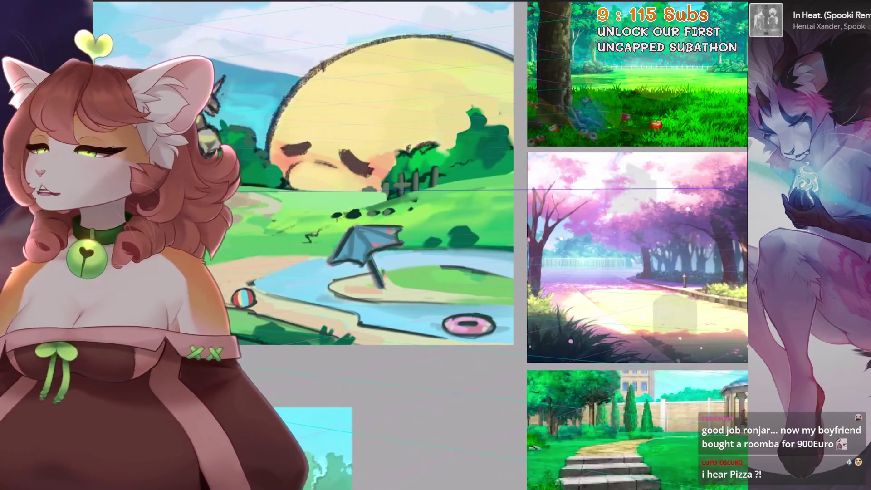
{"action": "scroll", "coordinate": [409, 204], "scroll_direction": "up", "scroll_amount": 2}
{"action": "scroll", "coordinate": [422, 204], "scroll_direction": "up", "scroll_amount": 1}
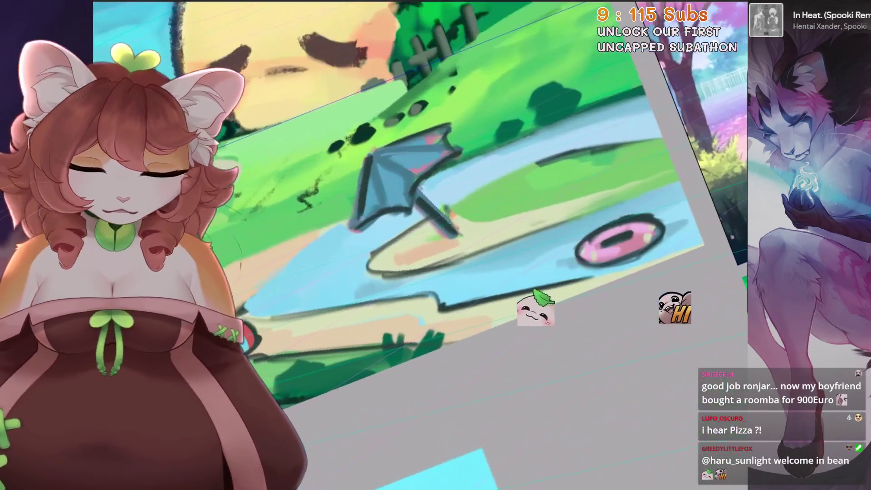
{"action": "scroll", "coordinate": [422, 204], "scroll_direction": "up", "scroll_amount": 1}
{"action": "scroll", "coordinate": [422, 204], "scroll_direction": "up", "scroll_amount": 1}
{"action": "scroll", "coordinate": [477, 204], "scroll_direction": "down", "scroll_amount": 1}
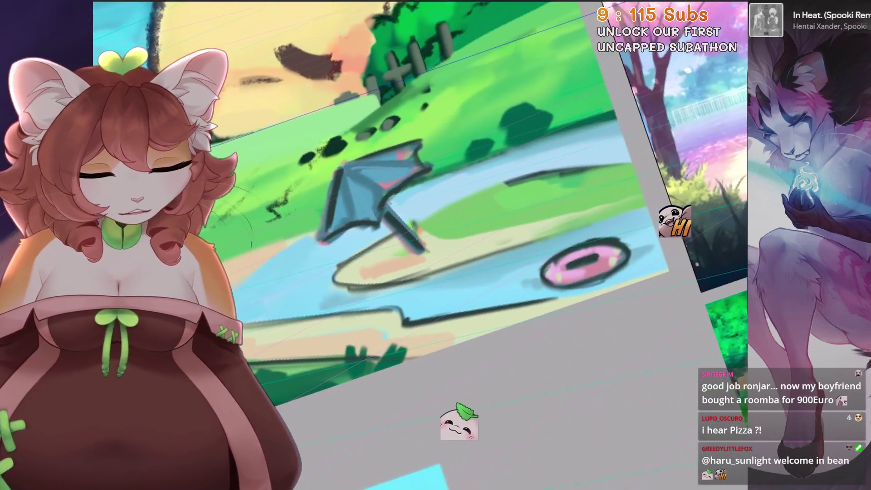
{"action": "key", "text": "ctrl+z"}
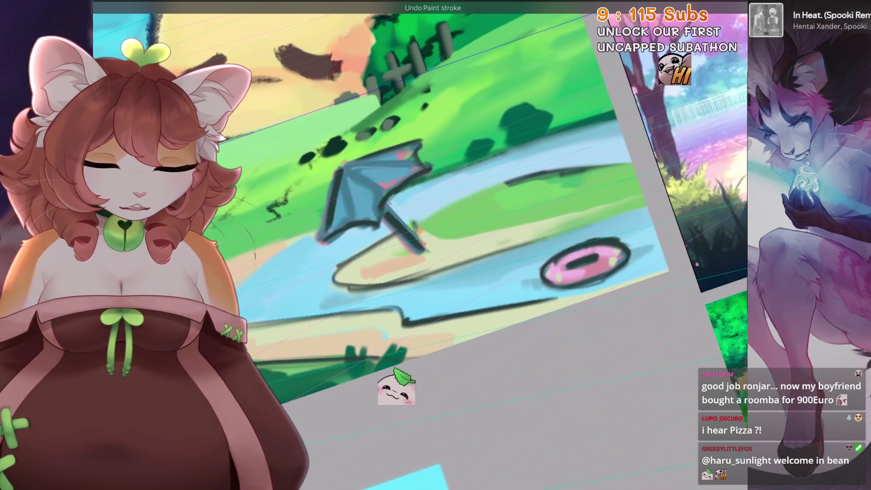
{"action": "scroll", "coordinate": [631, 213], "scroll_direction": "up", "scroll_amount": 1}
{"action": "scroll", "coordinate": [631, 213], "scroll_direction": "up", "scroll_amount": 1}
{"action": "scroll", "coordinate": [422, 245], "scroll_direction": "up", "scroll_amount": 1}
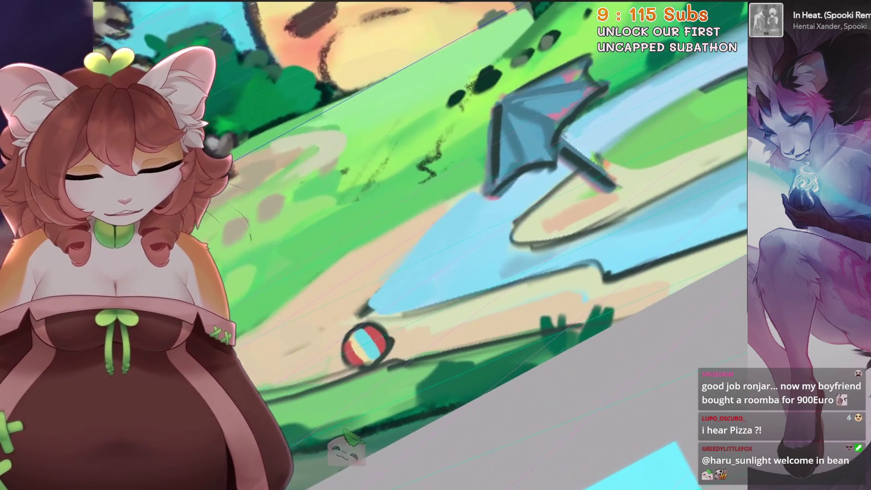
{"action": "key", "text": "ctrl+z"}
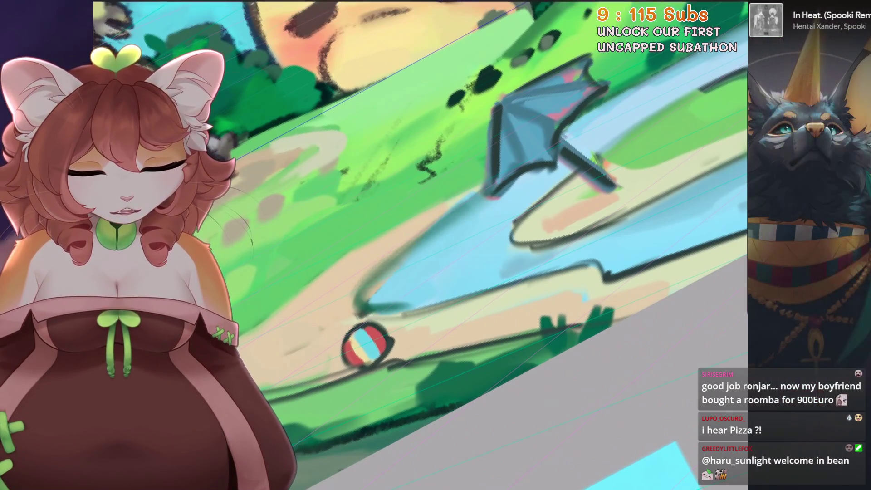
{"action": "scroll", "coordinate": [422, 245], "scroll_direction": "down", "scroll_amount": 5}
{"action": "scroll", "coordinate": [421, 245], "scroll_direction": "up", "scroll_amount": 5}
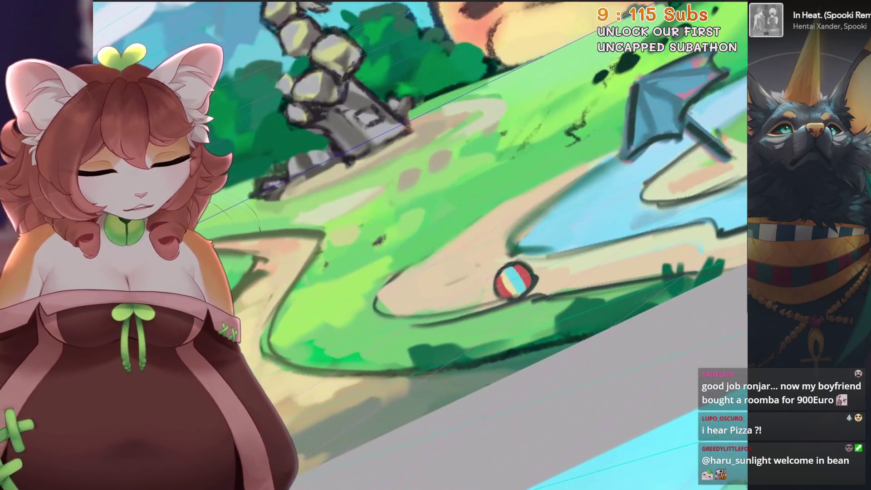
Darken the outline along the sand edge beside the ball, undoing one stray stroke
{"action": "mouse_move", "coordinate": [374, 299]}
{"action": "left_mouse_down"}
{"action": "mouse_move", "coordinate": [510, 208]}
{"action": "mouse_move", "coordinate": [602, 162]}
{"action": "left_mouse_up"}
{"action": "key", "text": "ctrl+z"}
{"action": "key", "text": "ctrl+z"}
{"action": "key", "text": "ctrl+z"}
{"action": "left_click_drag", "start_coordinate": [454, 243], "coordinate": [506, 215]}
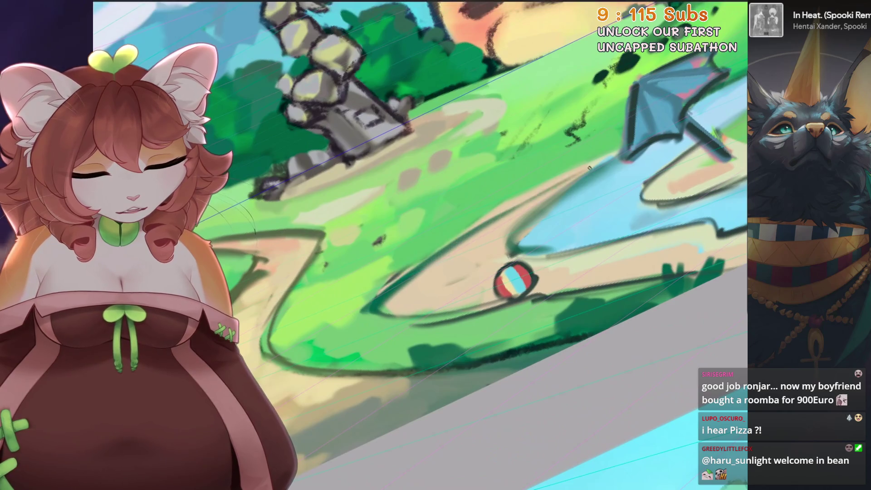
{"action": "left_click_drag", "start_coordinate": [470, 187], "coordinate": [476, 204]}
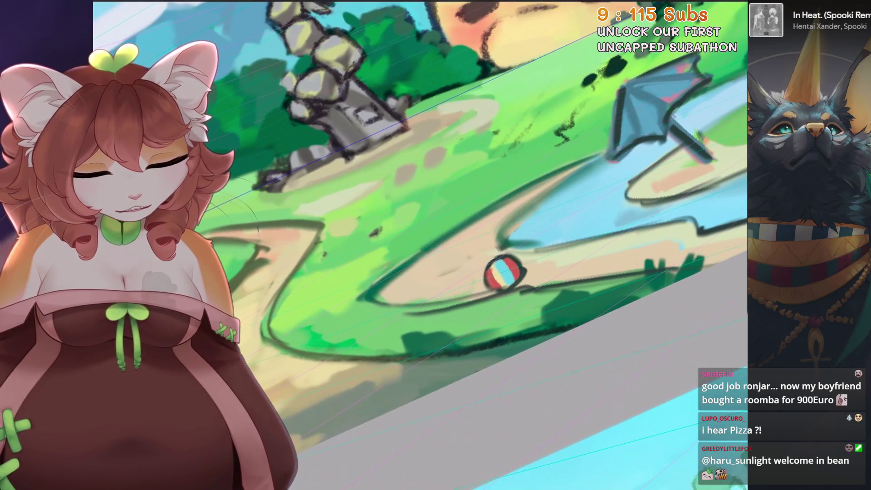
Review the path against the neighbouring panels and undo the last outline stroke
{"action": "mouse_move", "coordinate": [436, 245]}
{"action": "left_mouse_down"}
{"action": "mouse_move", "coordinate": [291, 223]}
{"action": "mouse_move", "coordinate": [340, 194]}
{"action": "left_mouse_up"}
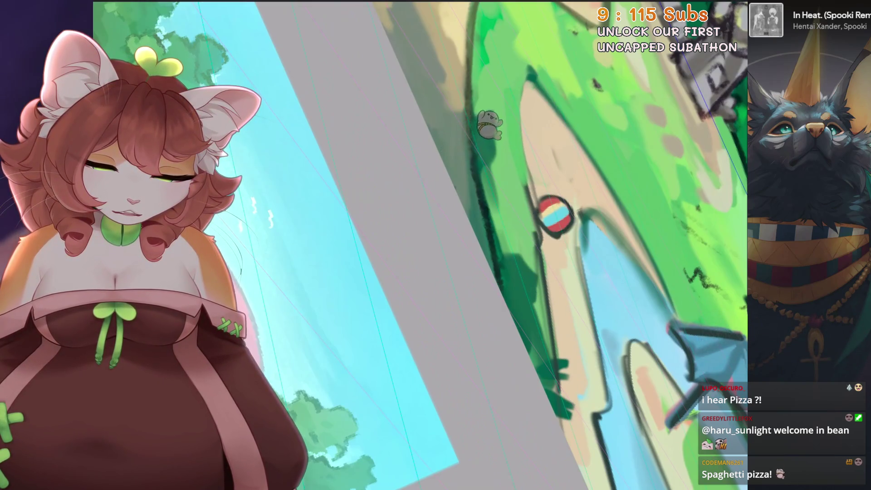
{"action": "left_click_drag", "start_coordinate": [555, 214], "coordinate": [519, 206]}
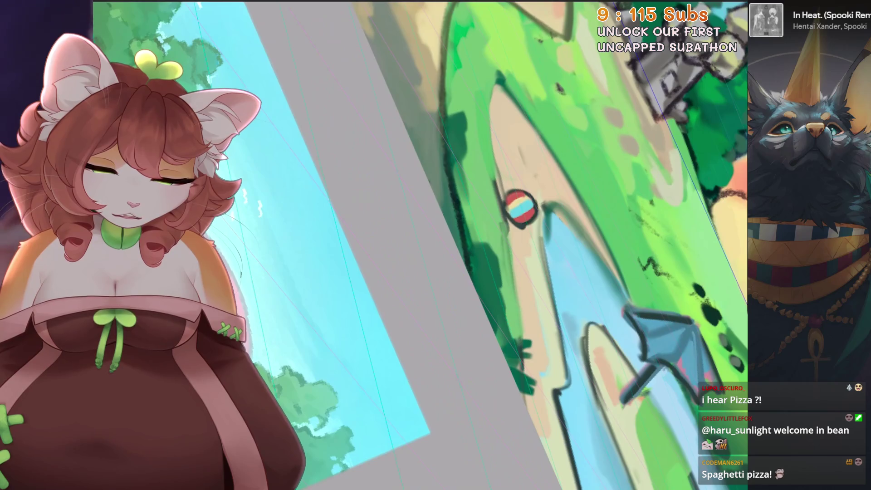
{"action": "left_click_drag", "start_coordinate": [476, 245], "coordinate": [436, 218]}
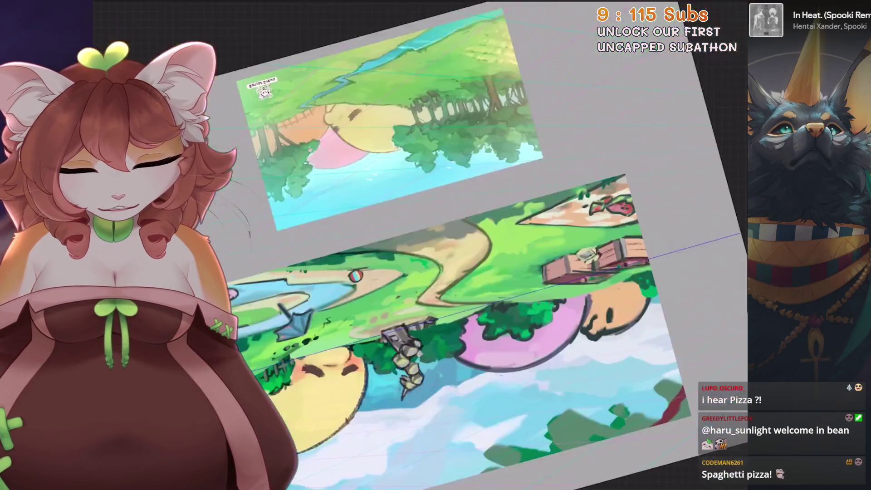
{"action": "mouse_move", "coordinate": [436, 246]}
{"action": "left_mouse_down"}
{"action": "mouse_move", "coordinate": [409, 225]}
{"action": "mouse_move", "coordinate": [521, 192]}
{"action": "left_mouse_up"}
{"action": "key", "text": "5"}
{"action": "key", "text": "ctrl+z"}
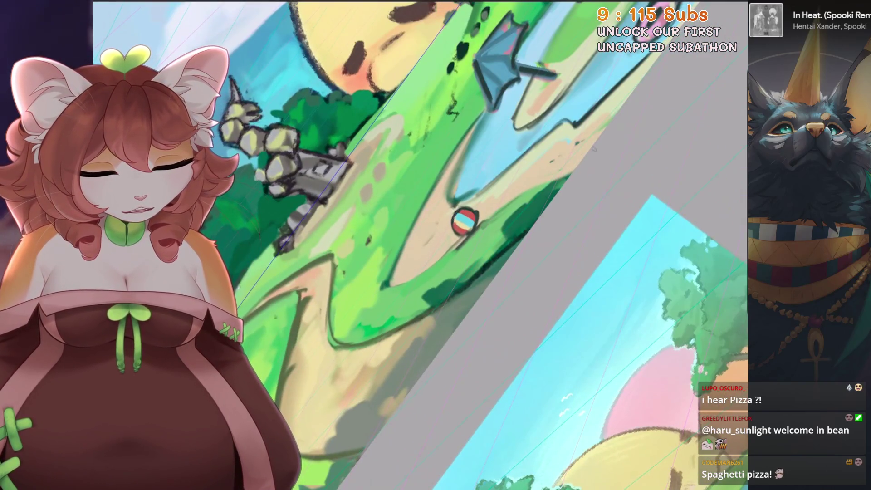
{"action": "key", "text": "5"}
Inspect the path, ball and pond close up, then fit the whole board of artworks in view
{"action": "left_click_drag", "start_coordinate": [435, 244], "coordinate": [477, 204]}
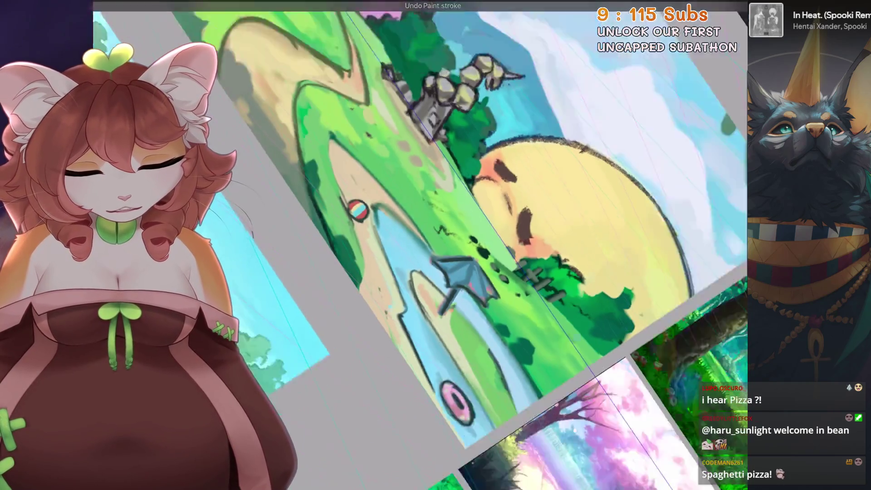
{"action": "key", "text": "5"}
{"action": "left_click_drag", "start_coordinate": [435, 245], "coordinate": [476, 218]}
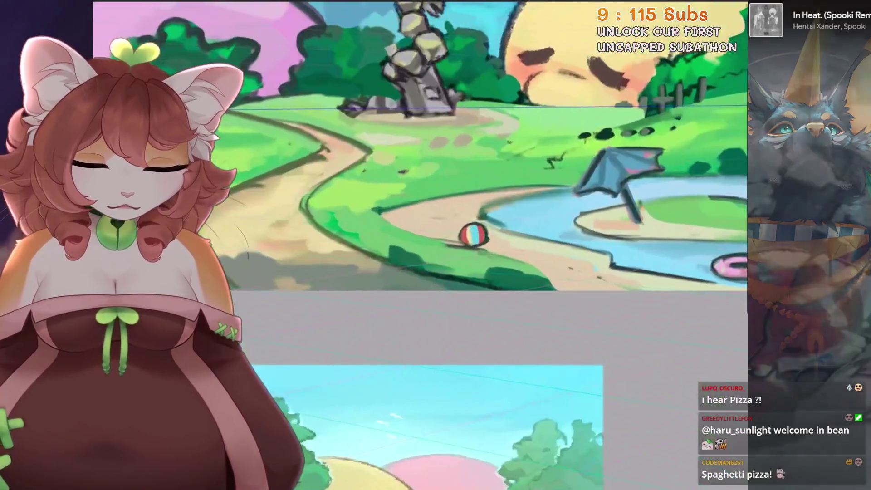
{"action": "left_click_drag", "start_coordinate": [435, 244], "coordinate": [476, 205]}
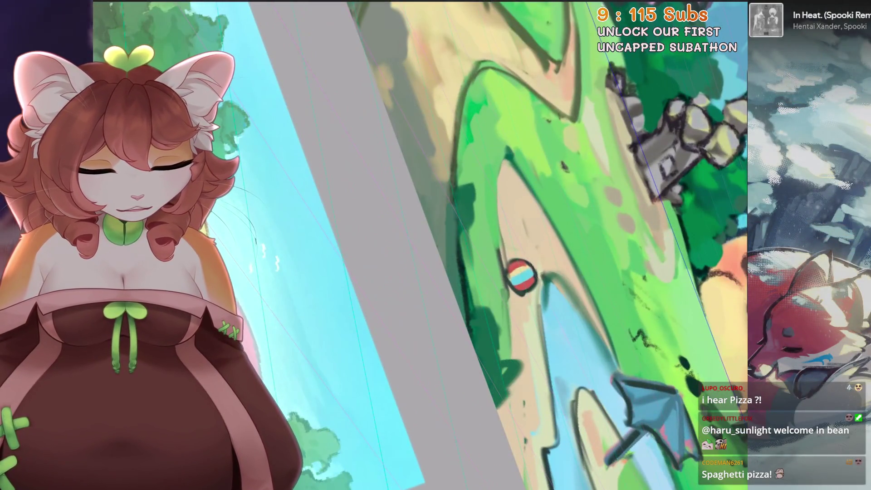
{"action": "left_click_drag", "start_coordinate": [486, 409], "coordinate": [449, 223]}
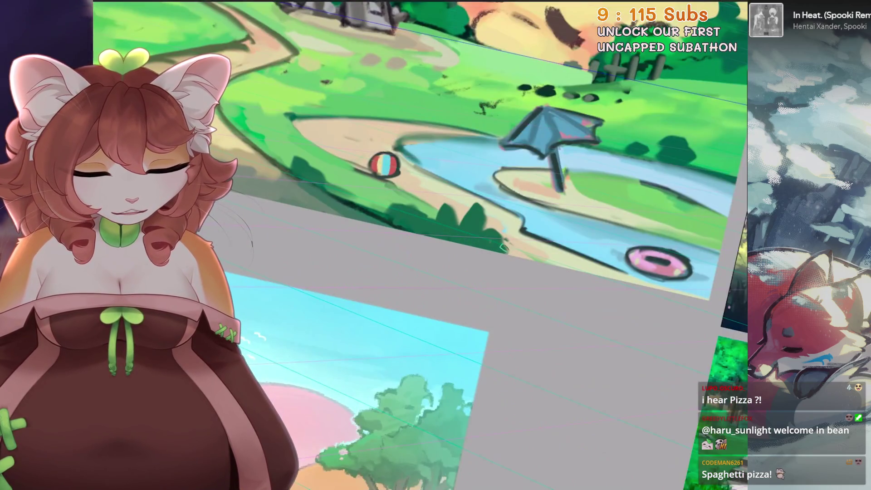
{"action": "key", "text": "5"}
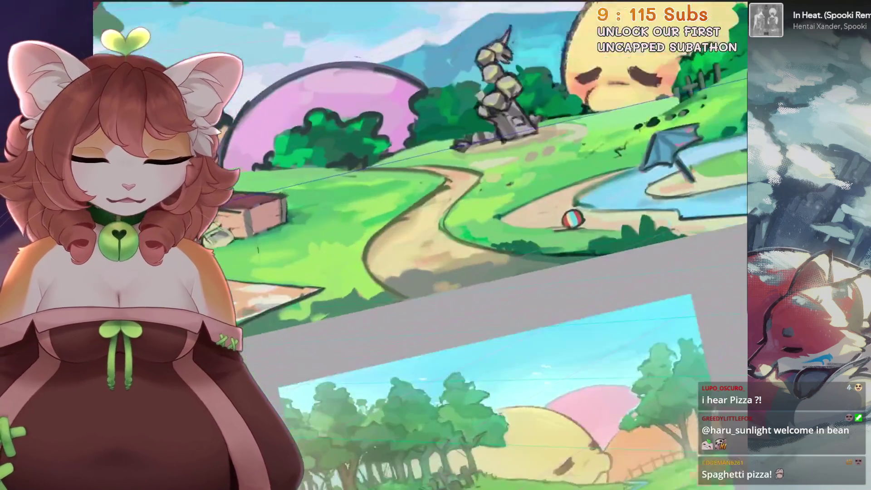
{"action": "left_click_drag", "start_coordinate": [436, 244], "coordinate": [343, 268]}
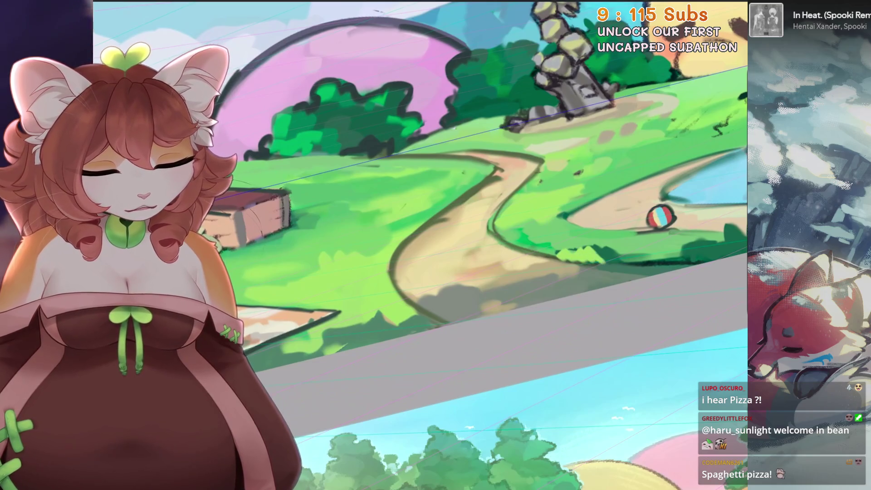
{"action": "key", "text": "2"}
{"action": "scroll", "coordinate": [436, 244], "scroll_direction": "up", "scroll_amount": 5}
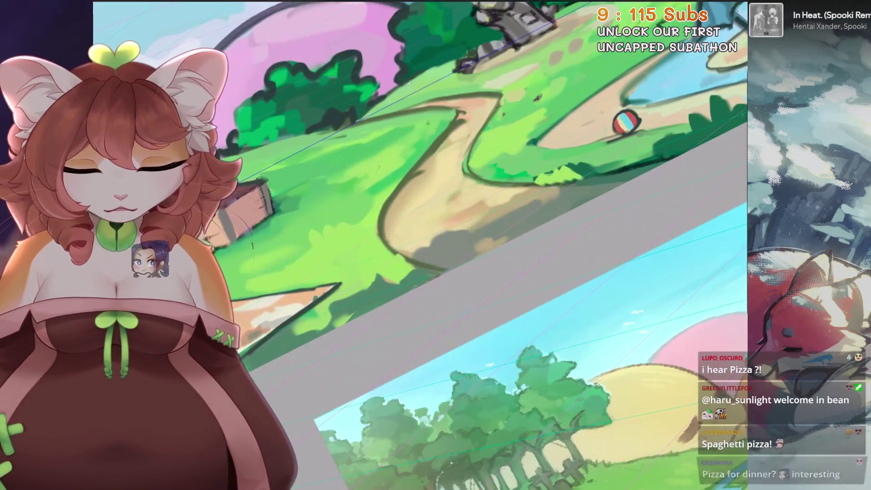
{"action": "key", "text": "2"}
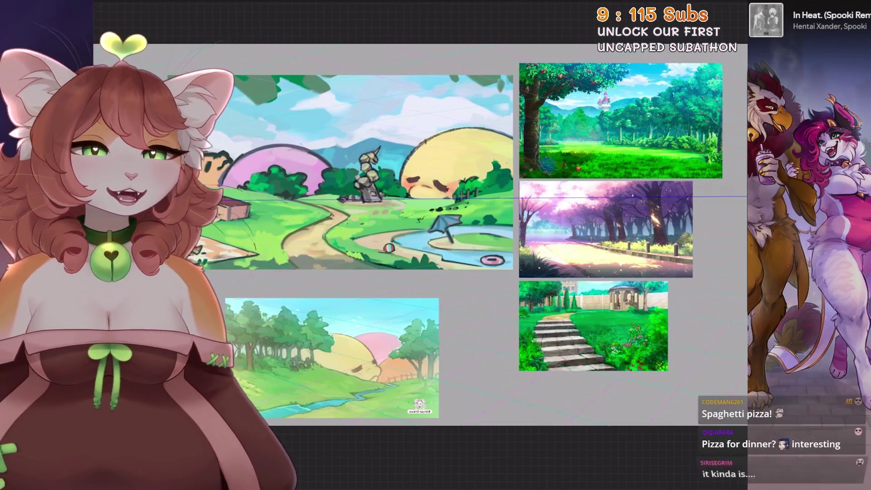
{"action": "scroll", "coordinate": [476, 259], "scroll_direction": "up", "scroll_amount": 2}
{"action": "scroll", "coordinate": [497, 204], "scroll_direction": "up", "scroll_amount": 1}
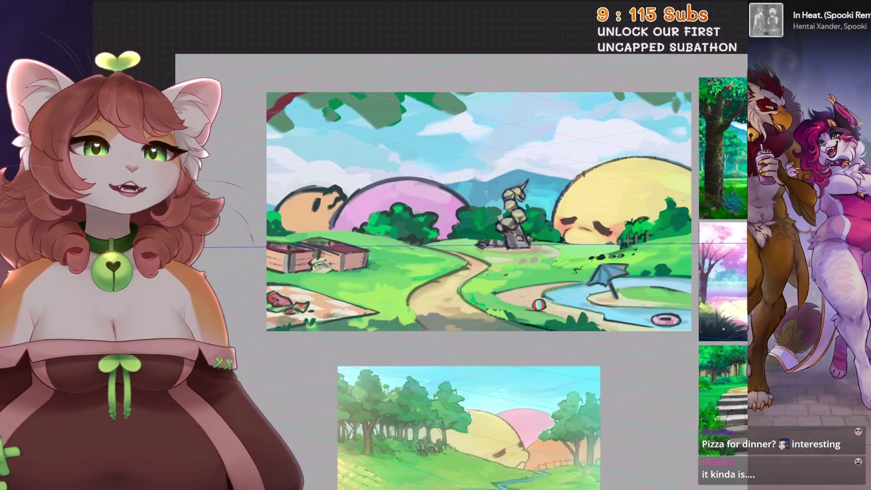
Make the top Inserted Image character layer visible so she stands in front of the park scene
{"action": "key", "text": "l"}
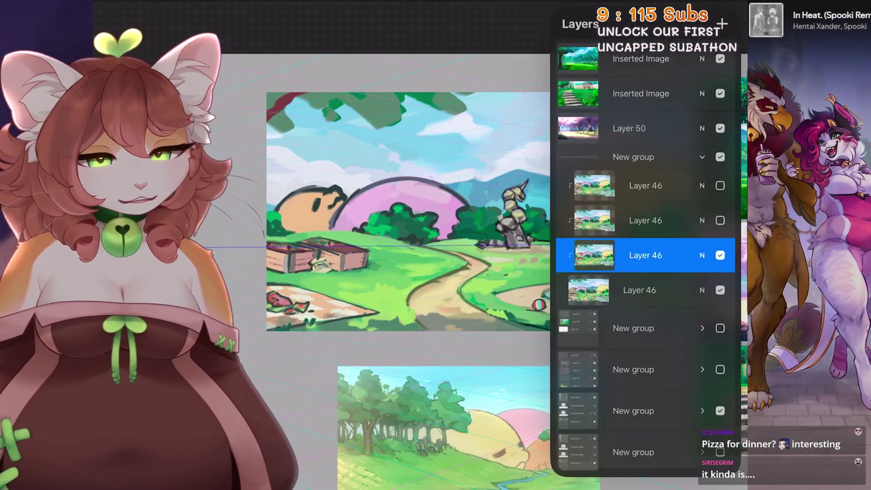
{"action": "scroll", "coordinate": [647, 259], "scroll_direction": "up", "scroll_amount": 3}
{"action": "left_click", "coordinate": [720, 57]}
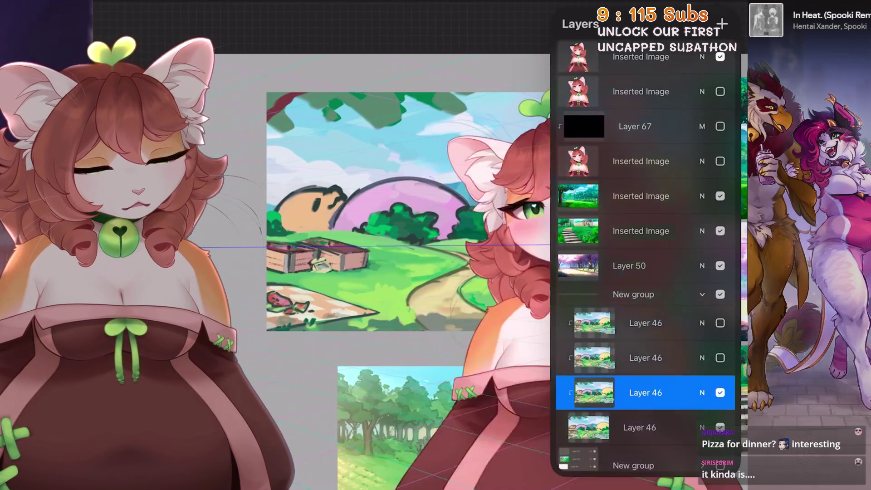
{"action": "key", "text": "l"}
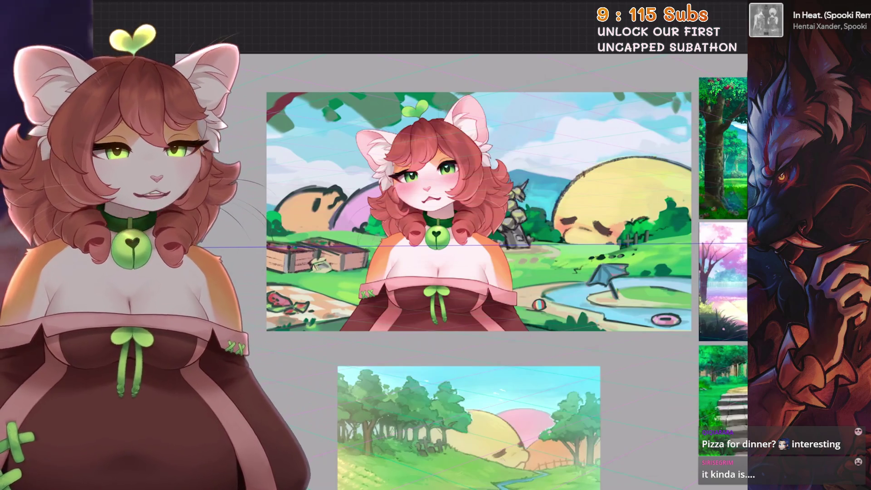
{"action": "scroll", "coordinate": [646, 278], "scroll_direction": "up", "scroll_amount": 3}
{"action": "scroll", "coordinate": [442, 272], "scroll_direction": "up", "scroll_amount": 2}
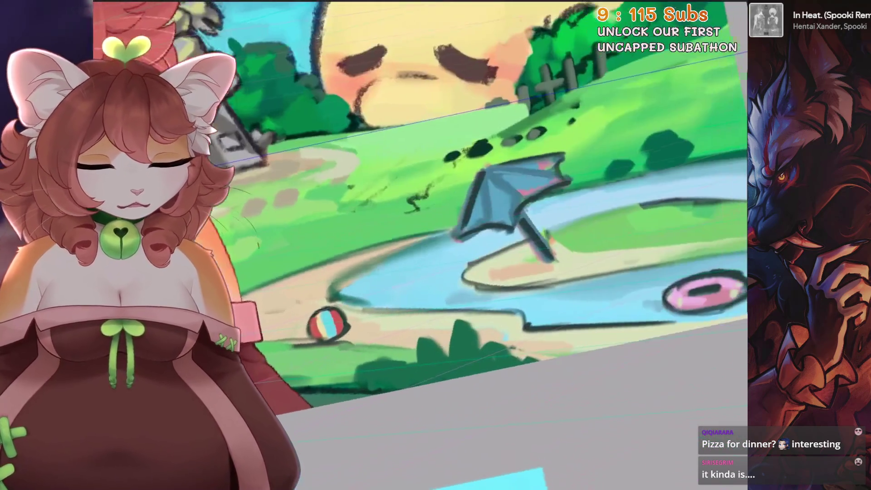
{"action": "scroll", "coordinate": [545, 258], "scroll_direction": "up", "scroll_amount": 1}
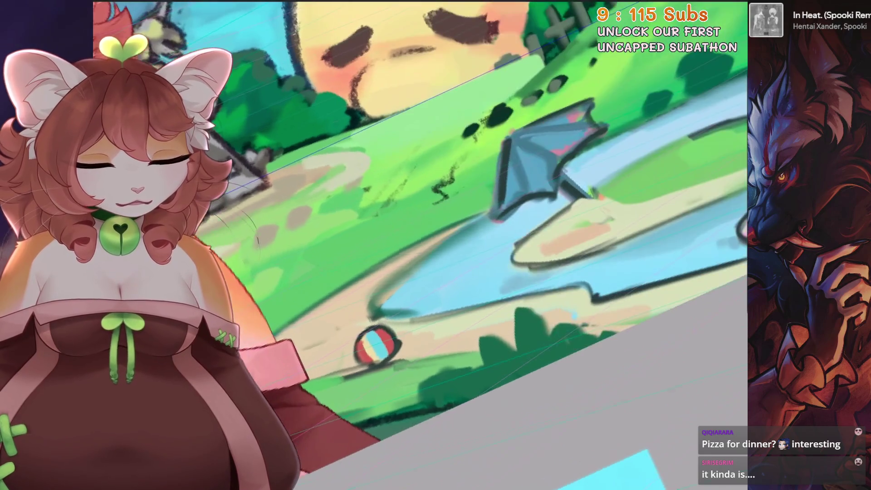
Paint light blue over the dark patch under the umbrella by the pond
{"action": "left_click_drag", "start_coordinate": [597, 111], "coordinate": [610, 126]}
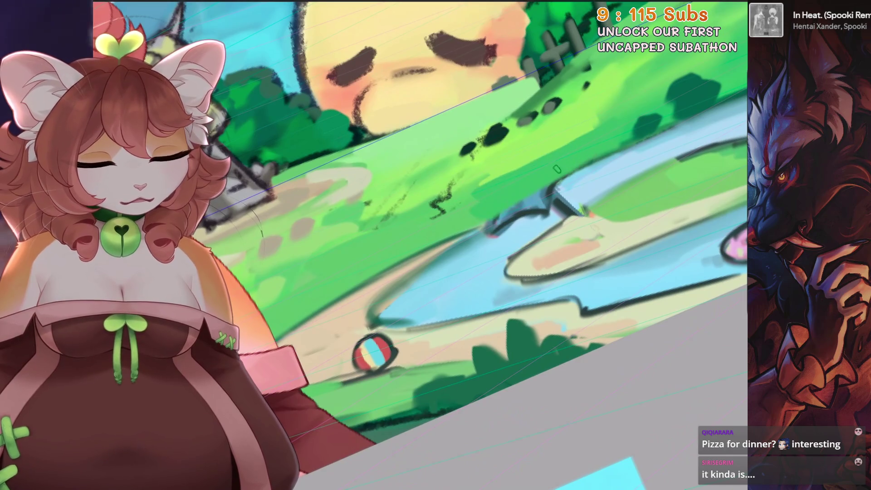
{"action": "left_click_drag", "start_coordinate": [469, 235], "coordinate": [562, 193]}
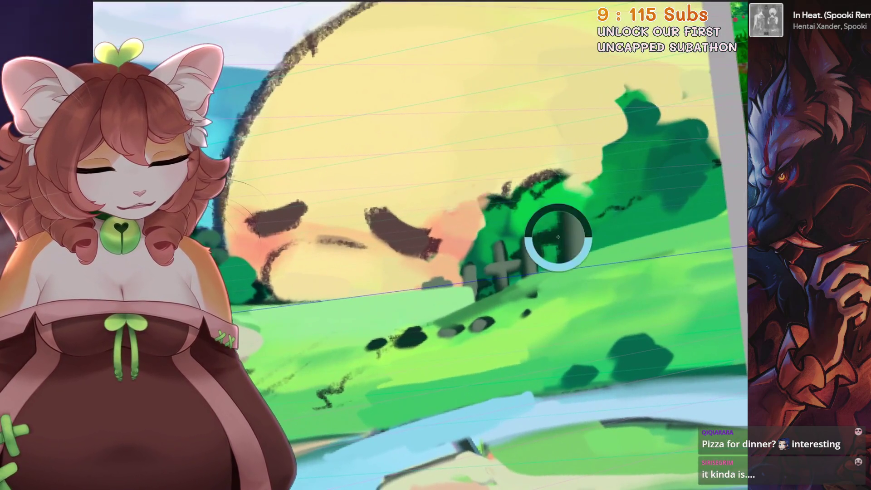
Darken and enlarge the tombstone posts on the hill, adding a crossbar to one
{"action": "left_click_drag", "start_coordinate": [566, 221], "coordinate": [567, 280]}
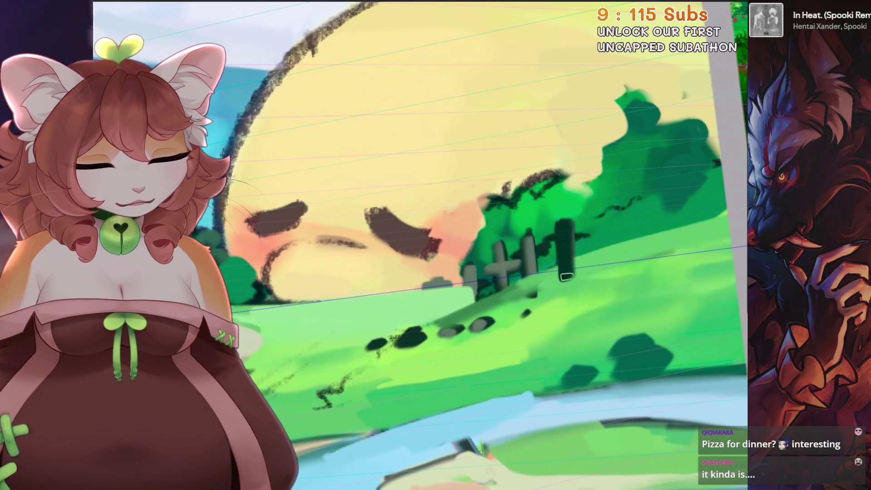
{"action": "left_click_drag", "start_coordinate": [528, 233], "coordinate": [528, 280]}
{"action": "left_click_drag", "start_coordinate": [500, 247], "coordinate": [500, 289]}
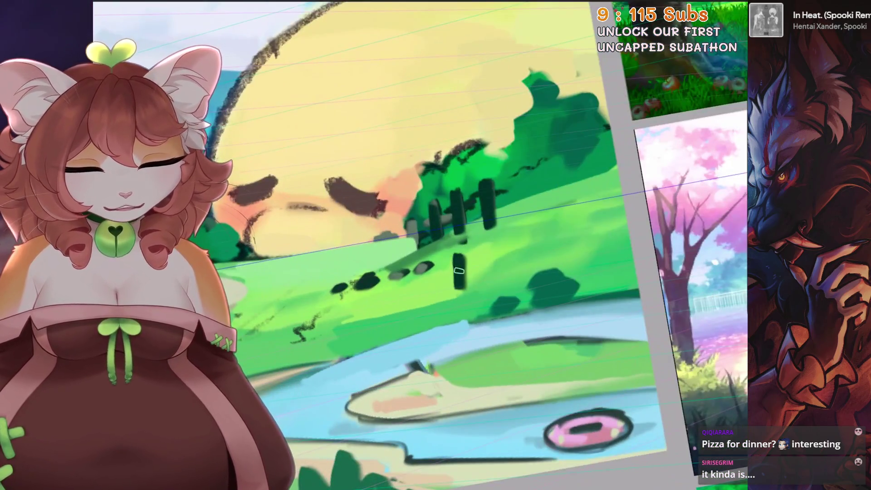
{"action": "left_click_drag", "start_coordinate": [443, 265], "coordinate": [467, 262]}
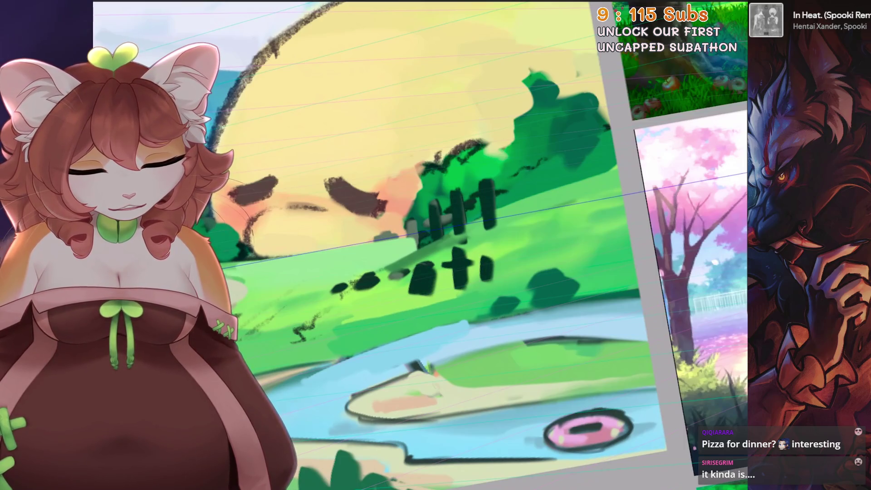
{"action": "left_click_drag", "start_coordinate": [394, 281], "coordinate": [394, 298]}
{"action": "mouse_move", "coordinate": [356, 272]}
{"action": "left_mouse_down"}
{"action": "mouse_move", "coordinate": [357, 302]}
{"action": "mouse_move", "coordinate": [369, 300]}
{"action": "left_mouse_up"}
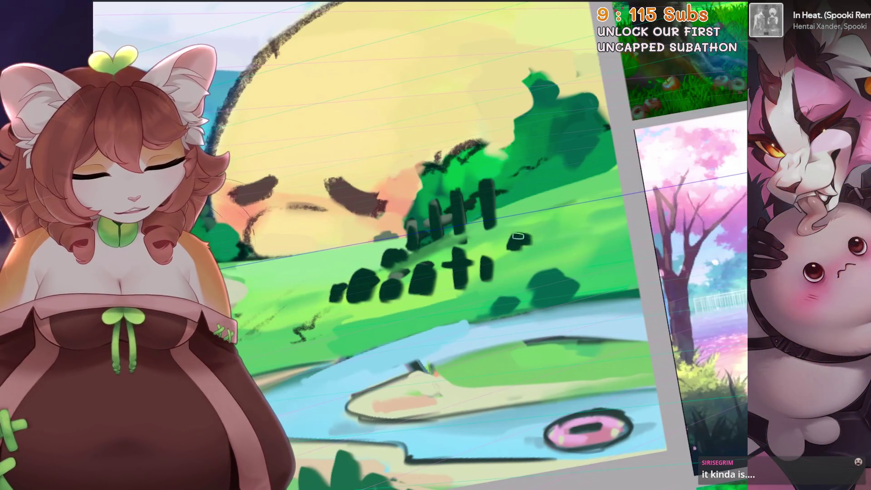
{"action": "scroll", "coordinate": [493, 236], "scroll_direction": "up", "scroll_amount": 2}
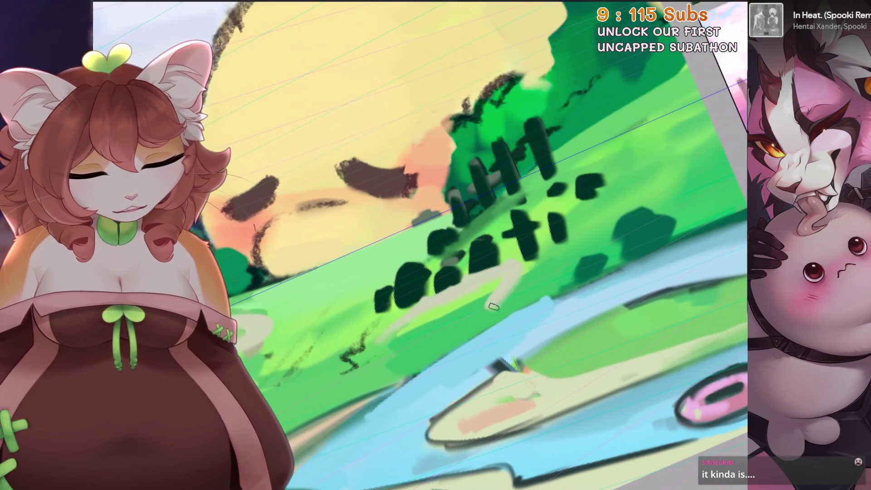
{"action": "scroll", "coordinate": [591, 205], "scroll_direction": "down", "scroll_amount": 2}
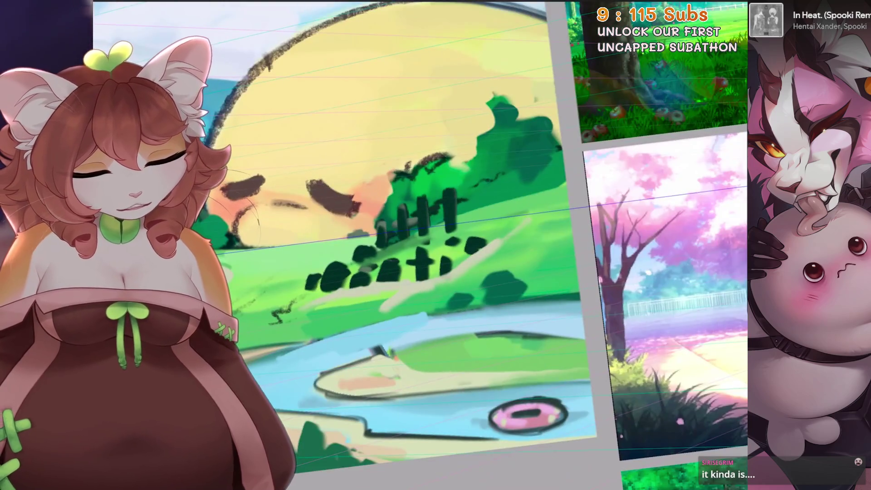
{"action": "scroll", "coordinate": [544, 204], "scroll_direction": "up", "scroll_amount": 1}
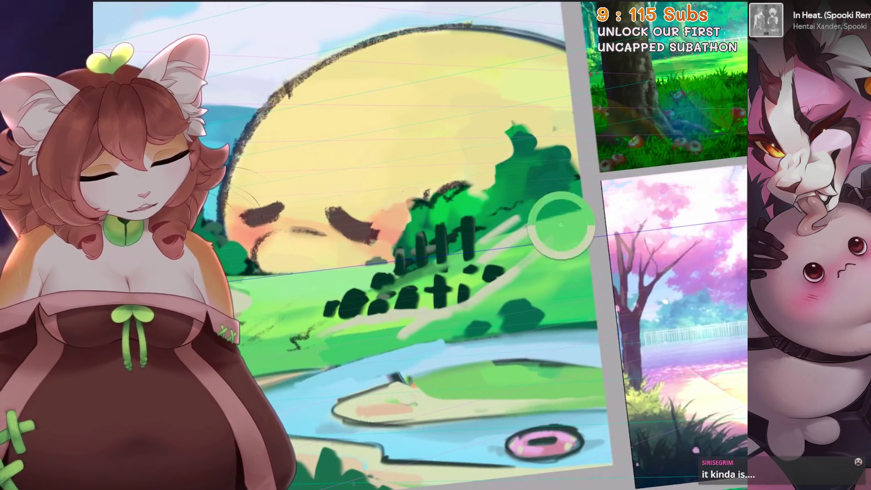
Paint light green over the dark tree and tombstone shapes on the hill
{"action": "key", "text": "ctrl+z"}
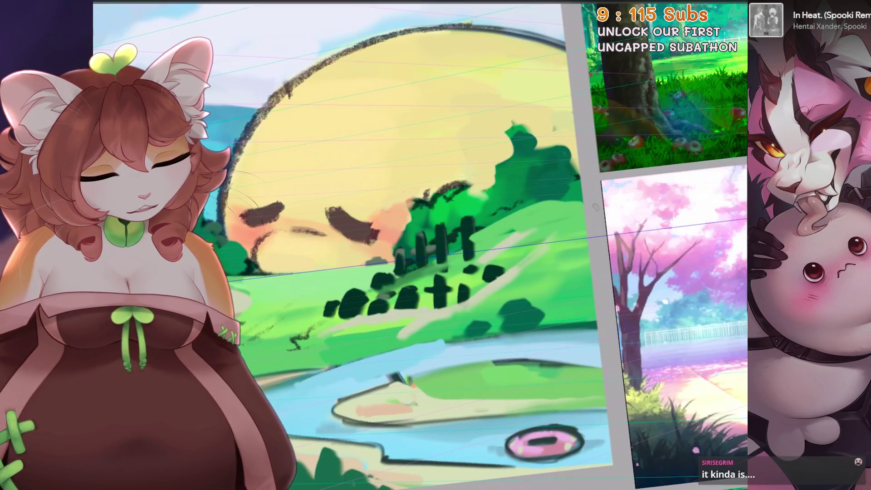
{"action": "left_click_drag", "start_coordinate": [482, 237], "coordinate": [345, 286]}
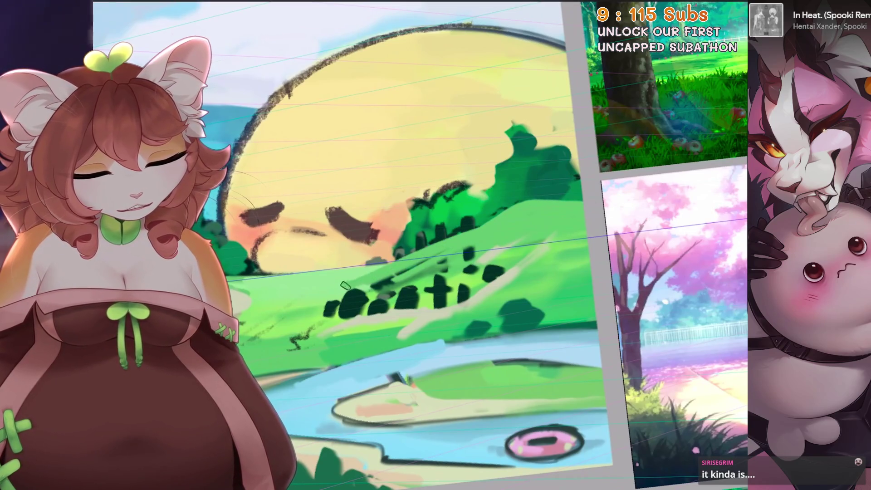
{"action": "key", "text": "4"}
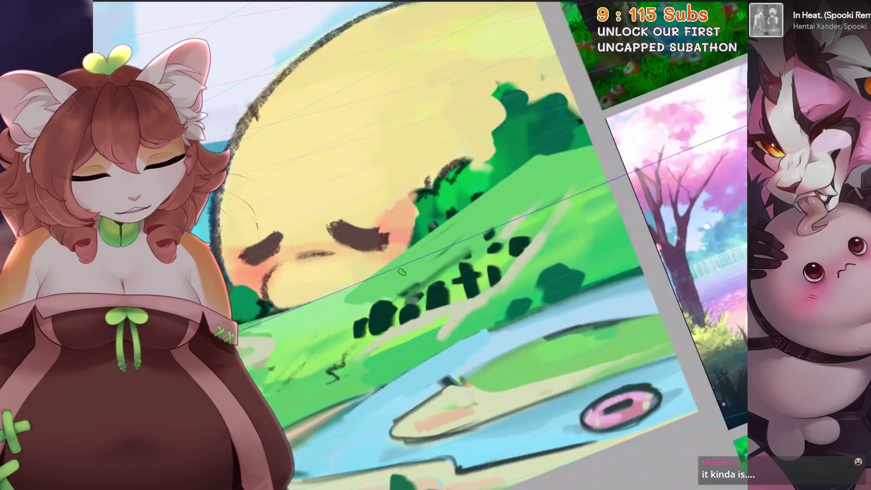
{"action": "key", "text": "4"}
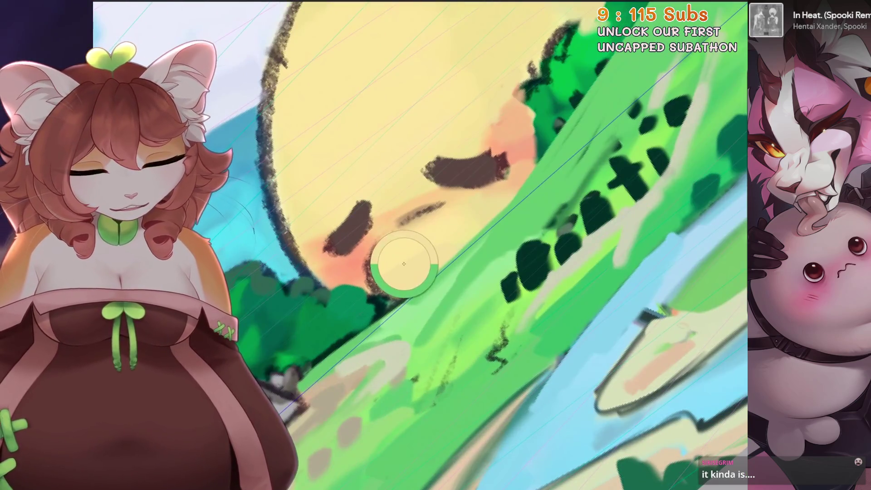
{"action": "key", "text": "6"}
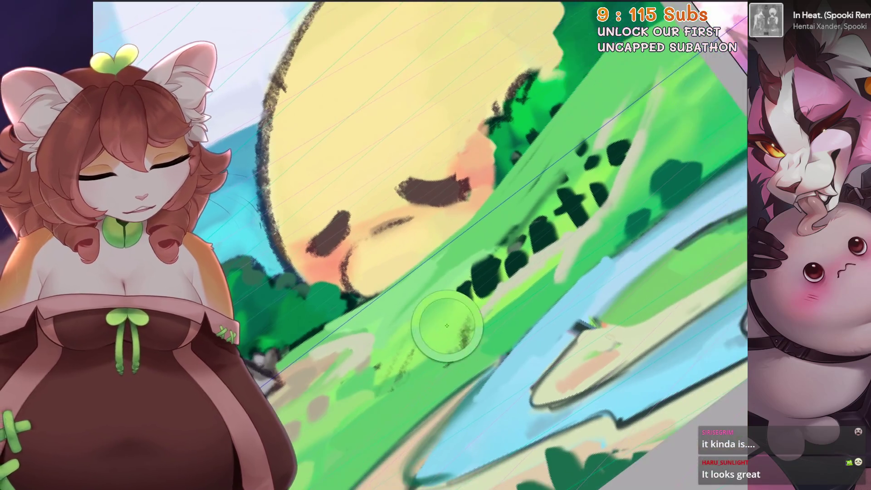
{"action": "left_click_drag", "start_coordinate": [516, 240], "coordinate": [476, 293]}
{"action": "left_click_drag", "start_coordinate": [537, 204], "coordinate": [477, 252]}
{"action": "key", "text": "6"}
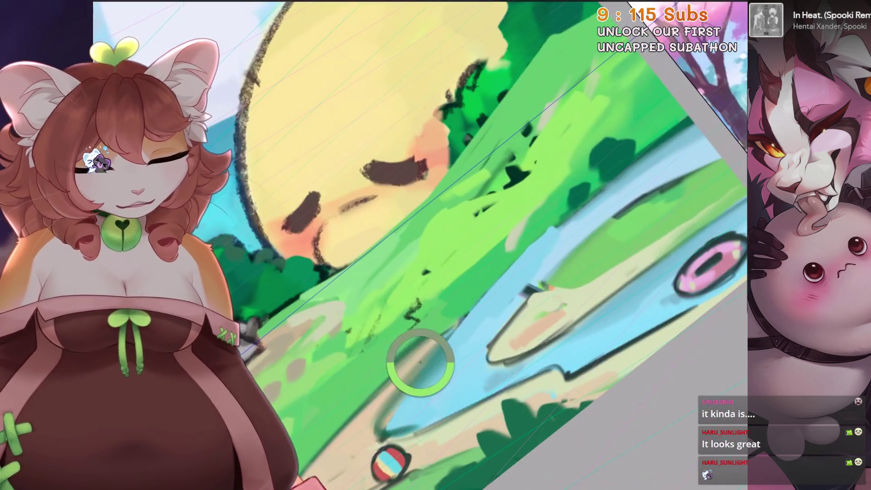
Undo several of the green cover strokes while comparing with the reference images
{"action": "key", "text": "ctrl+z"}
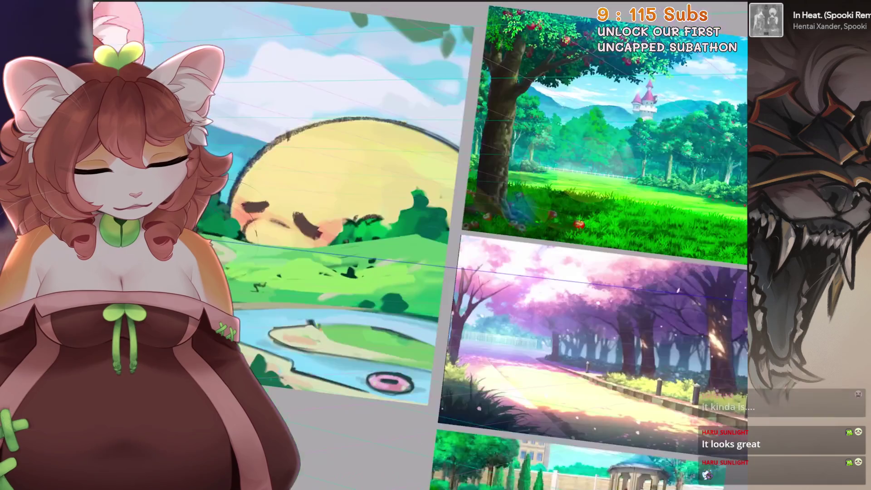
{"action": "left_click_drag", "start_coordinate": [474, 271], "coordinate": [436, 205]}
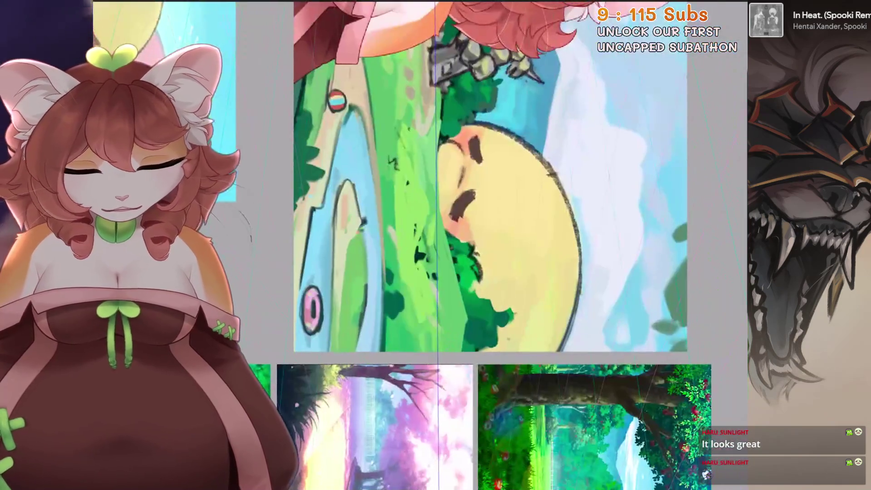
{"action": "key", "text": "ctrl+z"}
{"action": "left_click_drag", "start_coordinate": [664, 145], "coordinate": [690, 146]}
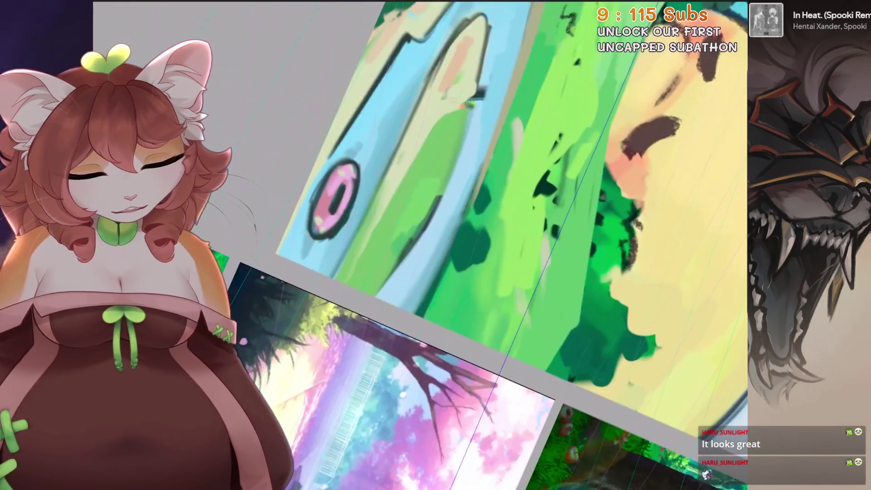
{"action": "left_click_drag", "start_coordinate": [368, 320], "coordinate": [349, 344]}
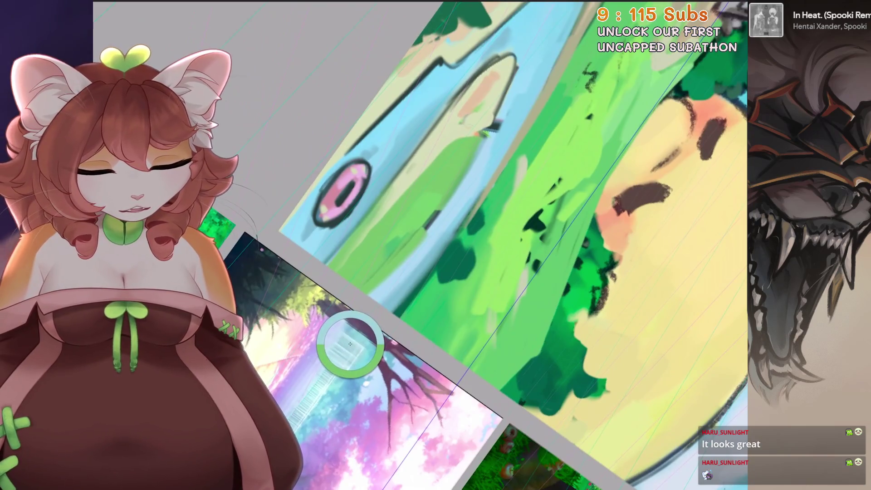
{"action": "key", "text": "ctrl+z"}
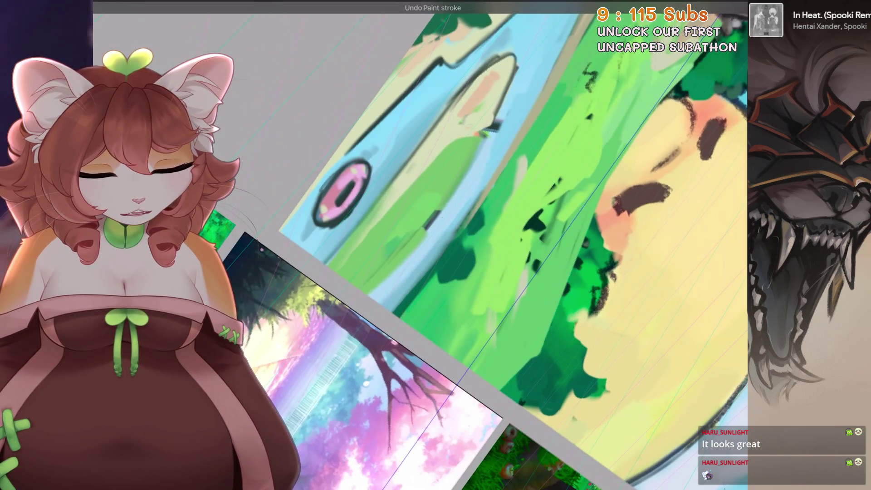
Repaint the dark green hill blob and the dark stroke along the river edge, then preview the canvas
{"action": "left_click_drag", "start_coordinate": [443, 238], "coordinate": [477, 266]}
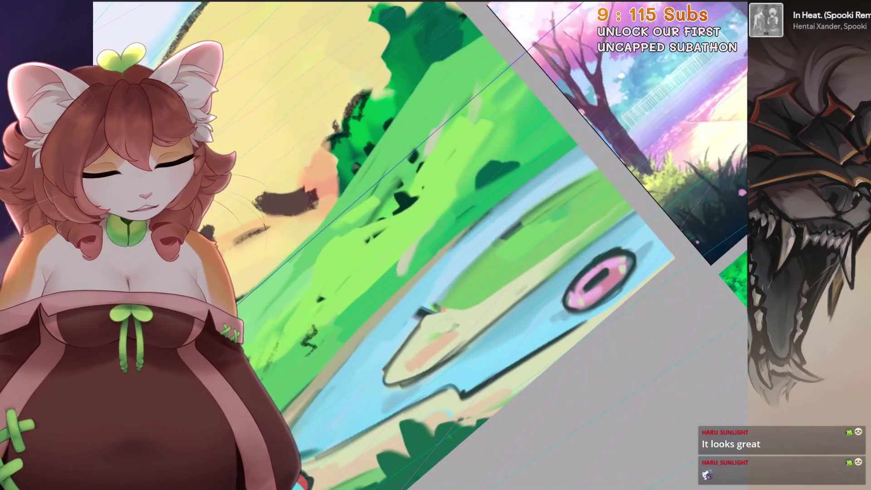
{"action": "key", "text": "ctrl+z"}
{"action": "key", "text": "ctrl+z"}
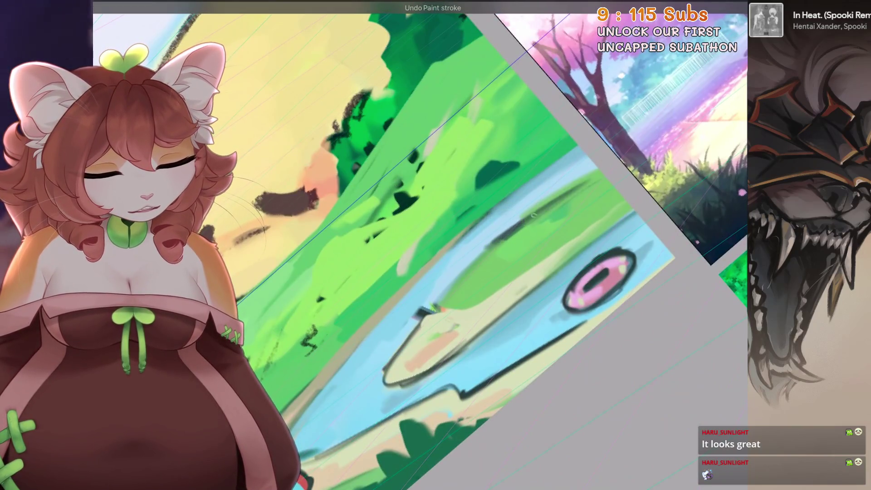
{"action": "left_click_drag", "start_coordinate": [504, 235], "coordinate": [613, 211]}
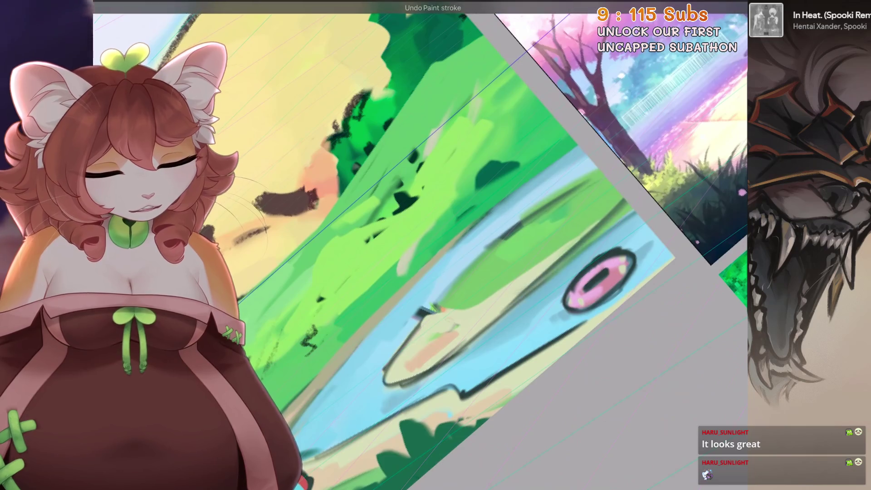
{"action": "scroll", "coordinate": [435, 272], "scroll_direction": "down", "scroll_amount": 2}
{"action": "key", "text": "2"}
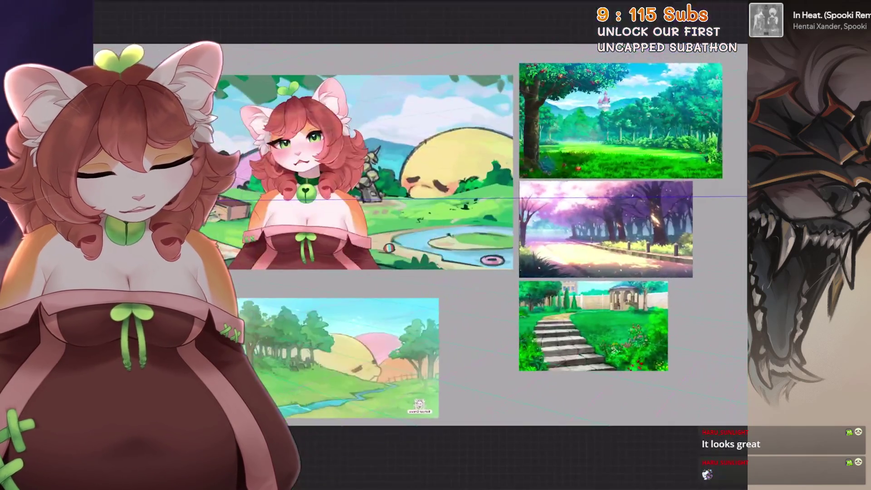
Undo the last two strokes and turn the view upright then tilted for painting
{"action": "key", "text": "ctrl+z"}
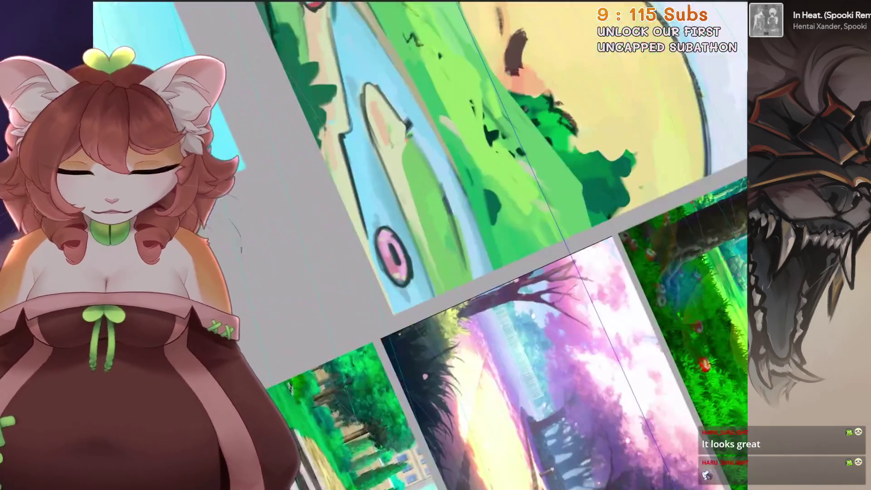
{"action": "key", "text": "5"}
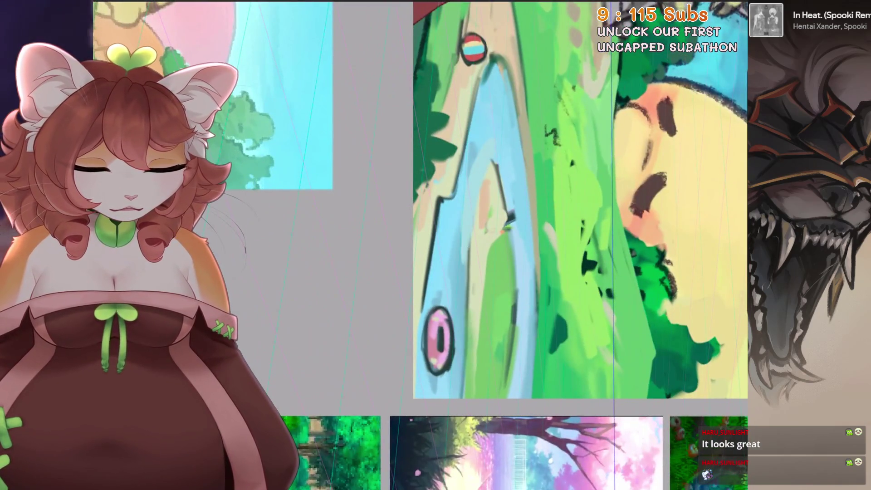
{"action": "key", "text": "ctrl+z"}
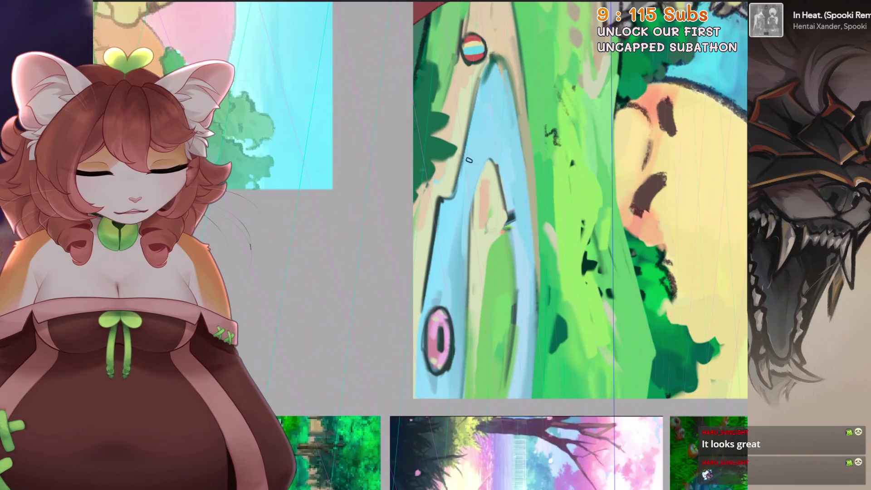
{"action": "key", "text": "4"}
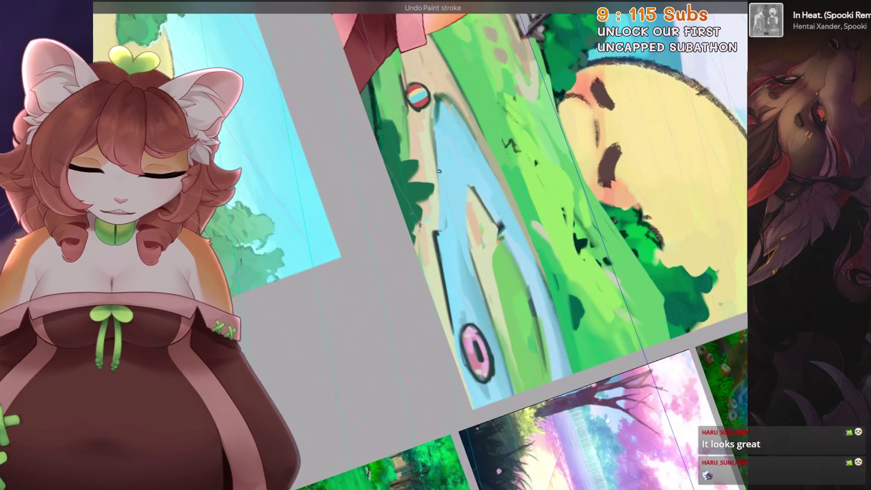
Undo three more strokes and show the whole reference board upright
{"action": "key", "text": "ctrl+z"}
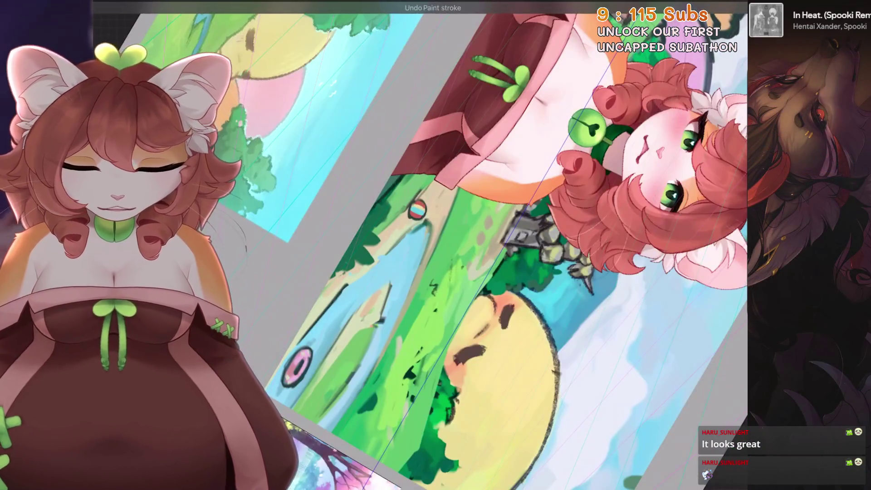
{"action": "key", "text": "ctrl+z"}
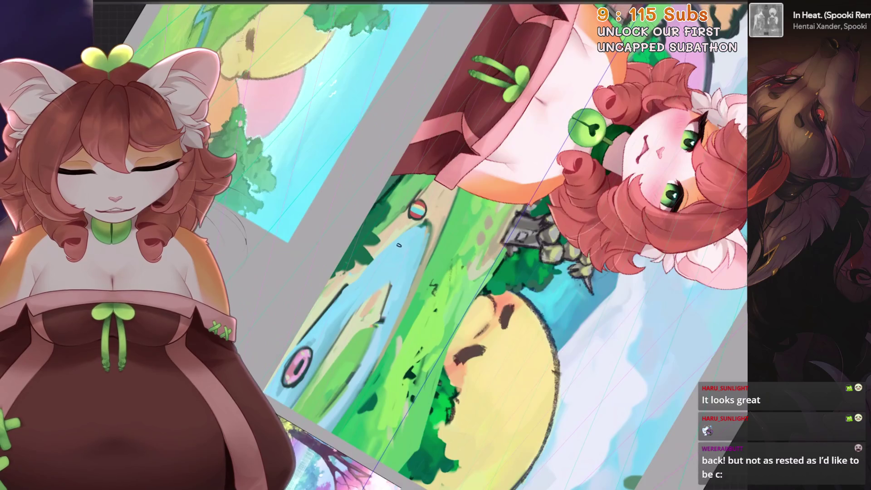
{"action": "key", "text": "ctrl+z"}
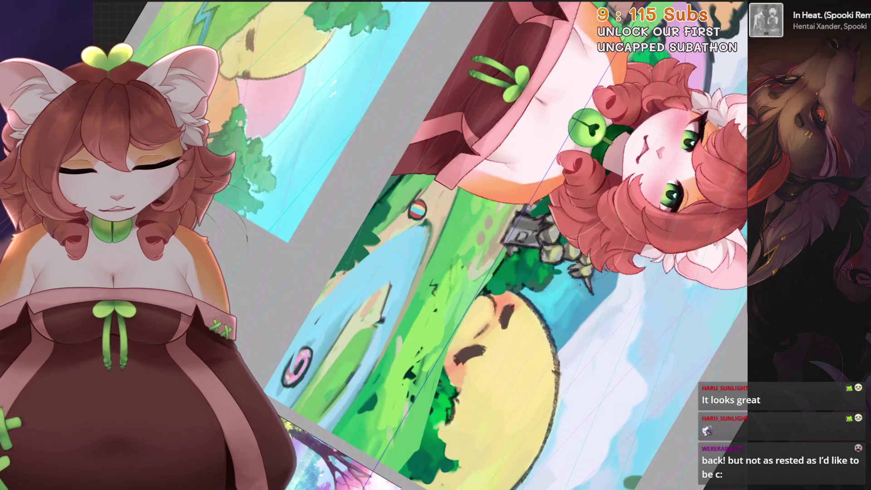
{"action": "key", "text": "ctrl+0"}
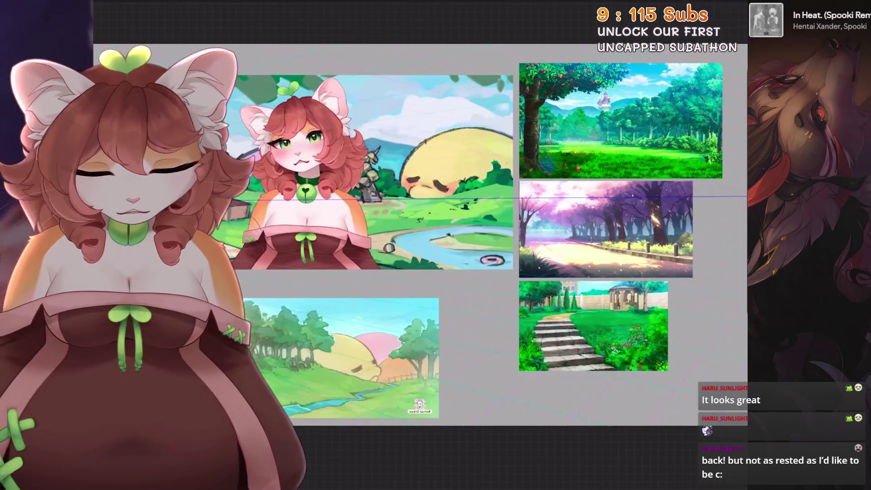
{"action": "scroll", "coordinate": [316, 217], "scroll_direction": "up", "scroll_amount": 3}
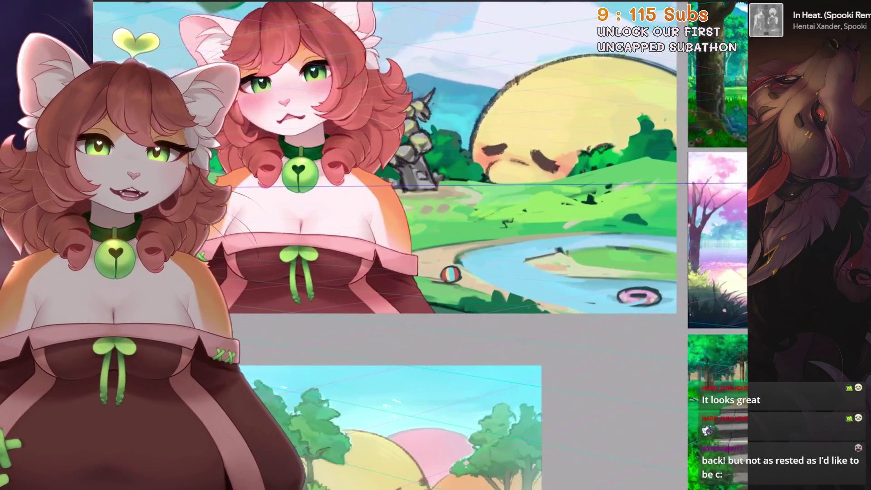